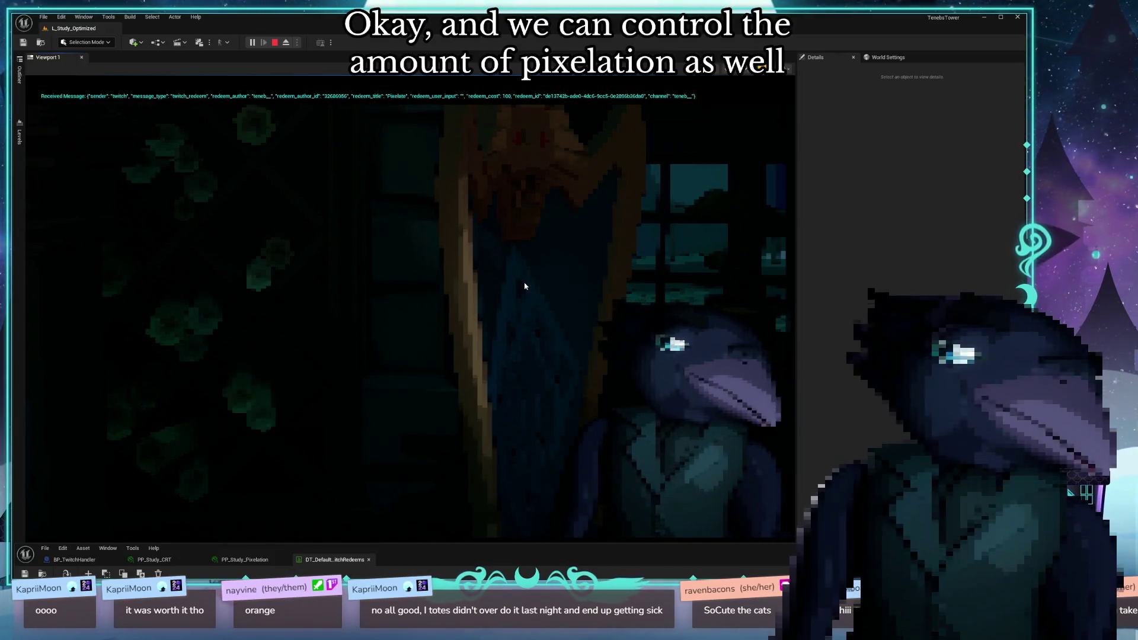
# Exit Play-In-Editor and rotate the viewport toward the lantern and cake in the study
pyautogui.press('F8')
pyautogui.moveTo(382, 351); pyautogui.dragTo(403, 352)
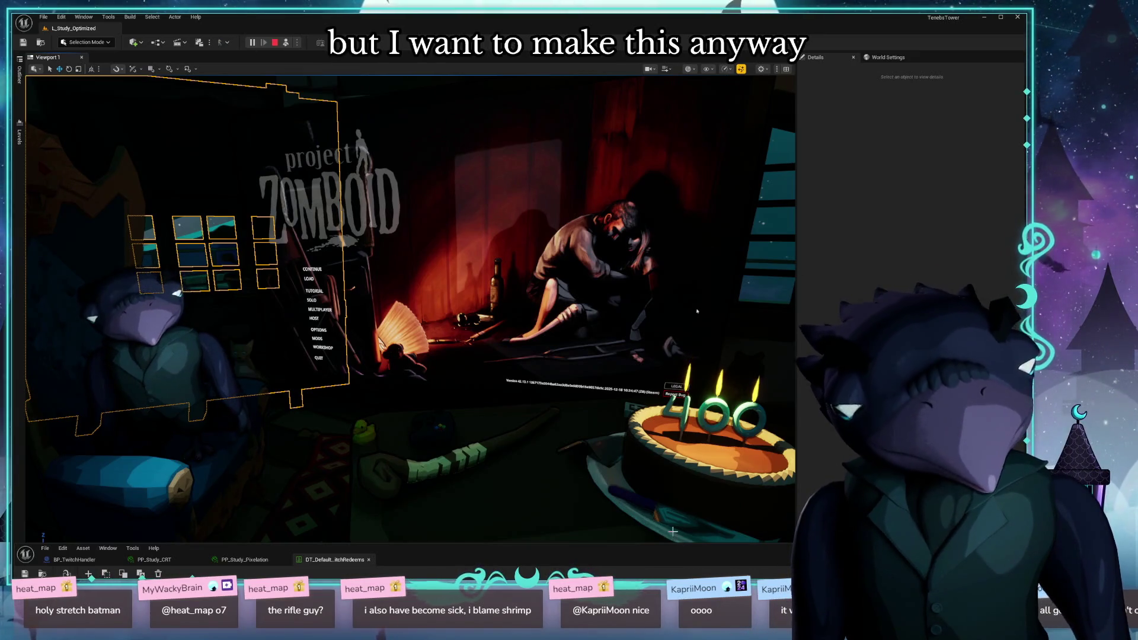
# Raise the redeems data table tab, then switch to the BP_TwitchHandler event graph
pyautogui.moveTo(95, 567); pyautogui.dragTo(58, 39)
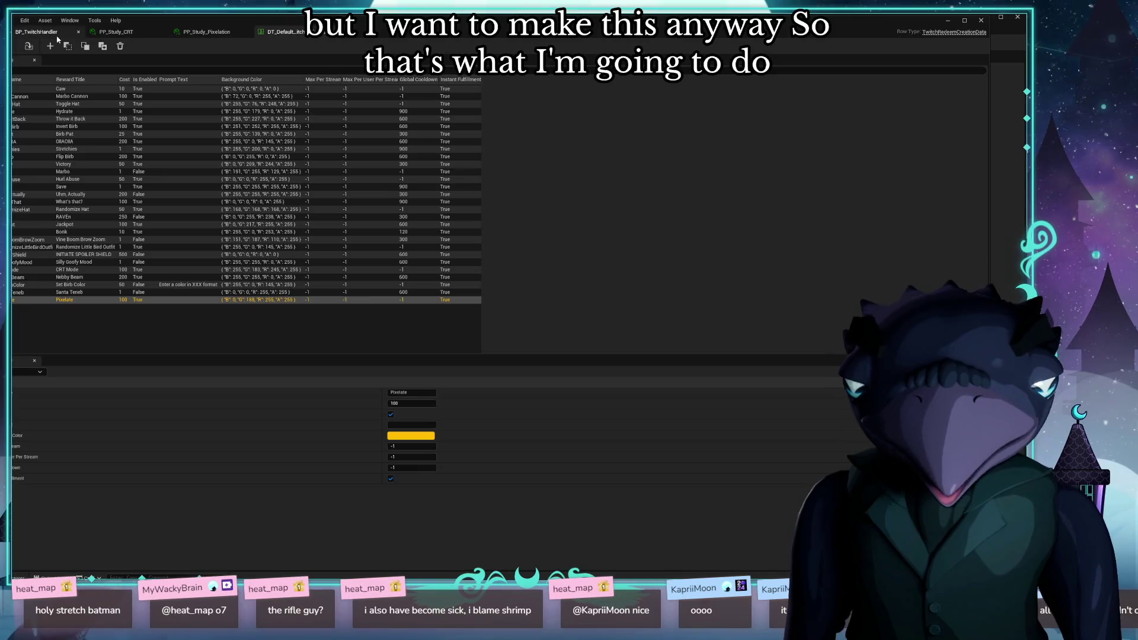
pyautogui.click(58, 34)
pyautogui.scroll(3, 467, 340)
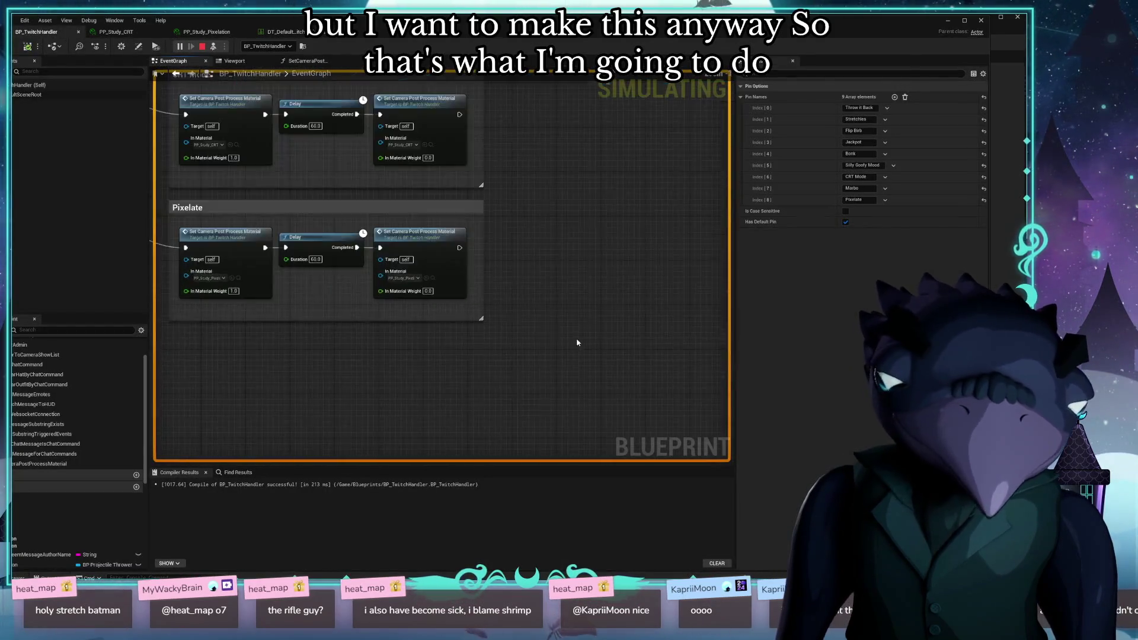
pyautogui.scroll(-1, 578, 342)
pyautogui.scroll(1, 459, 313)
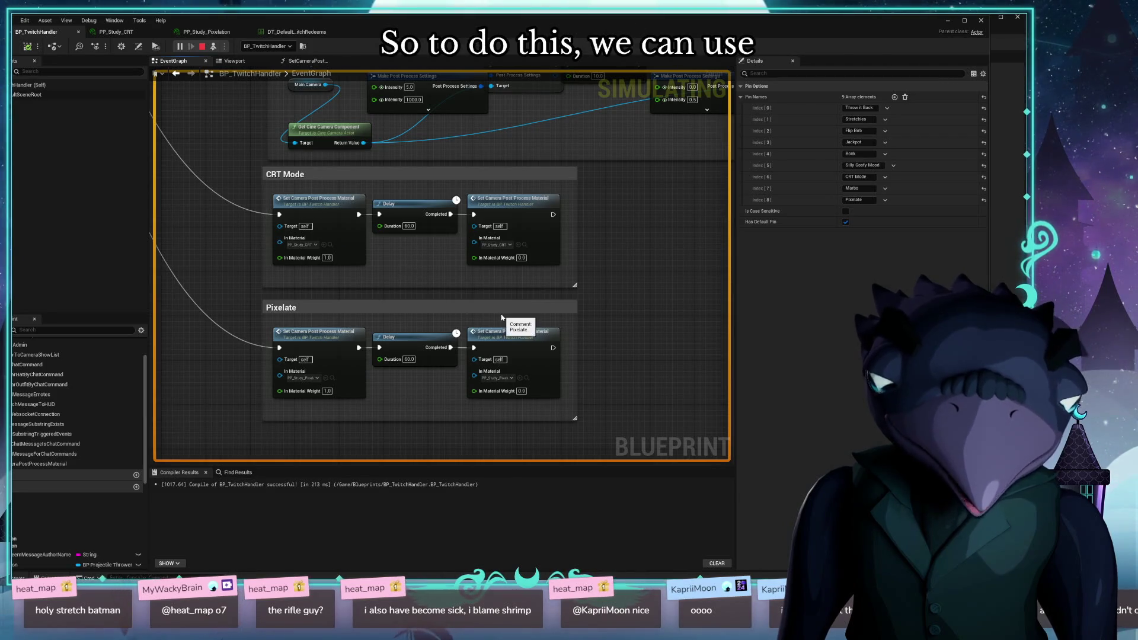
# Pan the graph to the CRT Mode and Pixelate groups and add a new variable
pyautogui.moveTo(497, 309); pyautogui.dragTo(500, 292)
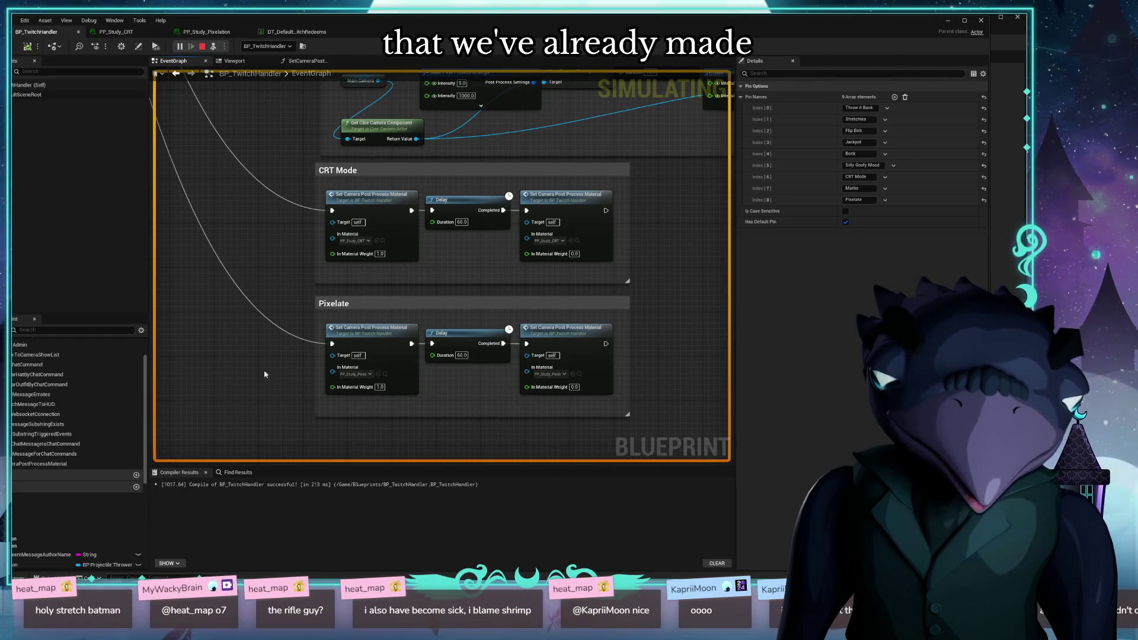
pyautogui.moveTo(265, 375)
pyautogui.mouseDown()
pyautogui.moveTo(302, 320)
pyautogui.moveTo(231, 353)
pyautogui.mouseUp()
pyautogui.scroll(-3, 67, 456)
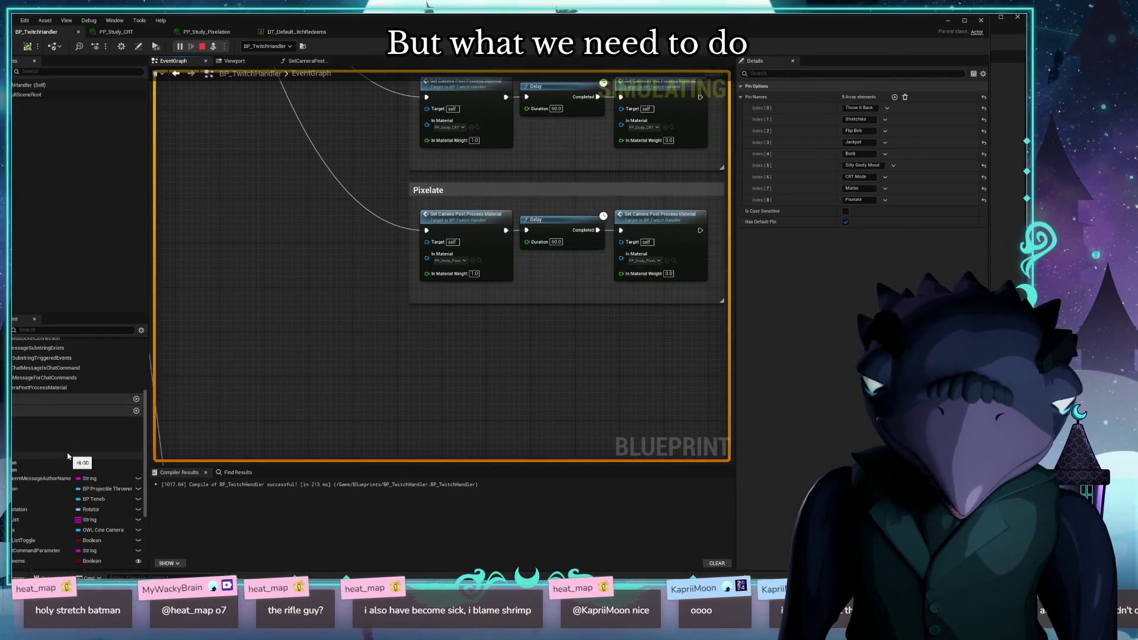
pyautogui.scroll(-2, 68, 456)
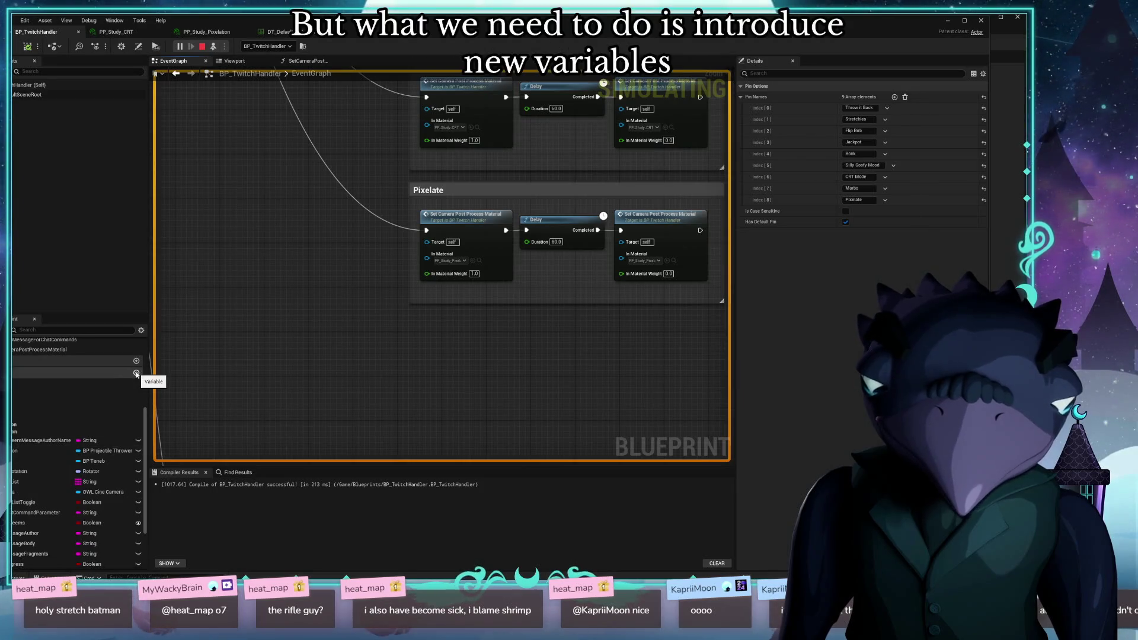
pyautogui.click(136, 373)
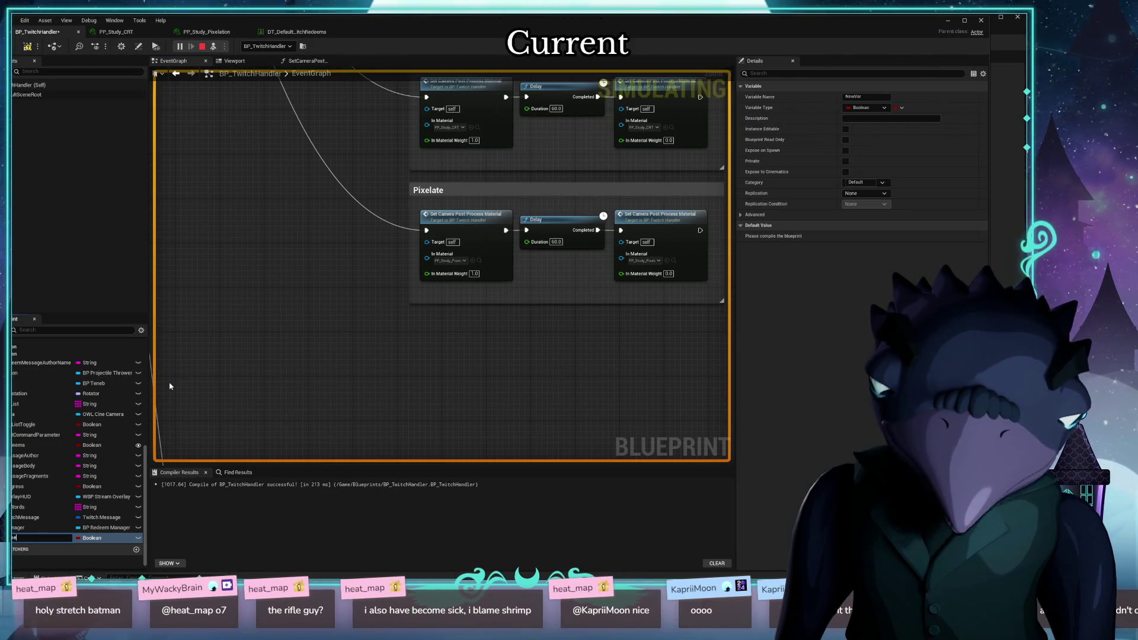
# Name the new variable CurrentPixelationFactor and settle its type on Integer
pyautogui.write('lationFac')
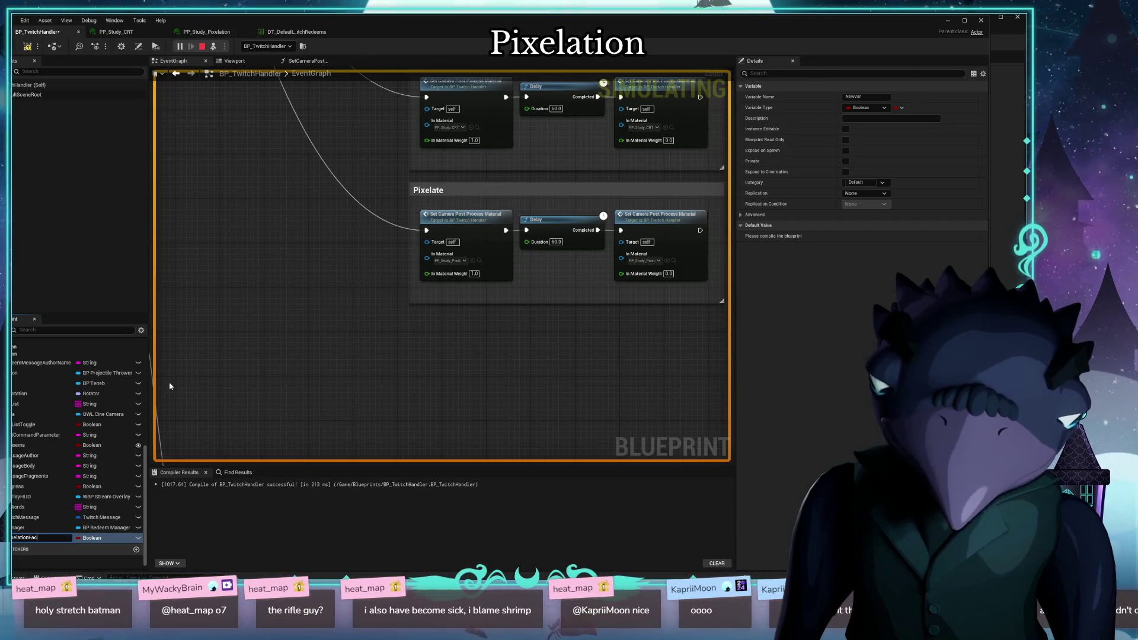
pyautogui.write('tor')
pyautogui.press('Return')
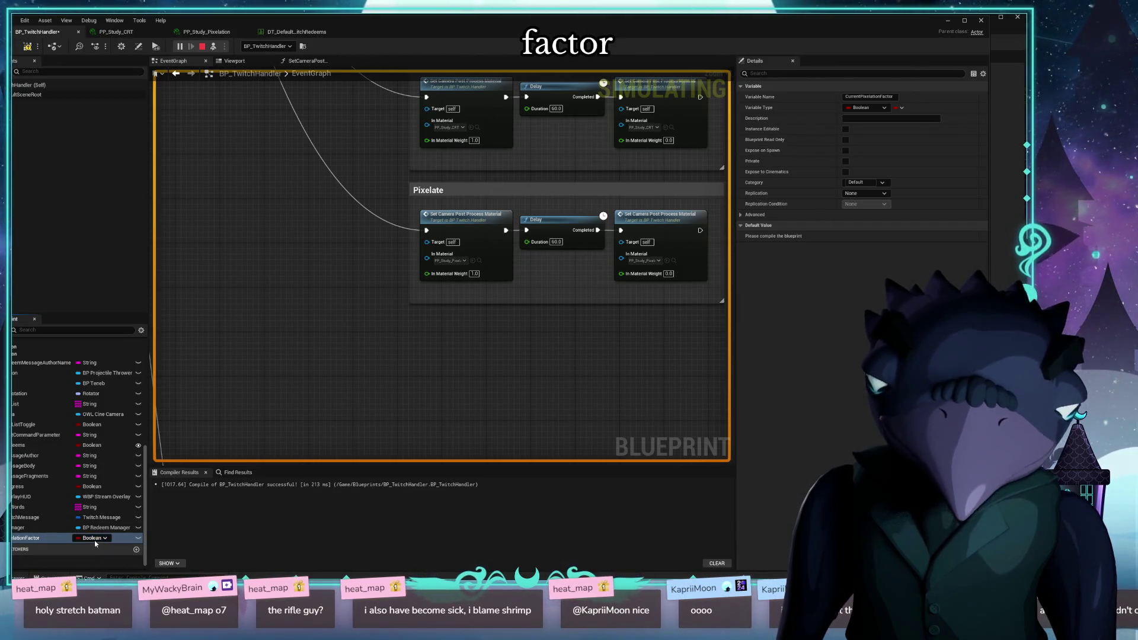
pyautogui.click(92, 538)
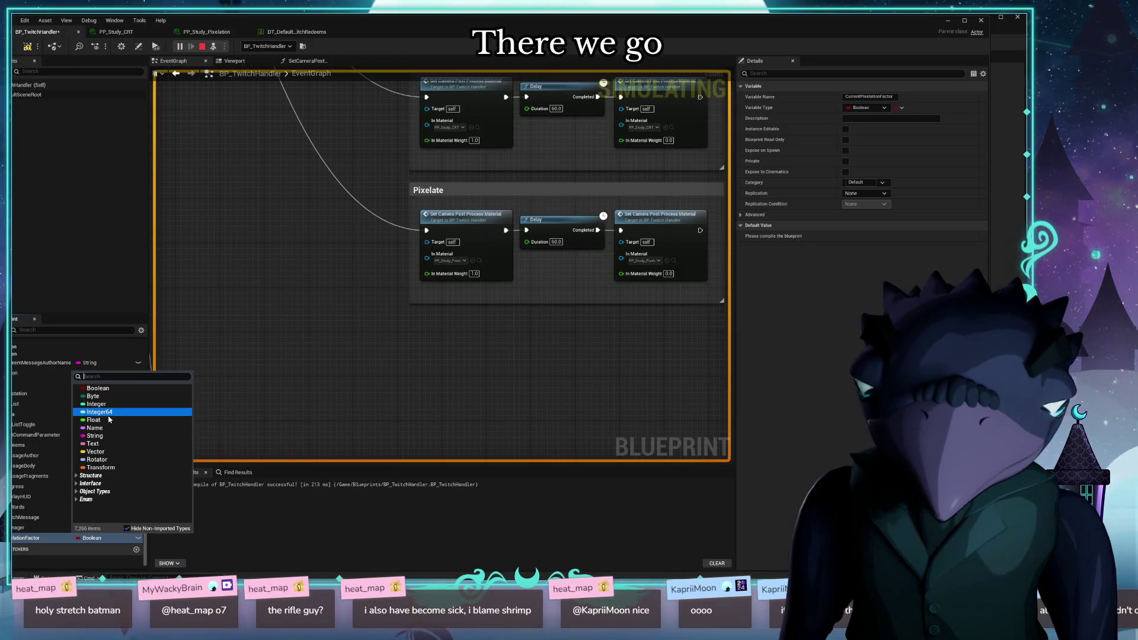
pyautogui.click(110, 412)
pyautogui.click(96, 540)
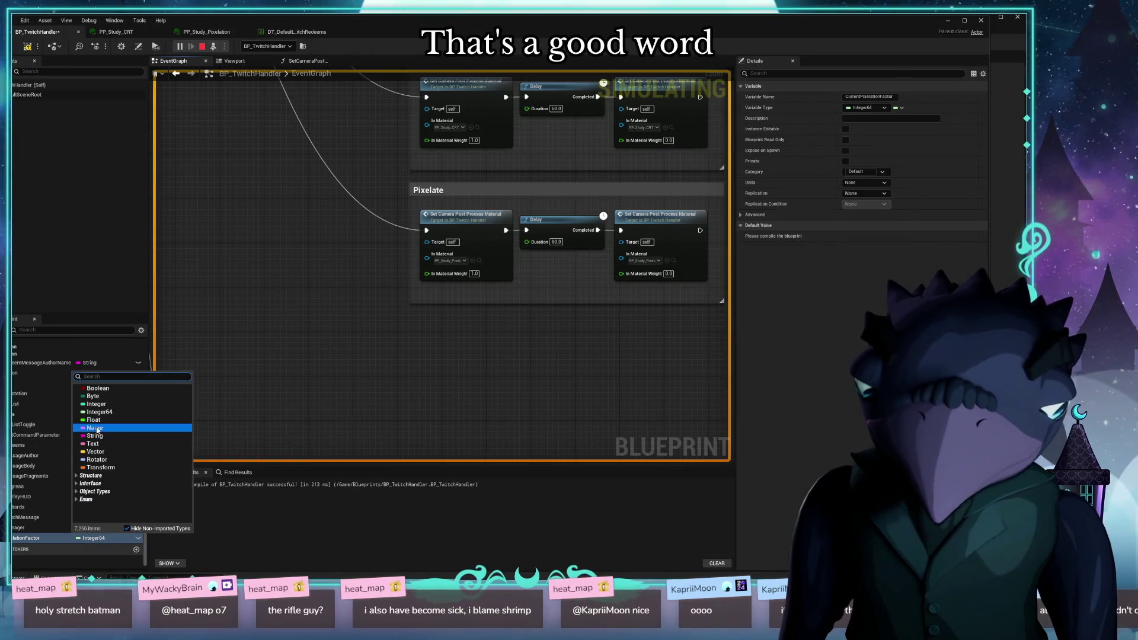
pyautogui.click(93, 420)
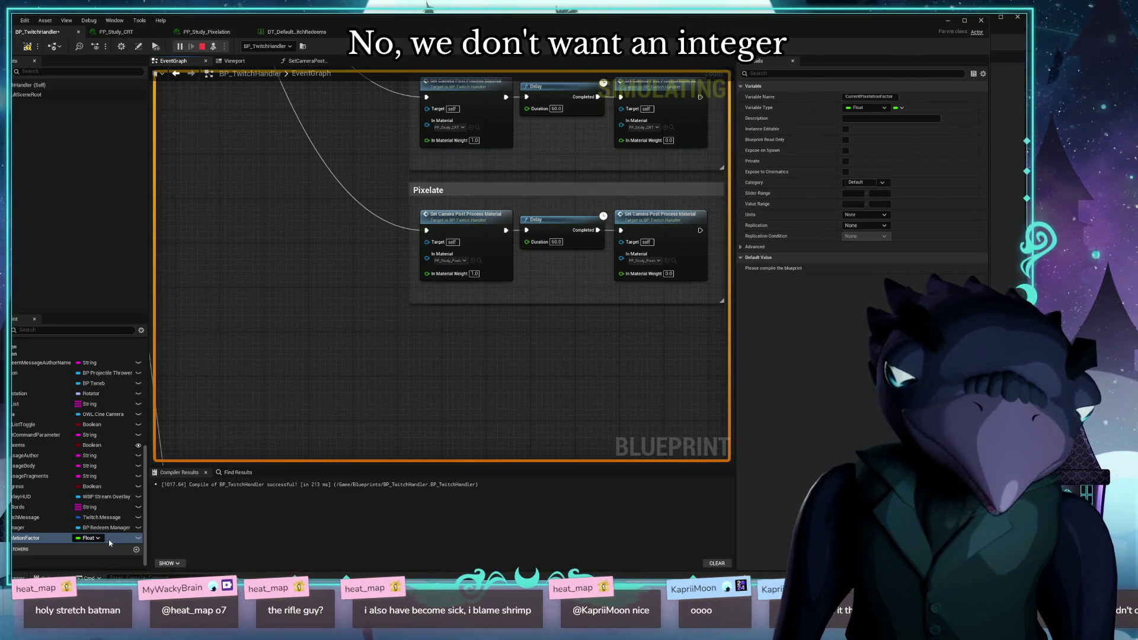
pyautogui.click(95, 538)
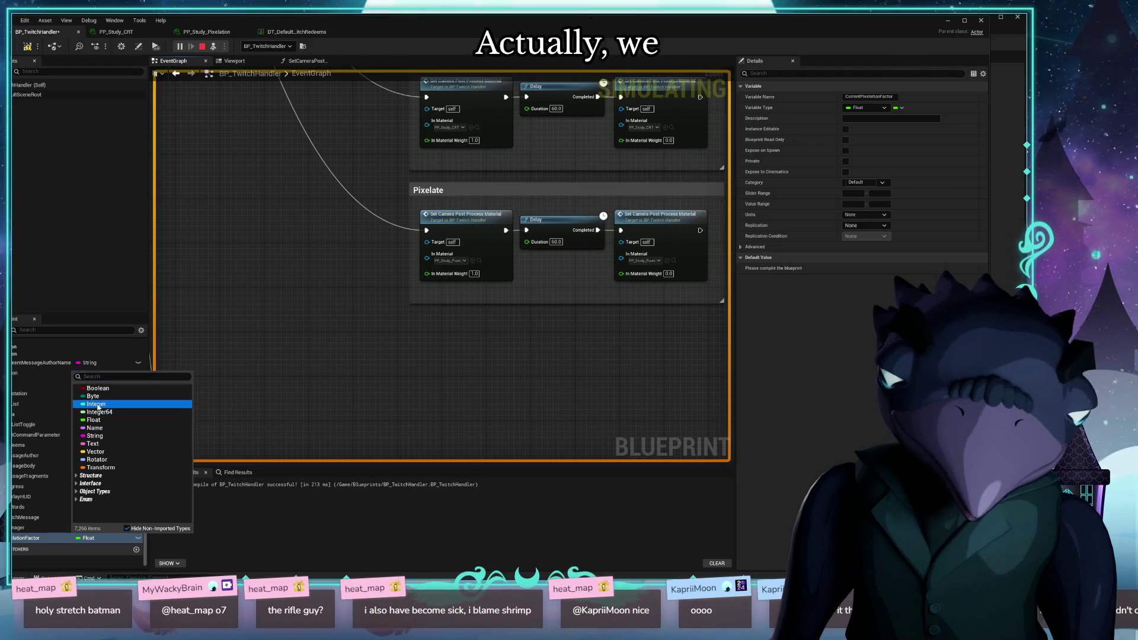
pyautogui.click(94, 404)
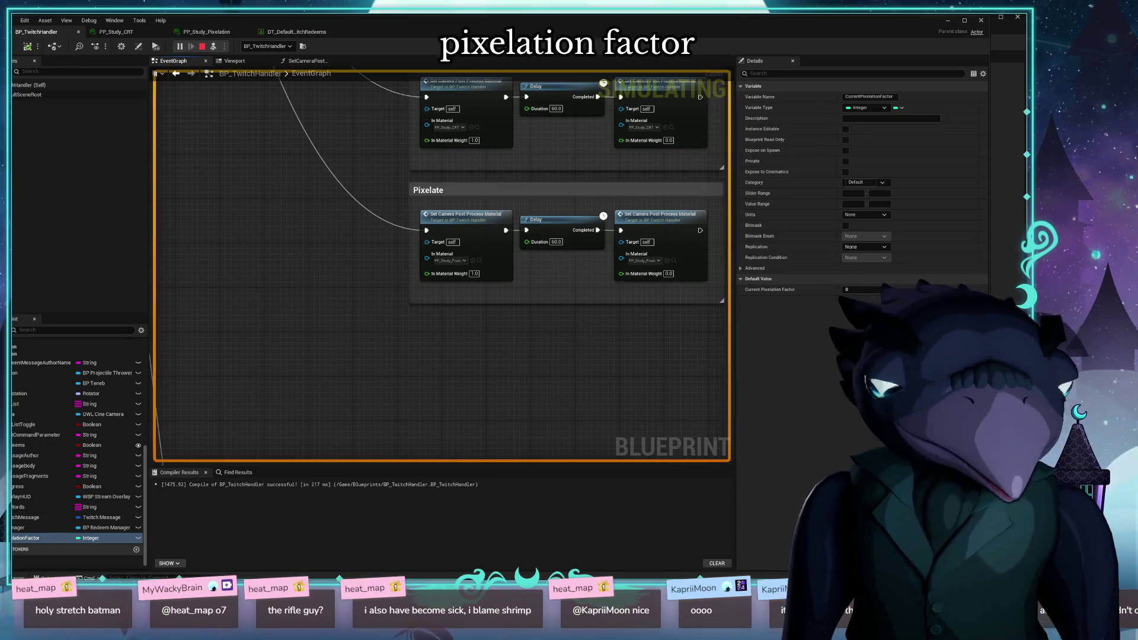
# Reposition the graph and nudge the last Pixelate Set Camera Post Process Material node up-right
pyautogui.moveTo(535, 368)
pyautogui.mouseDown()
pyautogui.moveTo(485, 394)
pyautogui.moveTo(396, 382)
pyautogui.moveTo(355, 429)
pyautogui.moveTo(364, 370)
pyautogui.mouseUp()
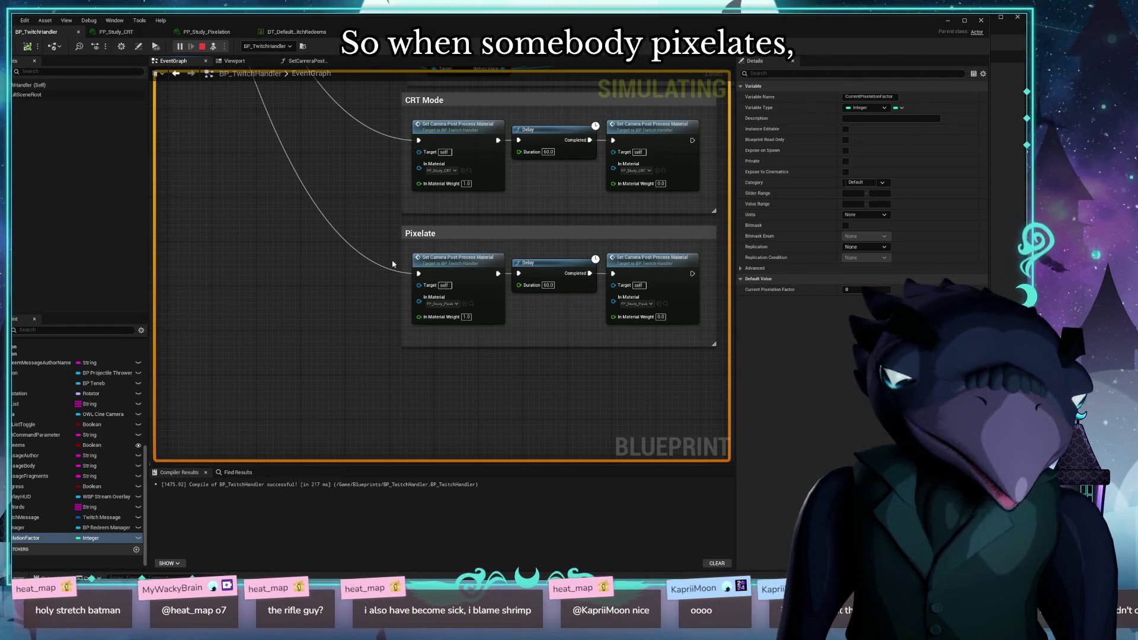
pyautogui.moveTo(408, 242); pyautogui.dragTo(703, 329)
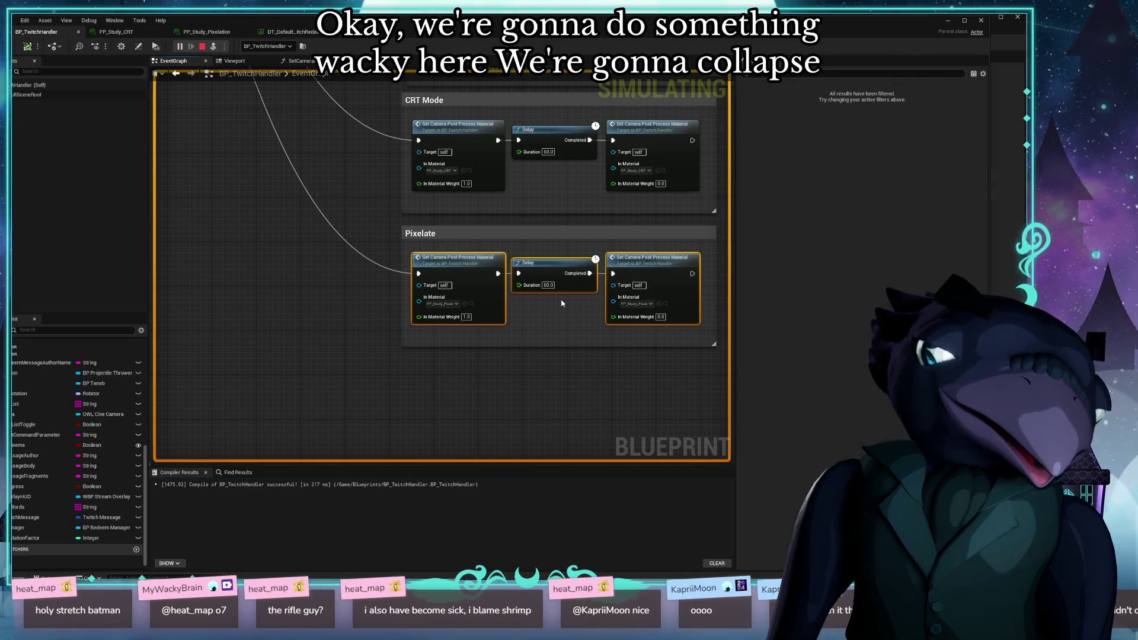
pyautogui.click(558, 340)
pyautogui.scroll(3, 89, 426)
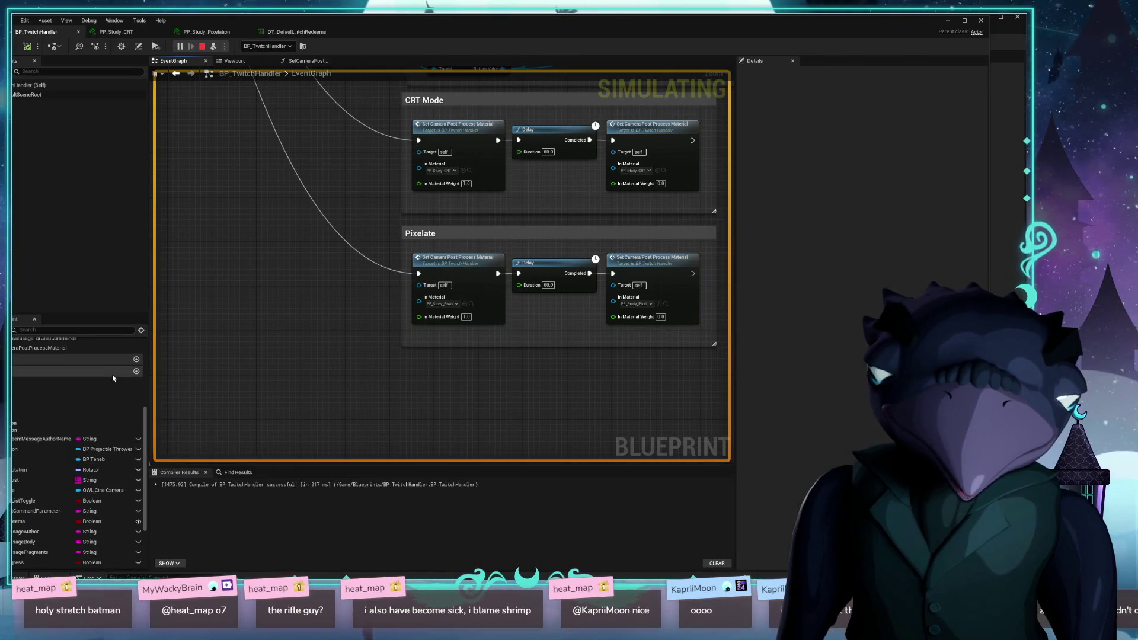
pyautogui.scroll(-4, 113, 392)
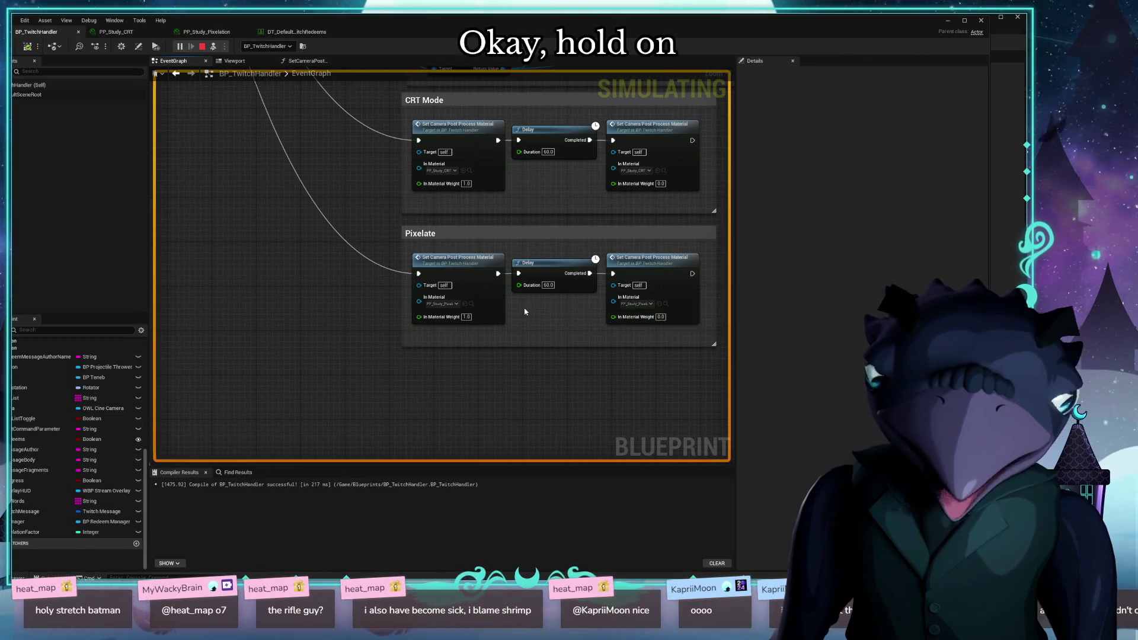
pyautogui.moveTo(525, 311)
pyautogui.mouseDown()
pyautogui.moveTo(388, 346)
pyautogui.moveTo(410, 378)
pyautogui.moveTo(477, 397)
pyautogui.mouseUp()
pyautogui.click(438, 253)
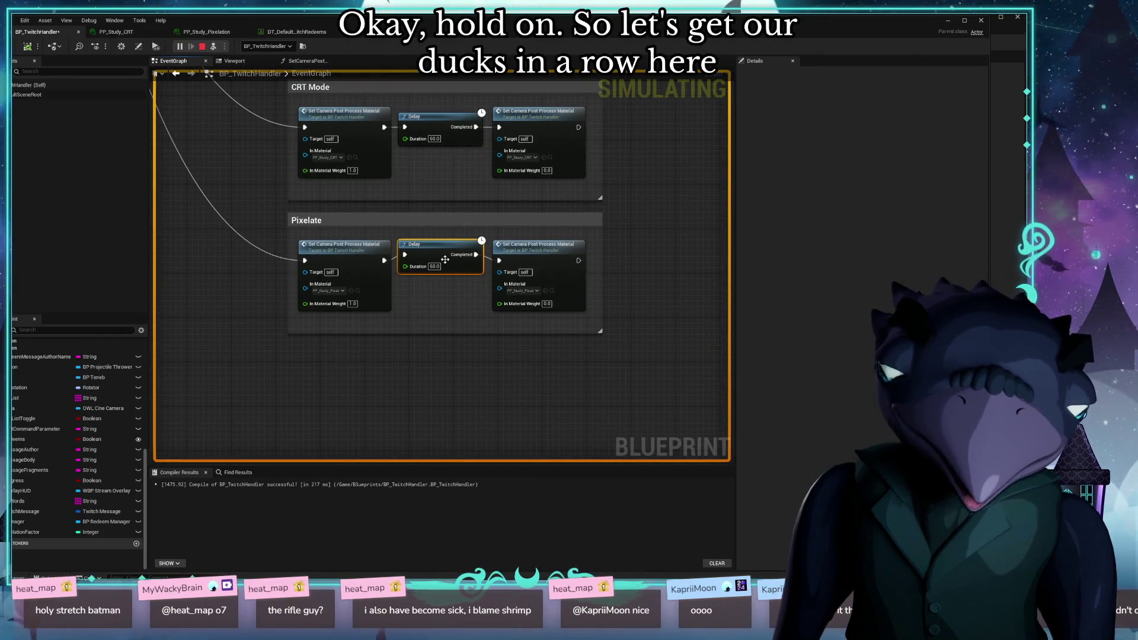
pyautogui.moveTo(525, 251); pyautogui.dragTo(534, 242)
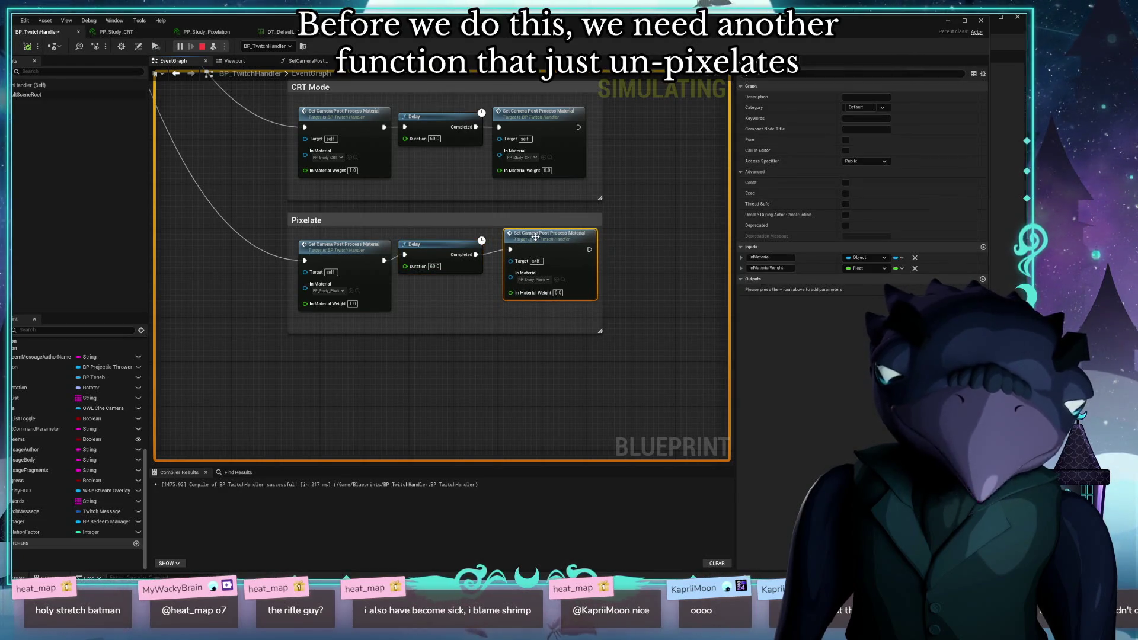
pyautogui.moveTo(211, 409); pyautogui.dragTo(460, 381)
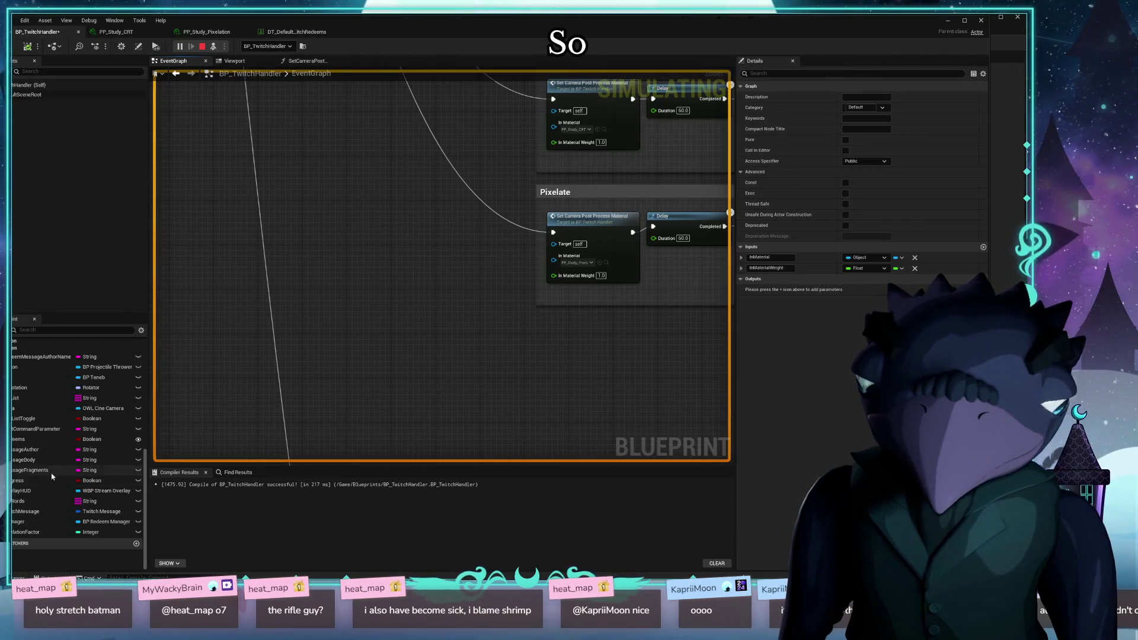
pyautogui.scroll(4, 145, 409)
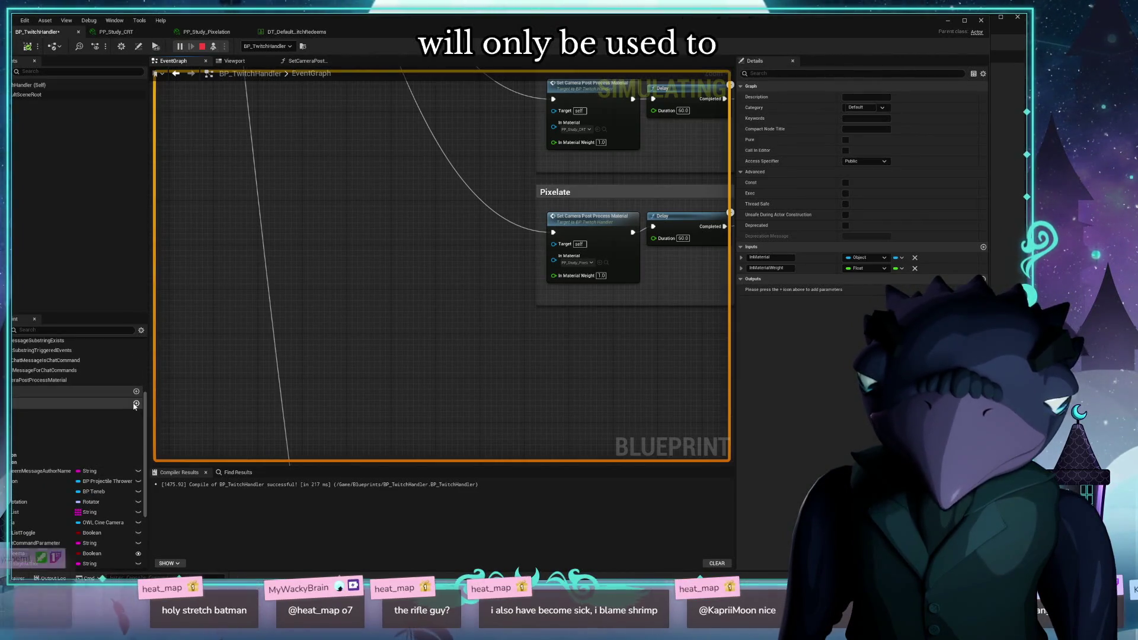
pyautogui.scroll(4, 144, 409)
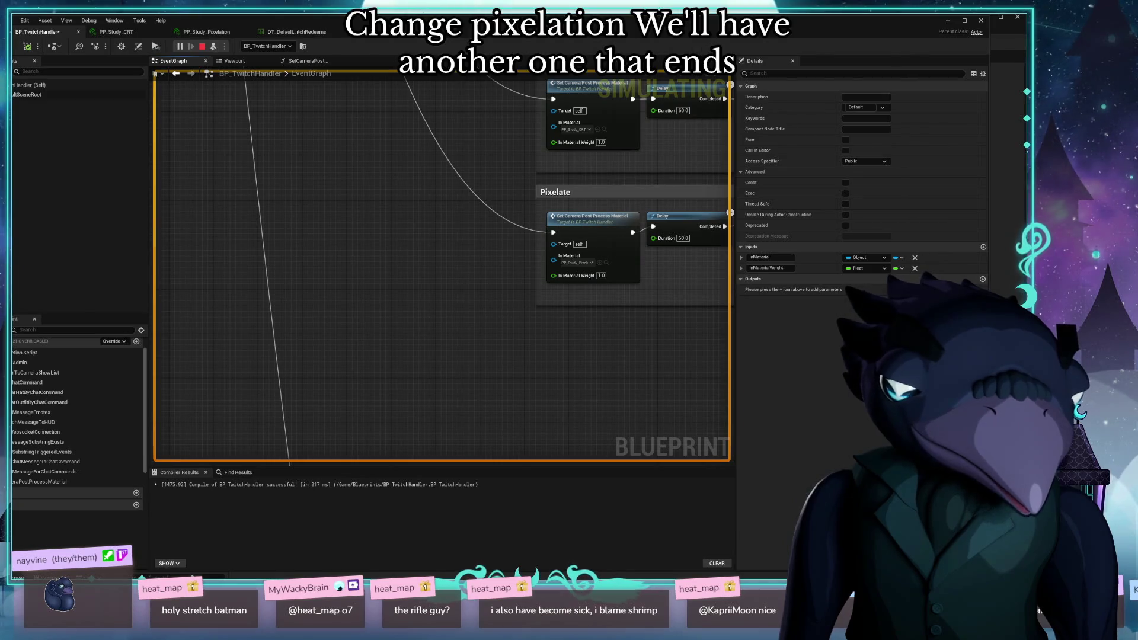
pyautogui.scroll(1, 95, 429)
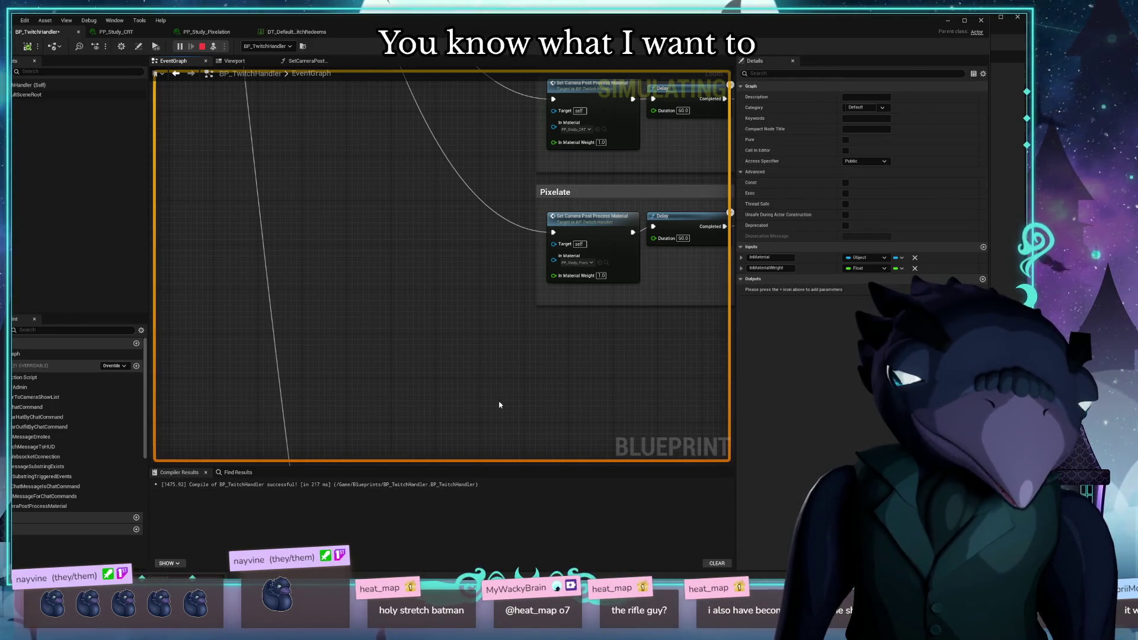
pyautogui.click(589, 129)
pyautogui.click(646, 134)
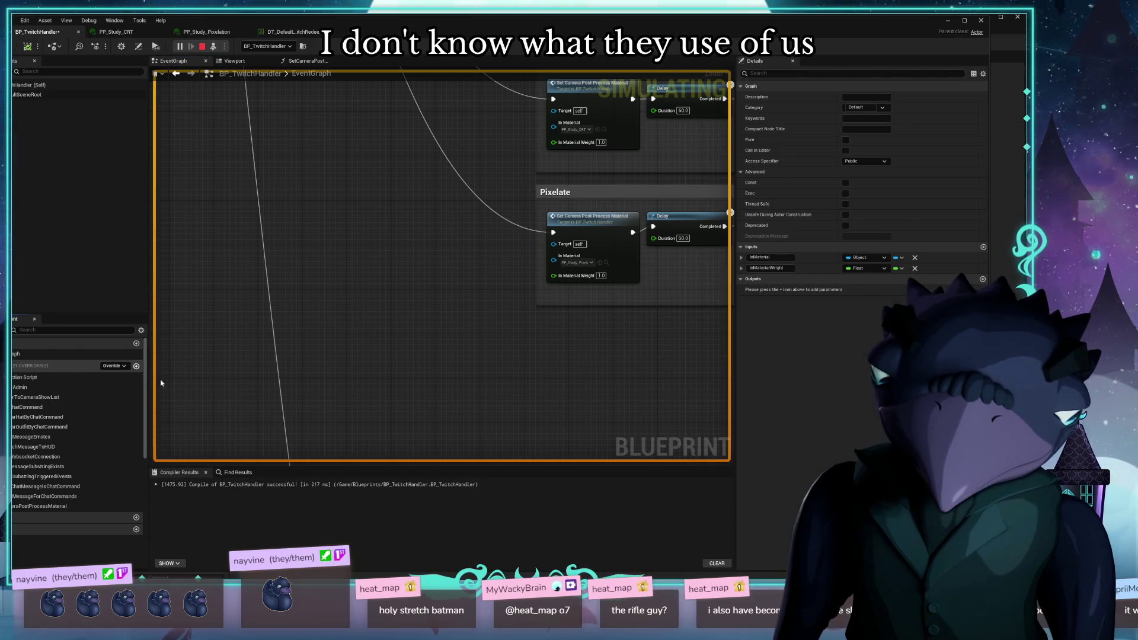
# Add a new function to BP_TwitchHandler and give it an initial pixelation name
pyautogui.click(137, 366)
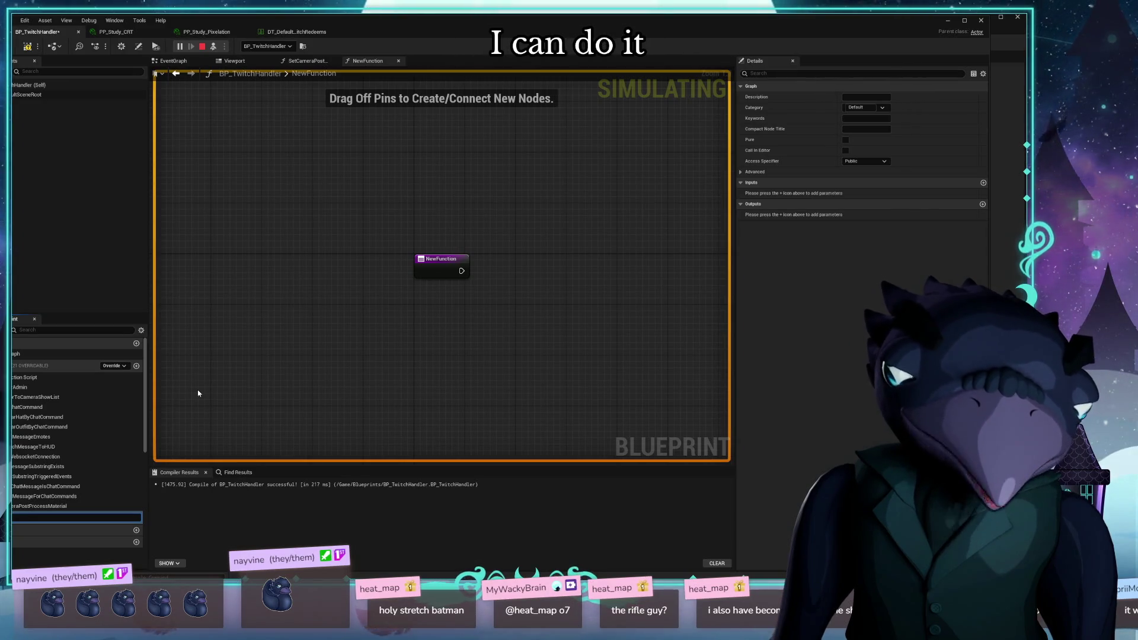
pyautogui.press('BackSpace')
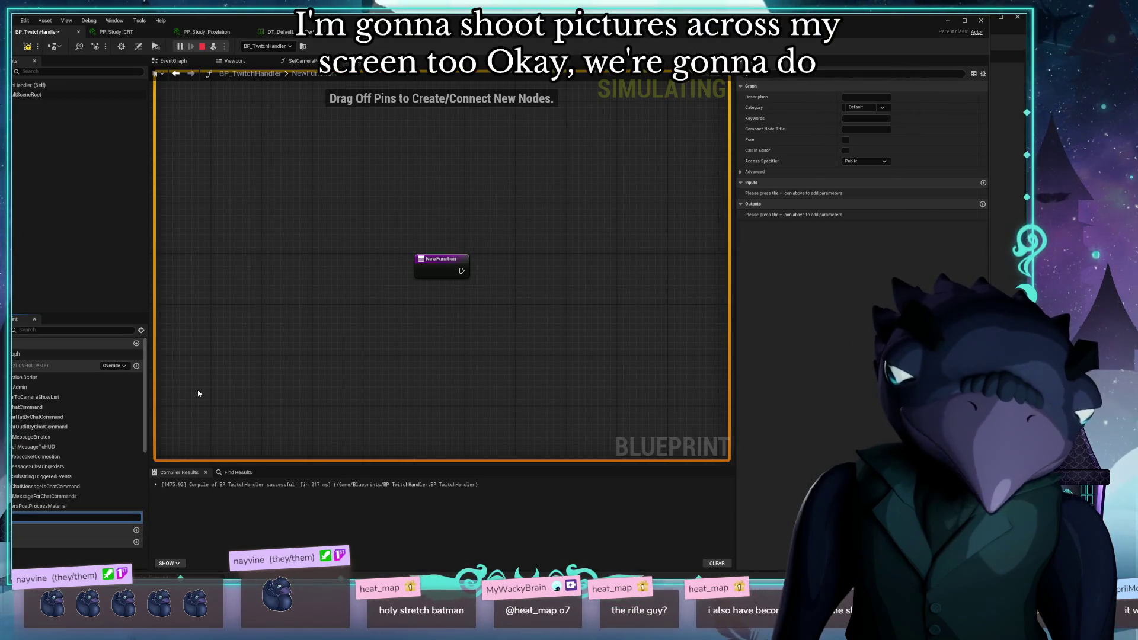
pyautogui.write('x')
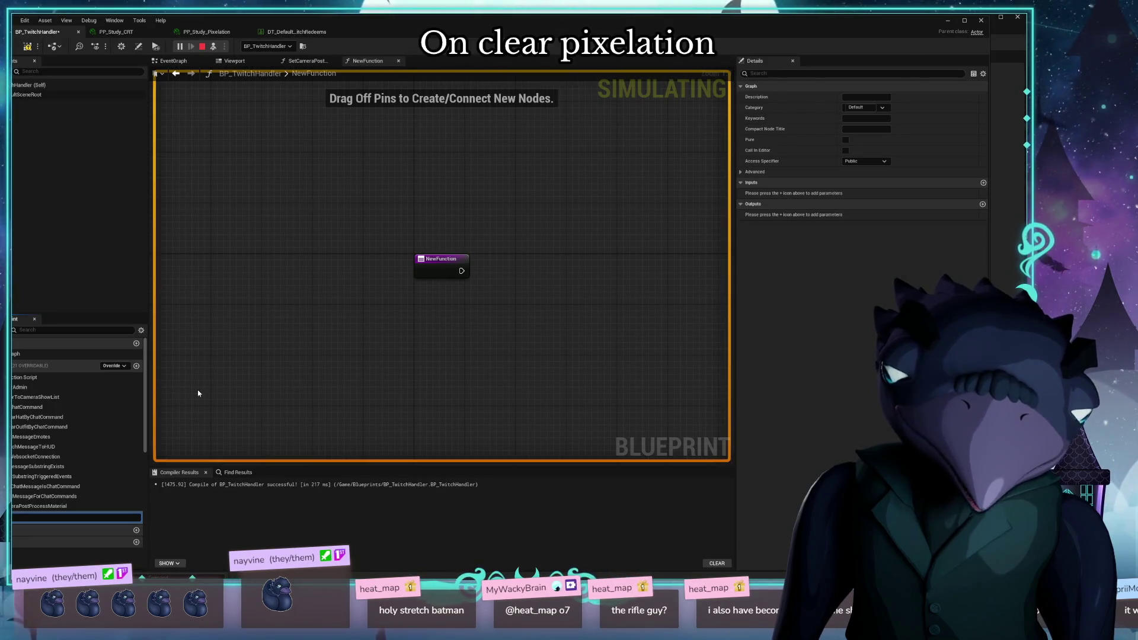
pyautogui.write('elation')
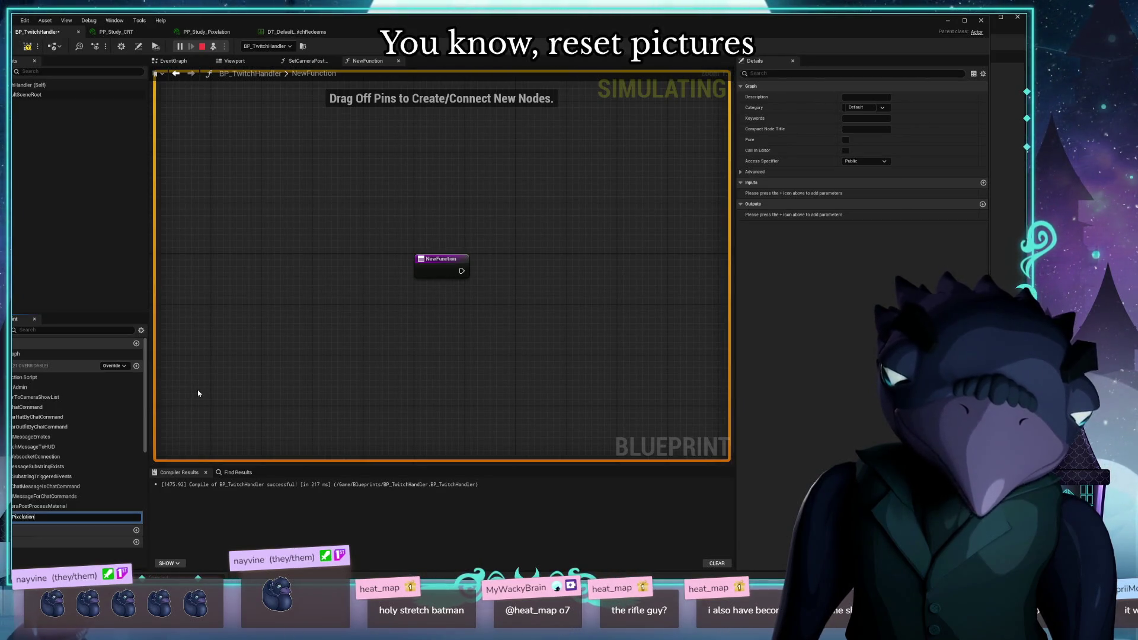
pyautogui.press('Return')
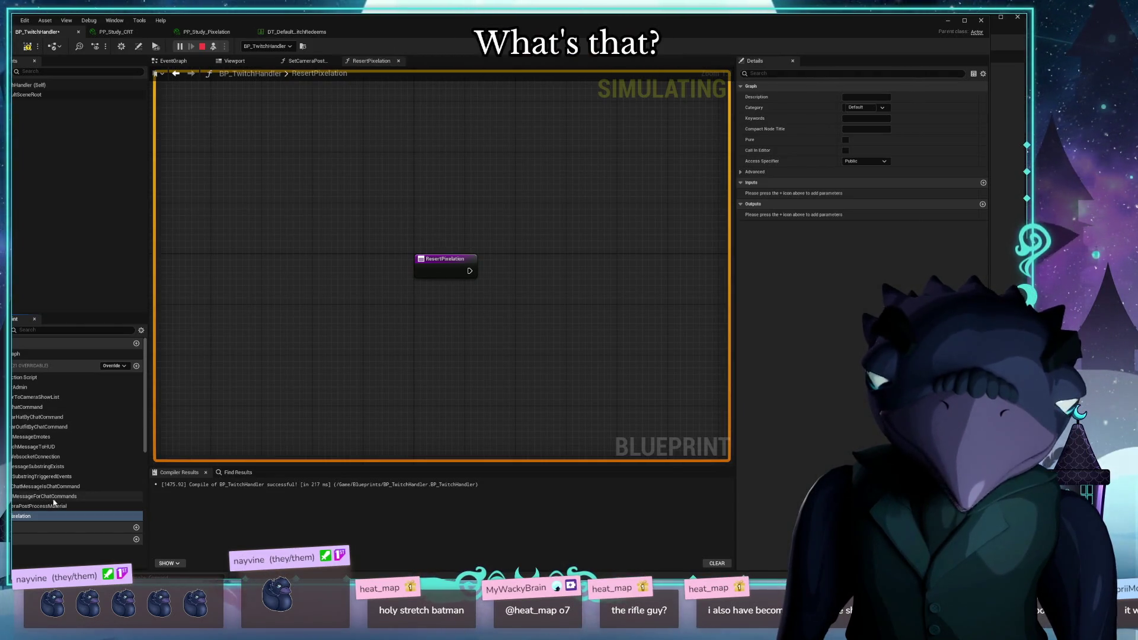
# Fix the misspelled function name so it reads ResetPixelation
pyautogui.click(19, 517)
pyautogui.press('F2')
pyautogui.write('ReserPixelation')
pyautogui.press('Return')
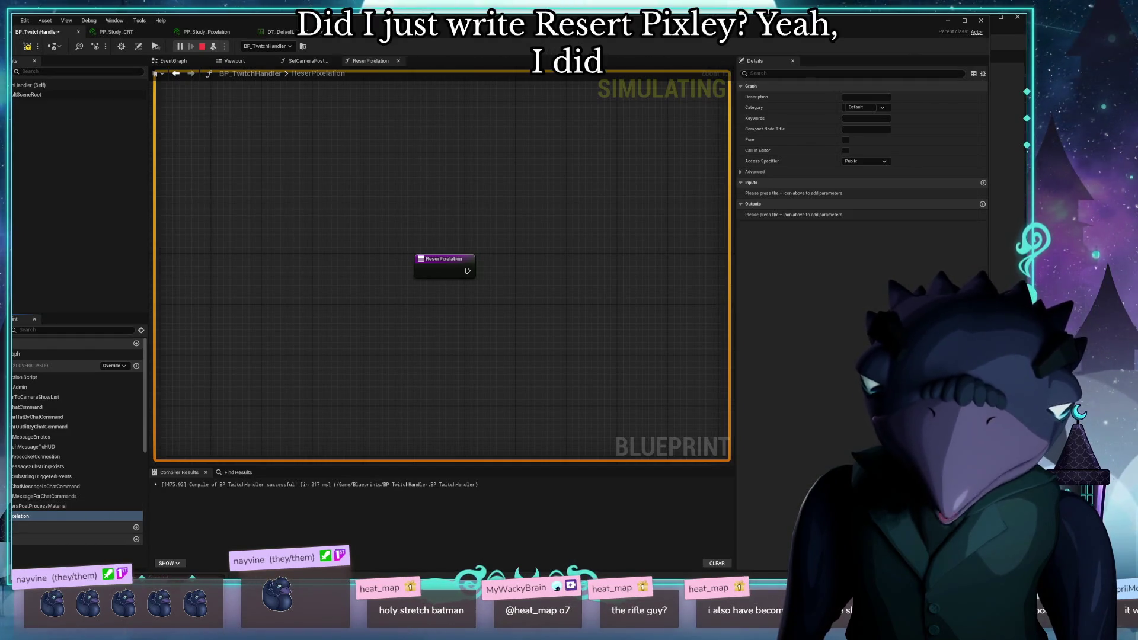
pyautogui.press('F2')
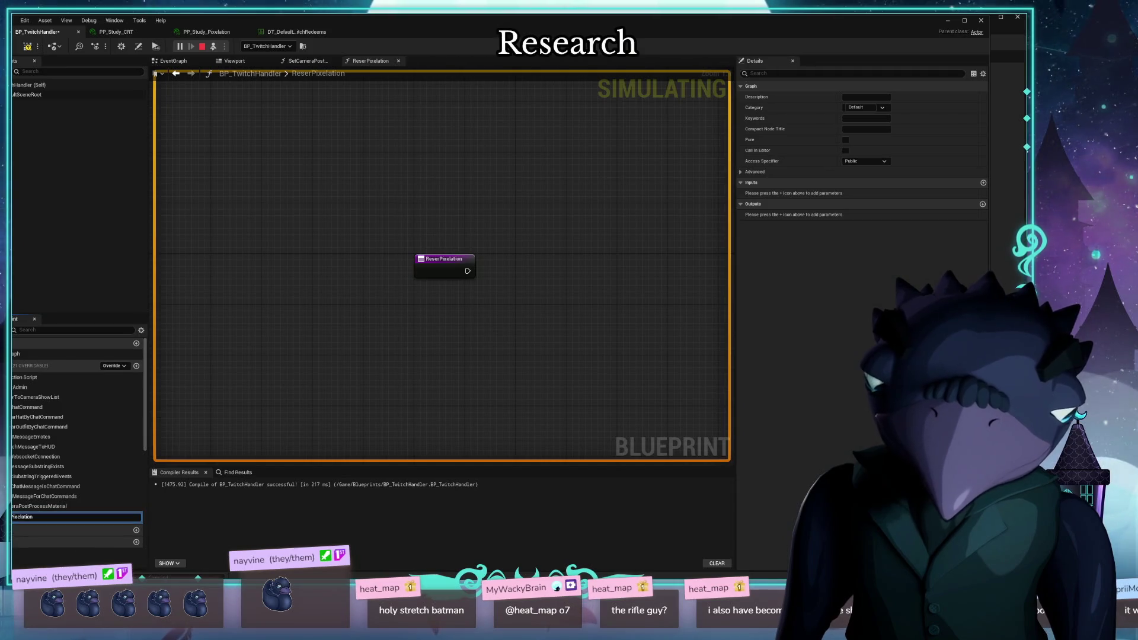
pyautogui.click(44, 521)
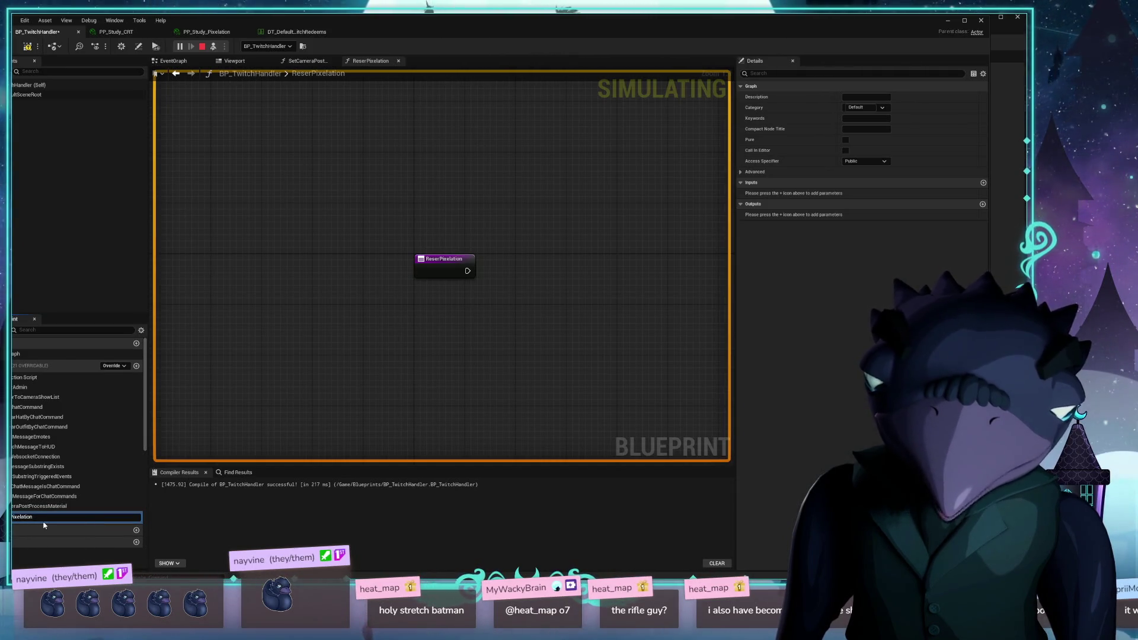
pyautogui.press('BackSpace')
pyautogui.write('t')
pyautogui.press('Return')
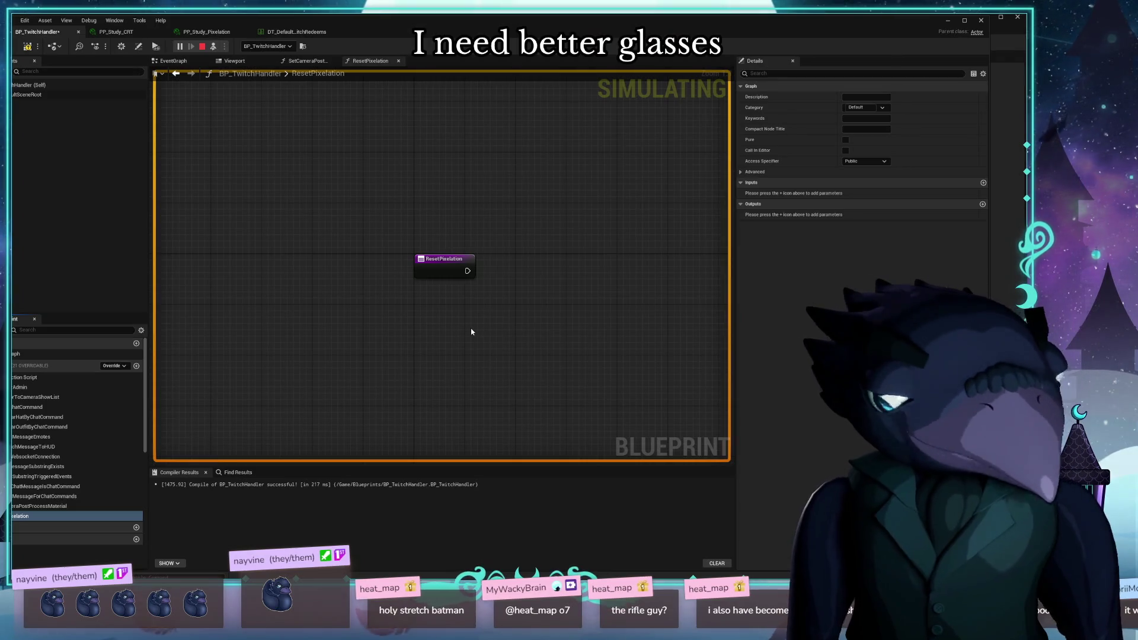
pyautogui.moveTo(434, 338); pyautogui.dragTo(339, 317)
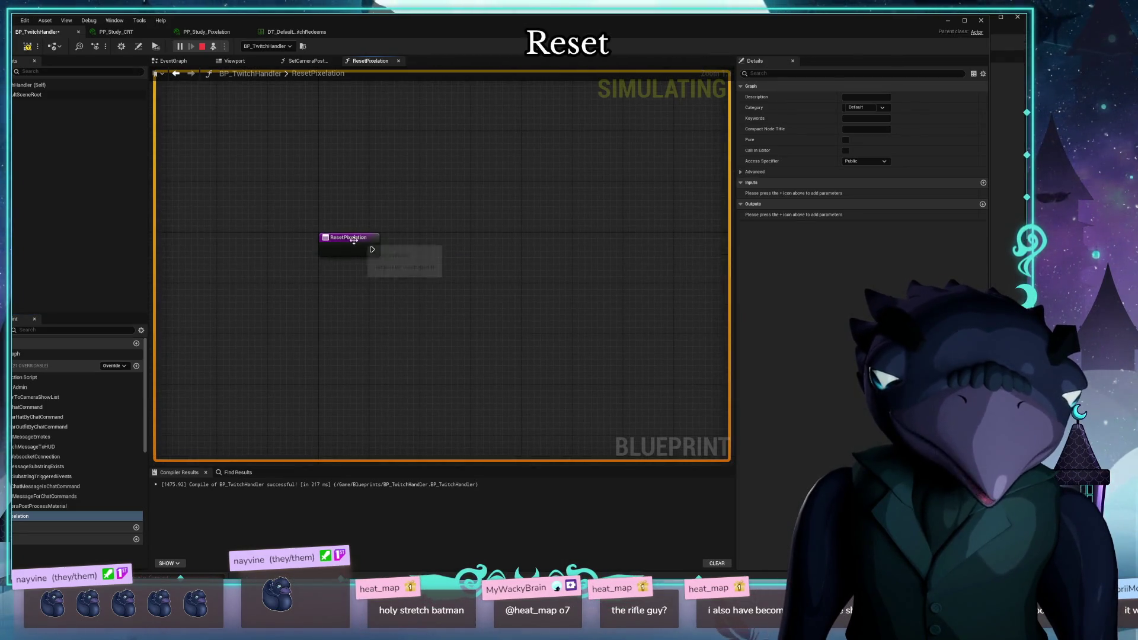
# Wire a Set Camera Post Process Material call using PP_Study_Pixelation after the ResetPixelation entry
pyautogui.moveTo(356, 244); pyautogui.dragTo(310, 205)
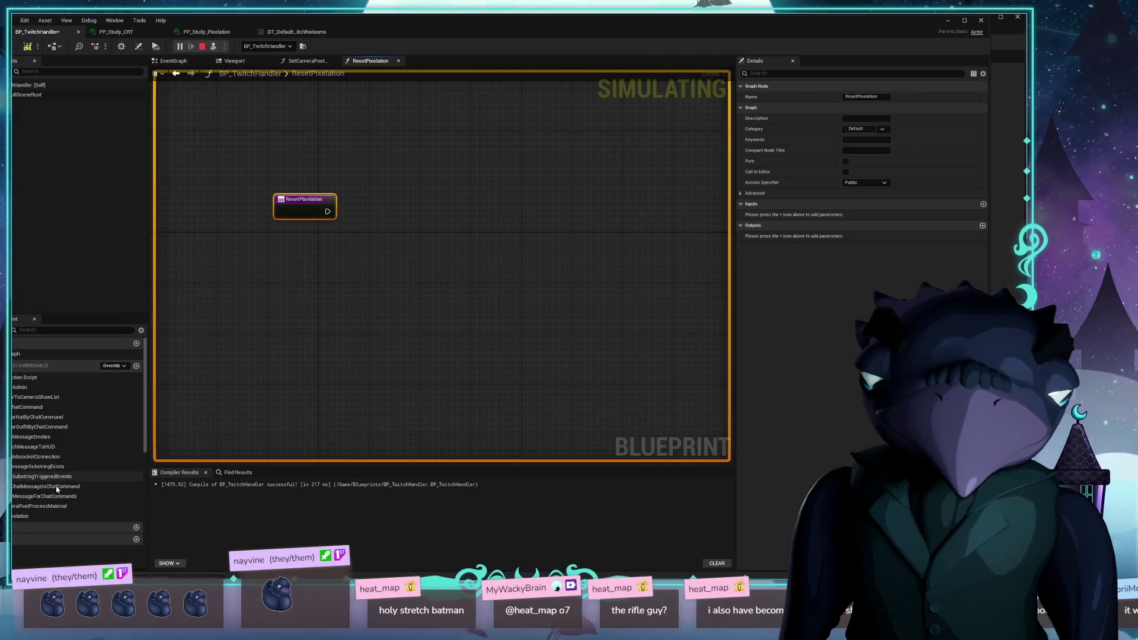
pyautogui.moveTo(47, 506)
pyautogui.mouseDown()
pyautogui.moveTo(416, 300)
pyautogui.moveTo(454, 210)
pyautogui.mouseUp()
pyautogui.moveTo(360, 217); pyautogui.dragTo(422, 217)
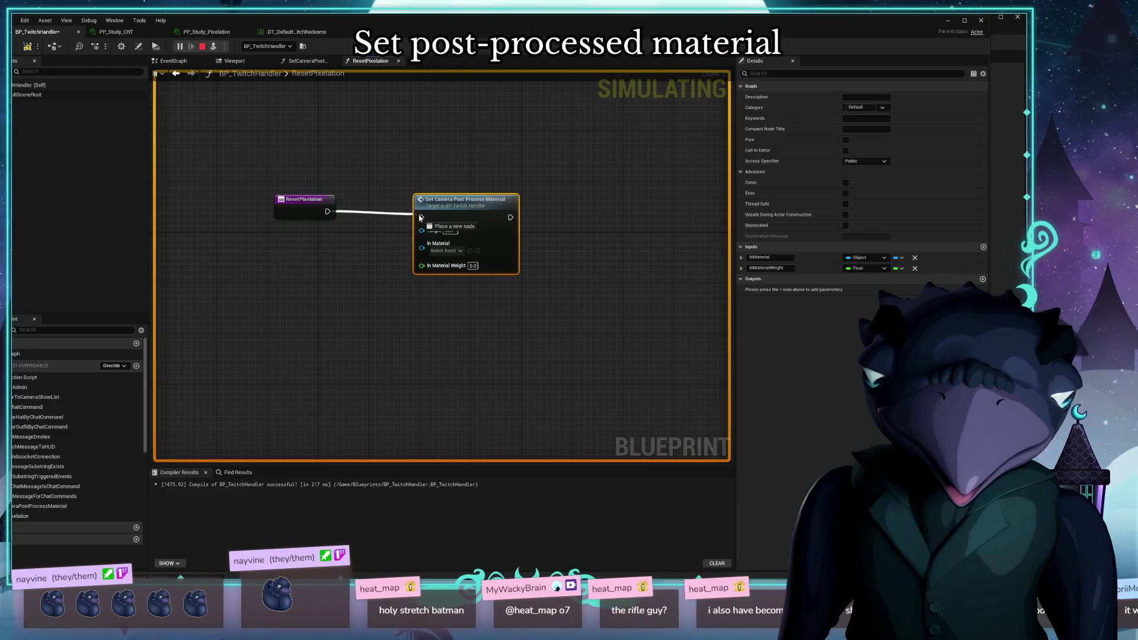
pyautogui.click(446, 251)
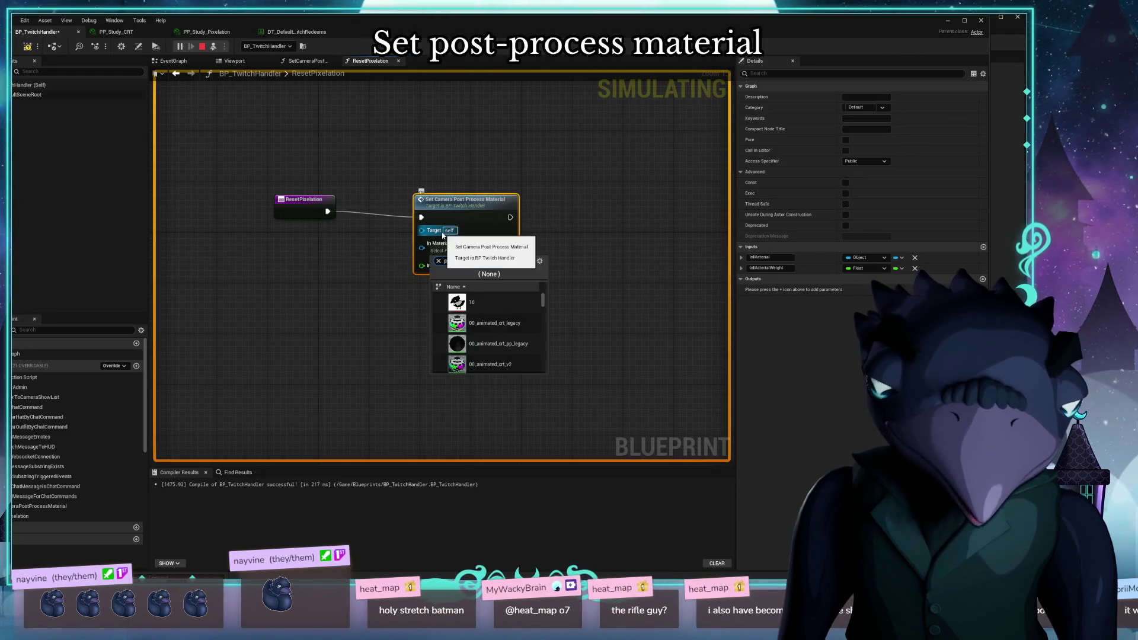
pyautogui.write('pix')
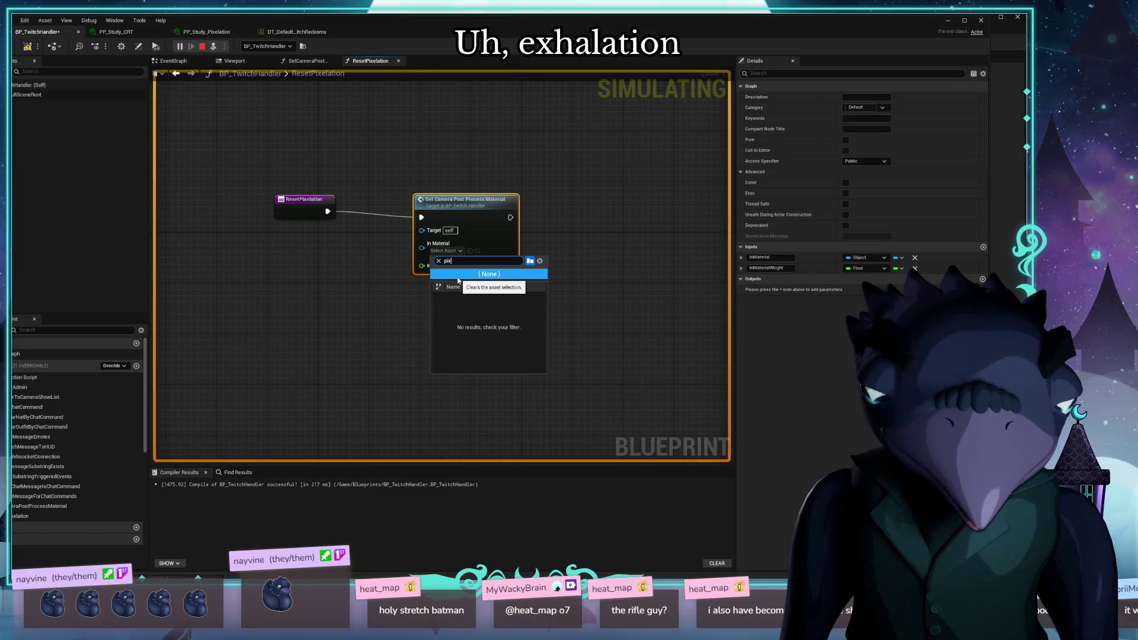
pyautogui.write('ela')
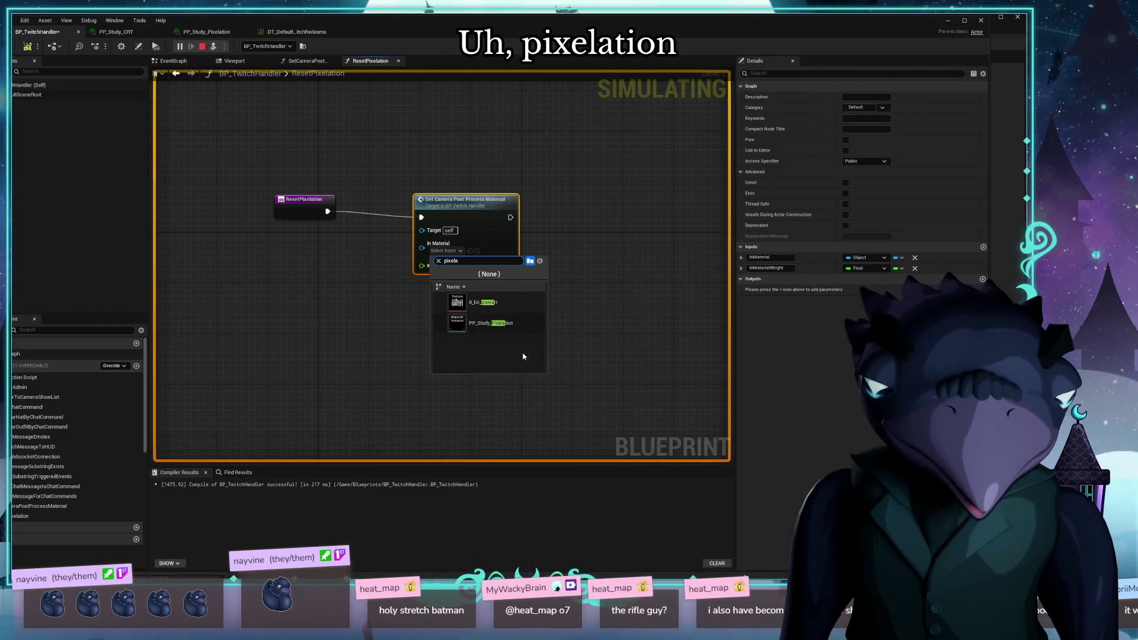
pyautogui.click(502, 324)
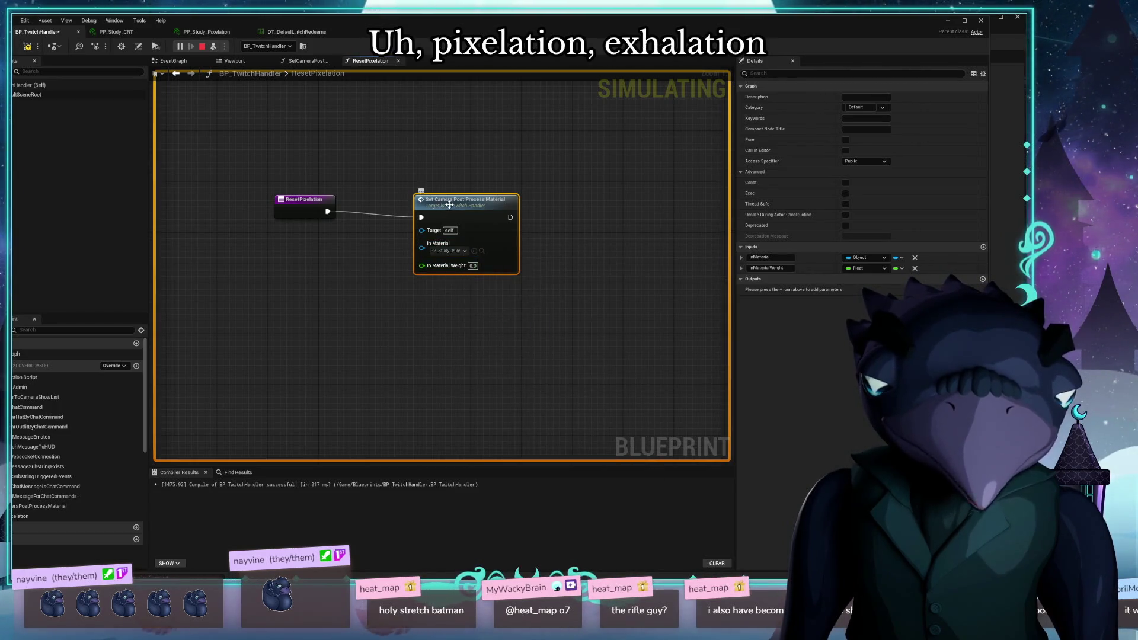
pyautogui.press('q')
# Compile and save the blueprint, close the function graphs, and return to EventGraph
pyautogui.click(27, 46)
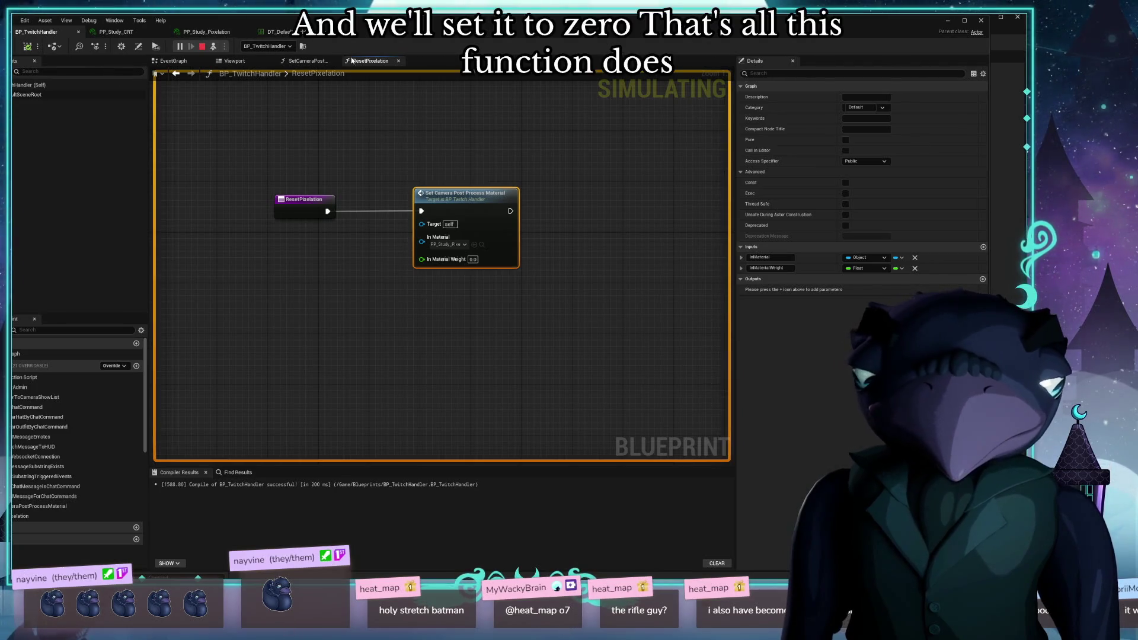
pyautogui.click(399, 60)
pyautogui.click(334, 60)
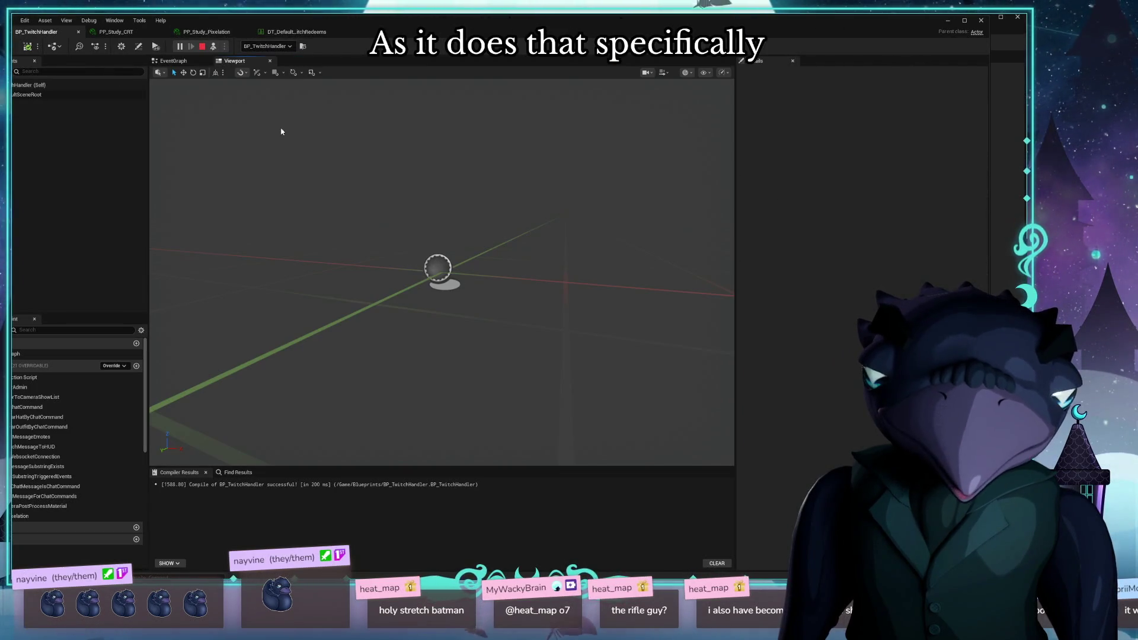
pyautogui.click(177, 61)
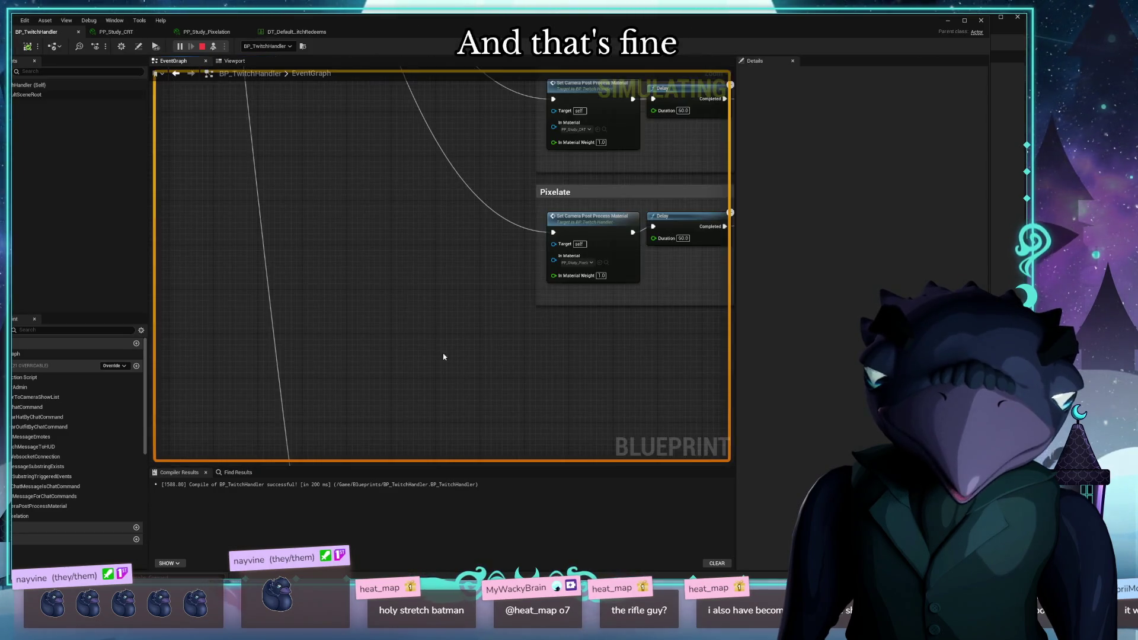
# Delete the second Set Camera Post Process Material node and the Delay from the Pixelate branch
pyautogui.scroll(1, 331, 320)
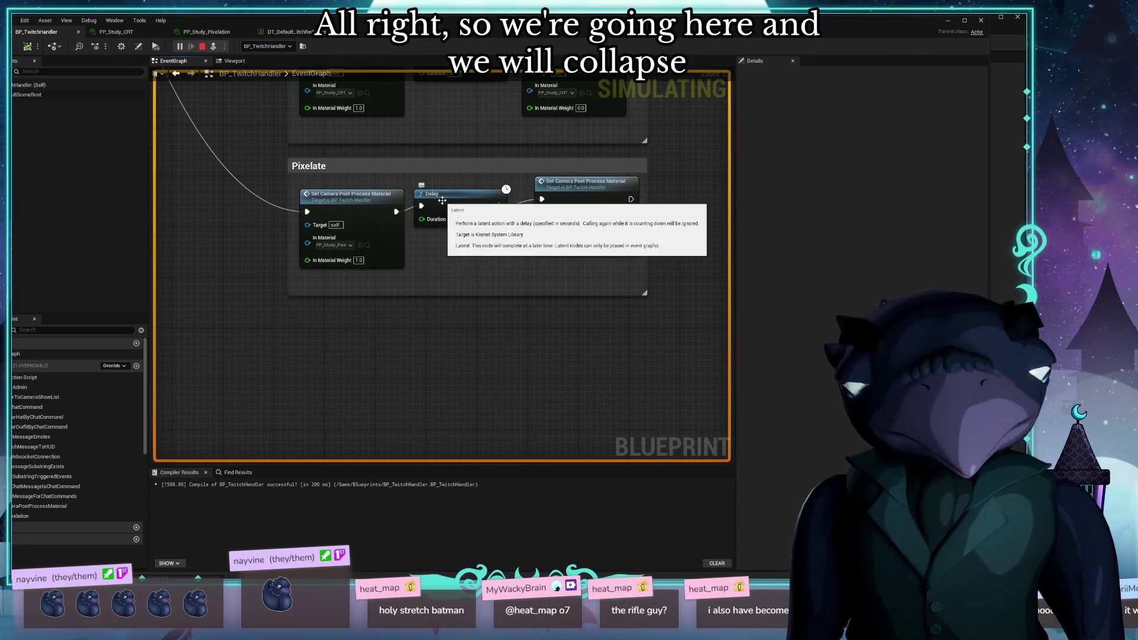
pyautogui.click(618, 197)
pyautogui.press('Delete')
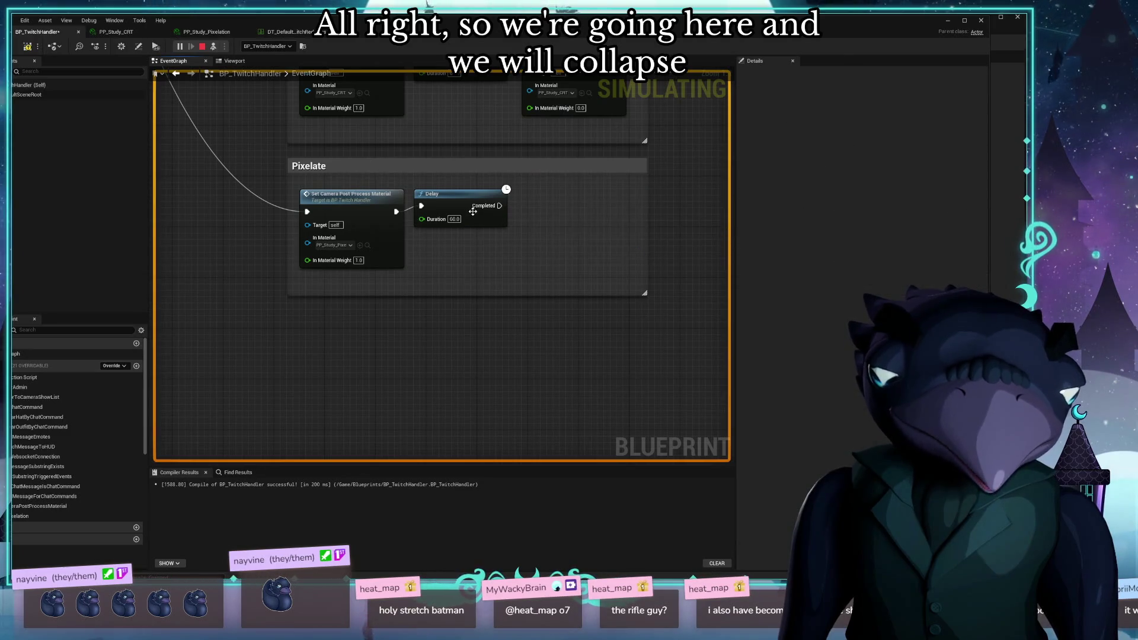
pyautogui.click(445, 195)
pyautogui.press('Delete')
# Collapse the remaining material node into a function named HandlePixelationRedeem
pyautogui.click(338, 201)
pyautogui.rightClick(337, 200)
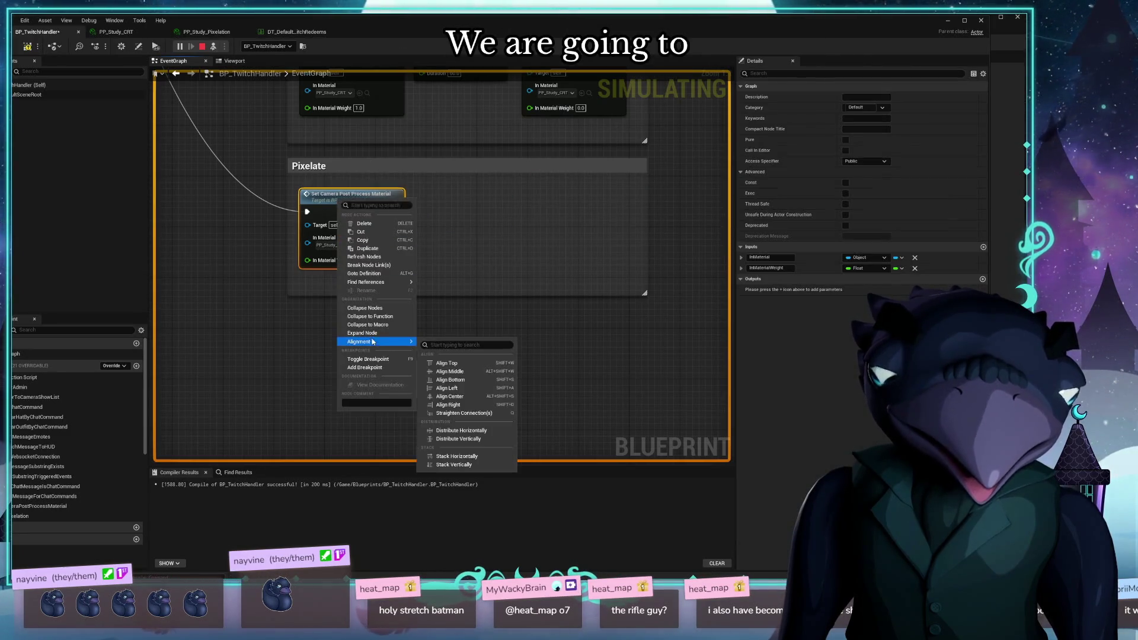
pyautogui.click(388, 318)
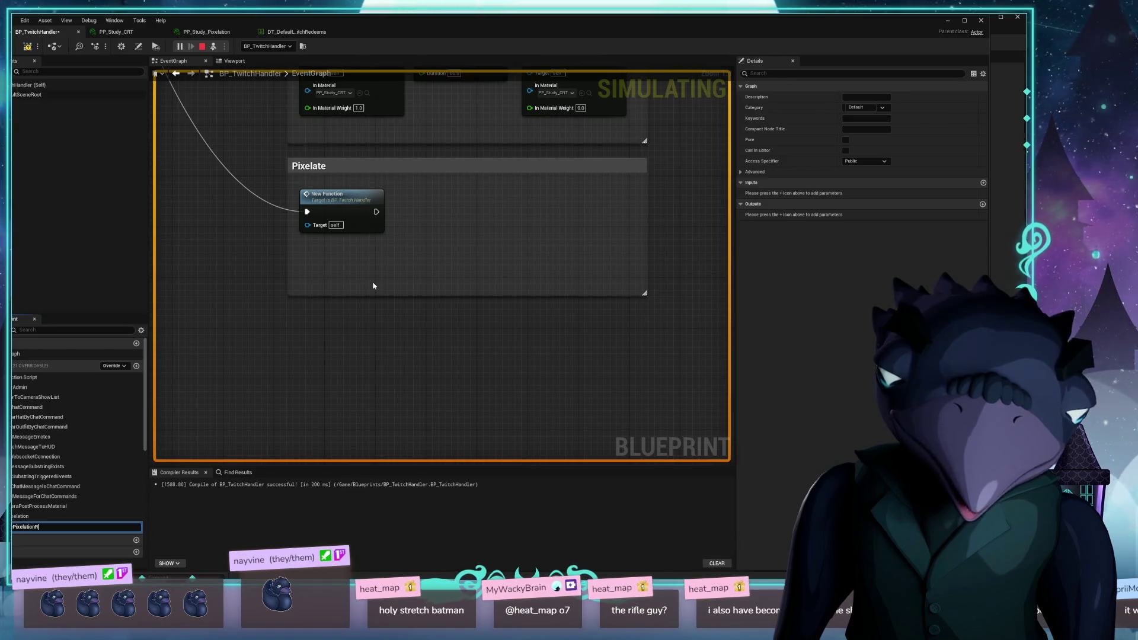
pyautogui.write('ied')
pyautogui.press('Return')
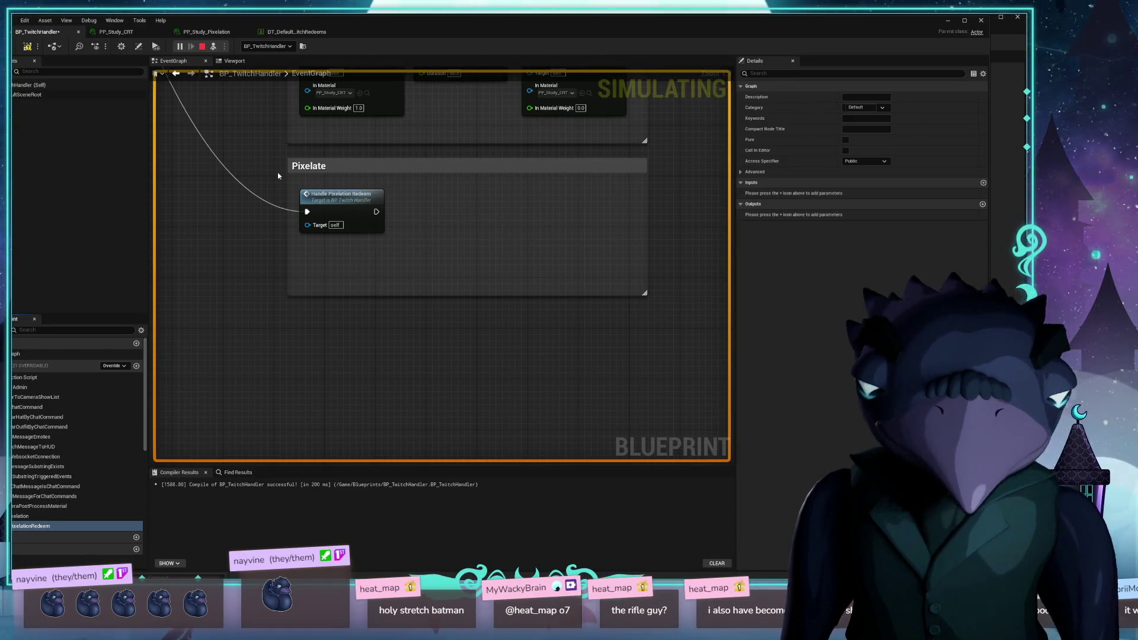
pyautogui.moveTo(332, 194)
pyautogui.mouseDown()
pyautogui.moveTo(370, 191)
pyautogui.moveTo(350, 207)
pyautogui.mouseUp()
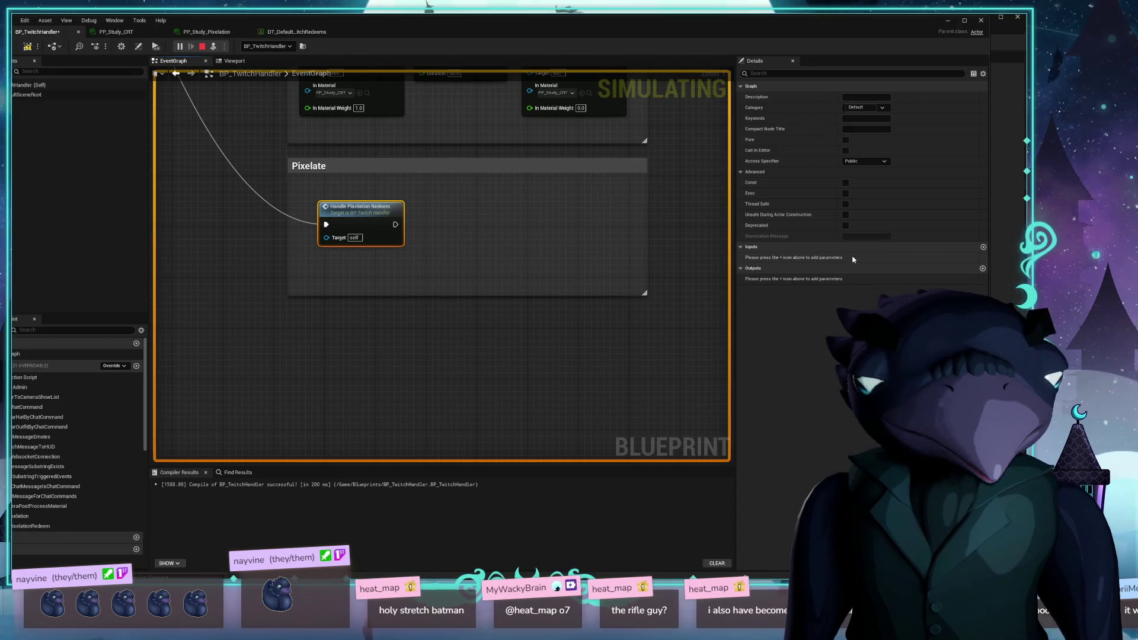
# Add a String input parameter named InOperation to HandlePixelationRedeem
pyautogui.click(983, 247)
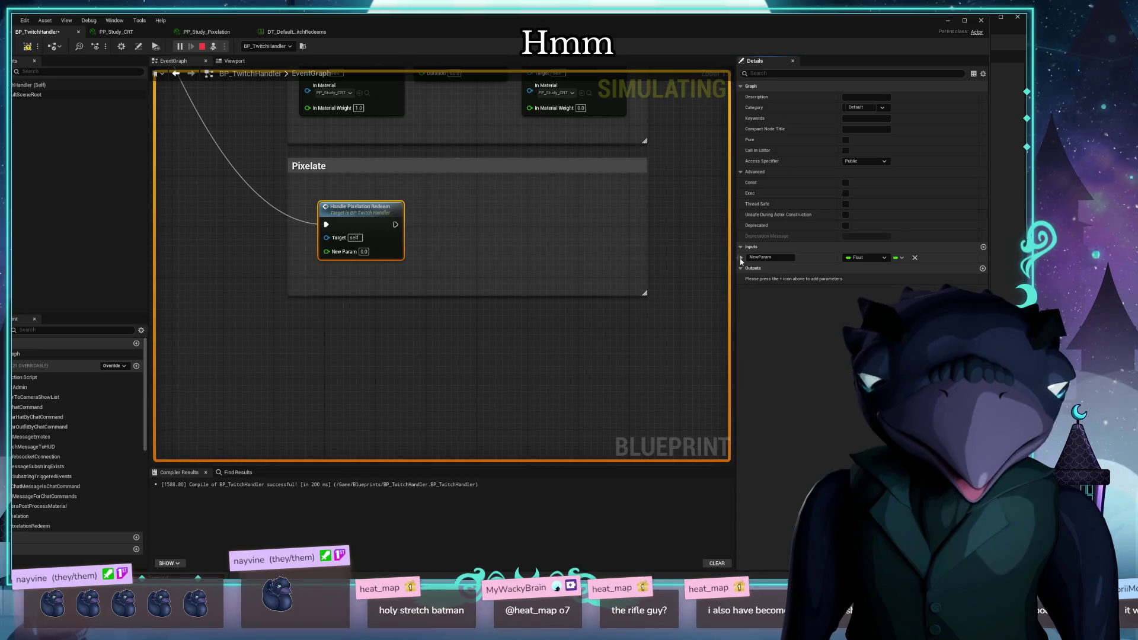
pyautogui.click(740, 258)
pyautogui.click(866, 257)
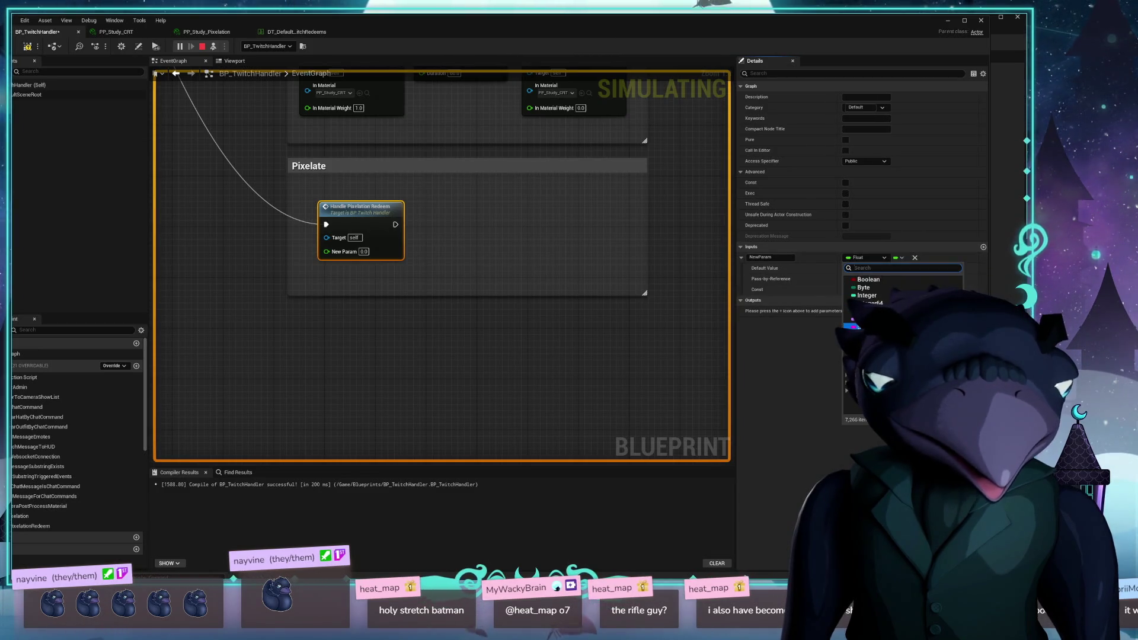
pyautogui.click(868, 327)
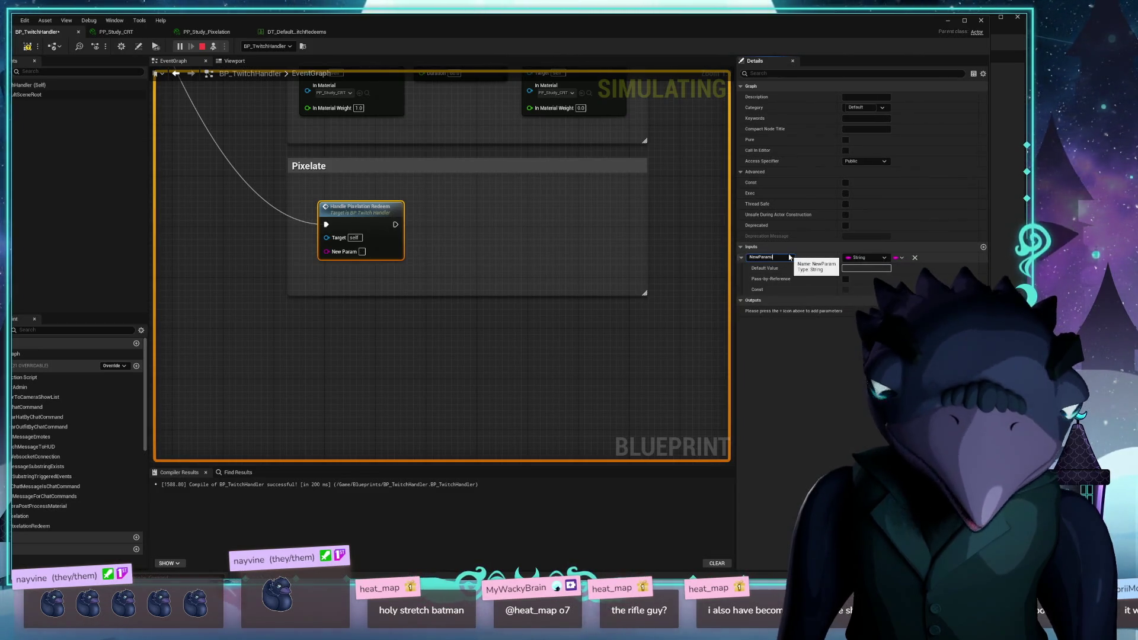
pyautogui.write('In')
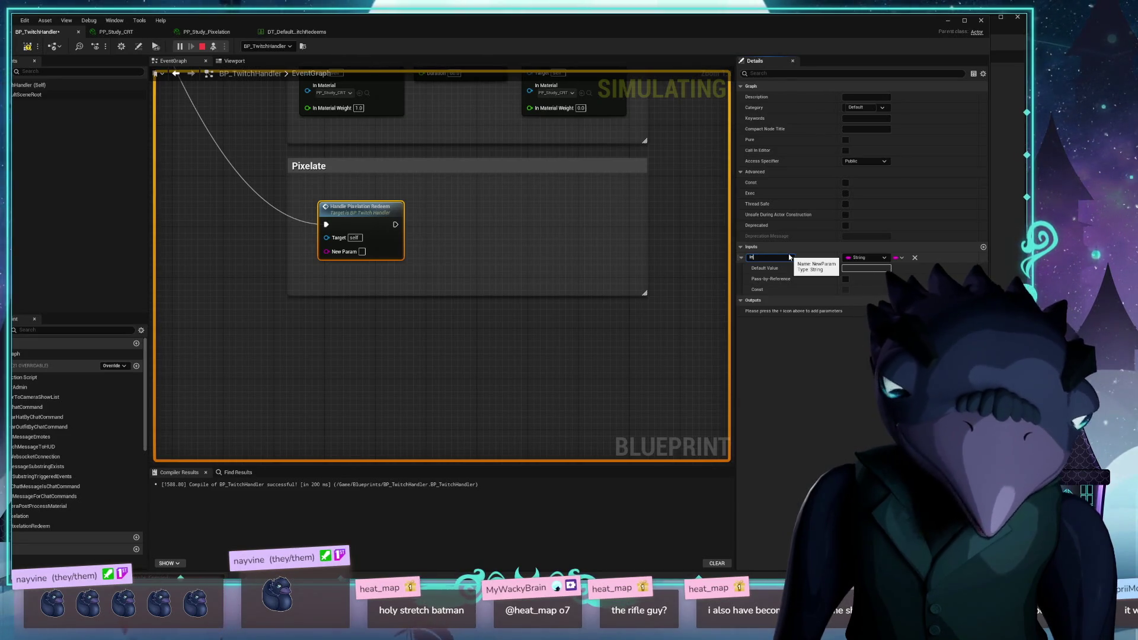
pyautogui.write('D')
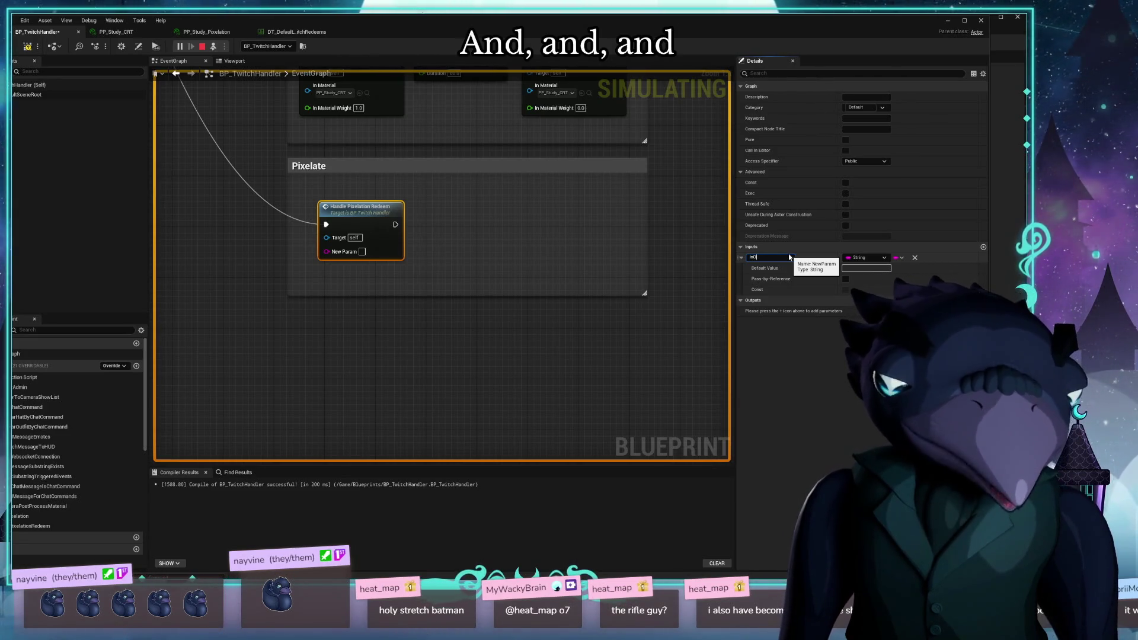
pyautogui.write('tion')
pyautogui.press('Return')
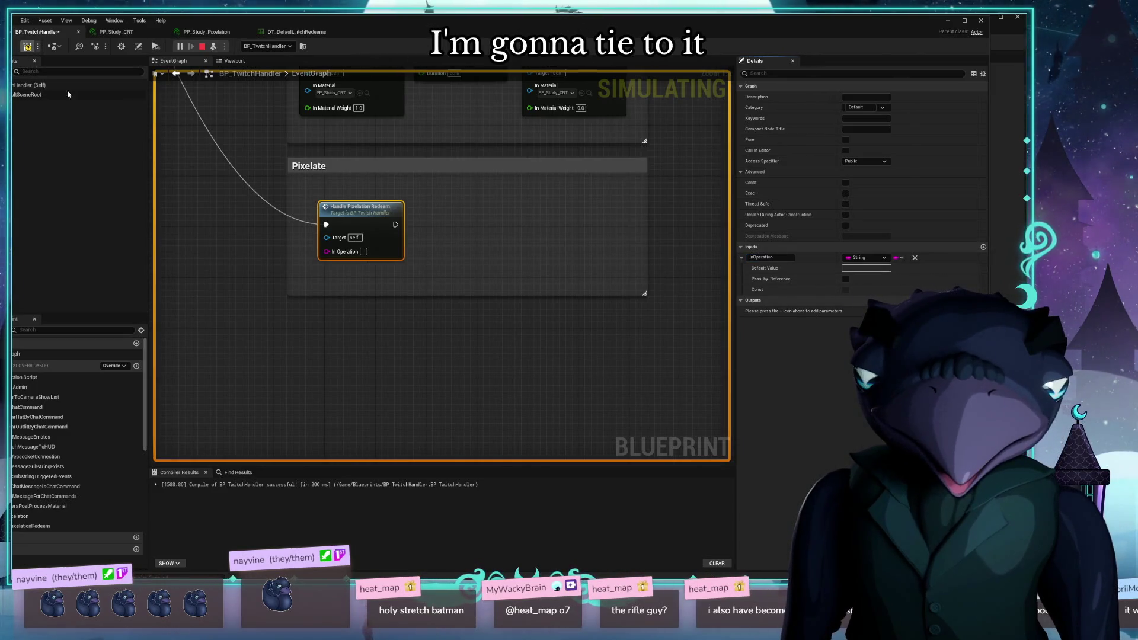
# Promote the Redeem User Input pin to a variable named CurrentRedeemUserInput
pyautogui.scroll(-7, 310, 252)
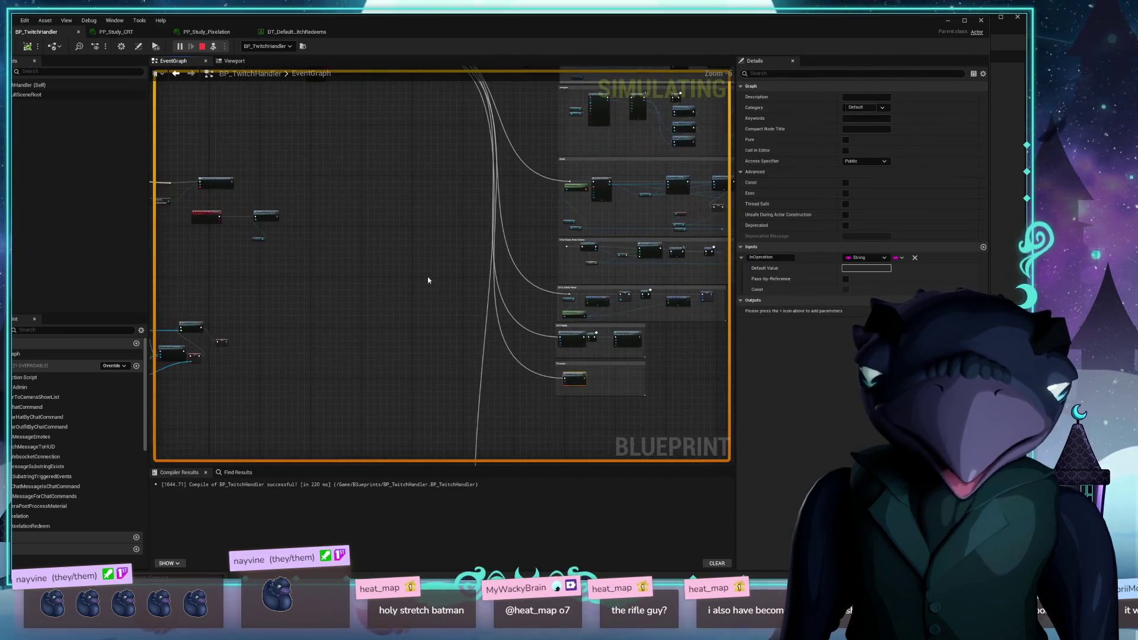
pyautogui.scroll(7, 428, 252)
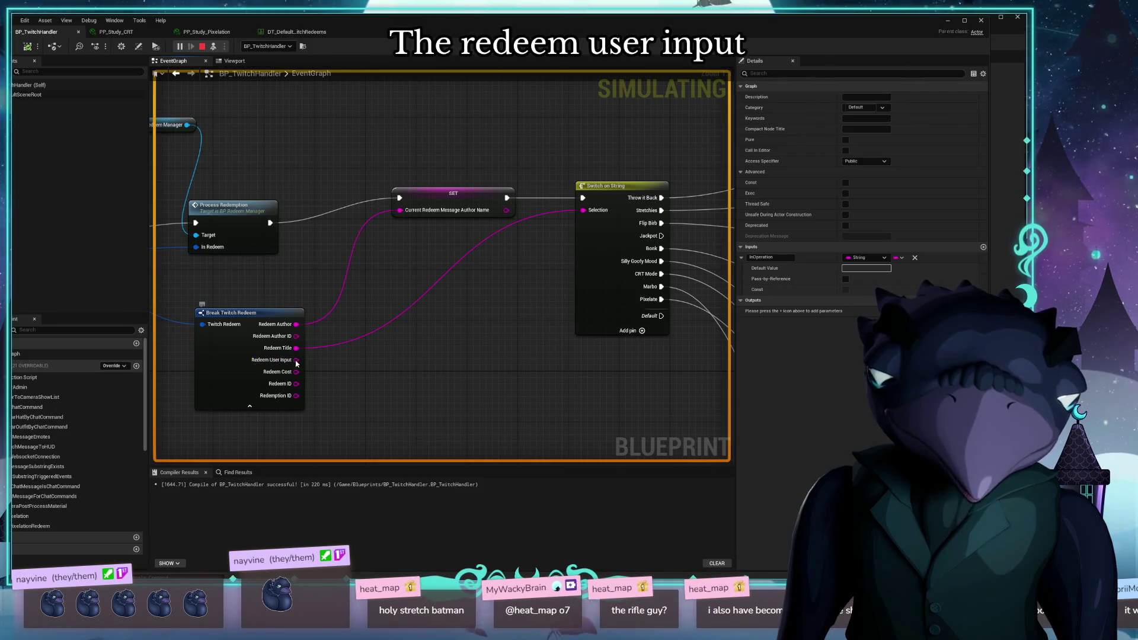
pyautogui.rightClick(293, 361)
pyautogui.click(328, 389)
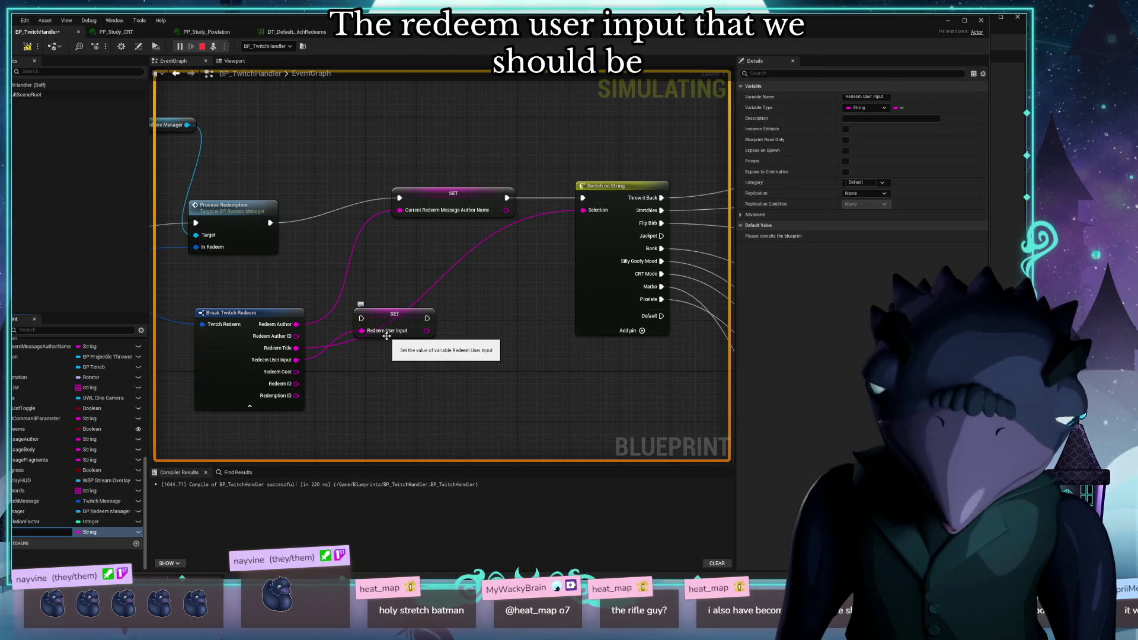
pyautogui.write('CurrentRedeem')
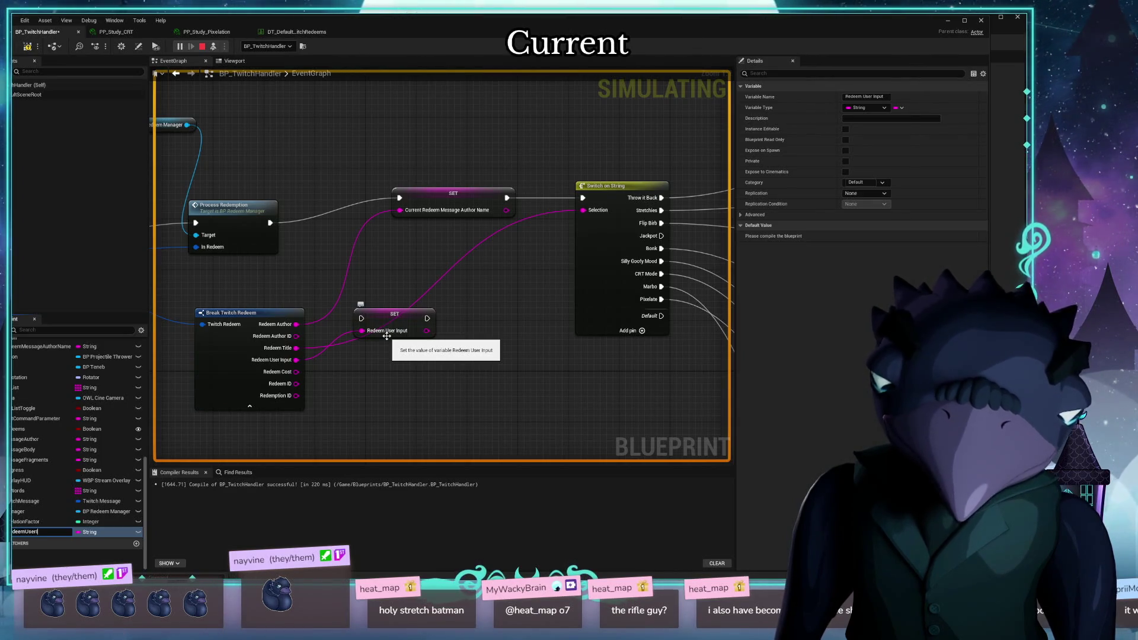
pyautogui.write('Input')
pyautogui.press('Return')
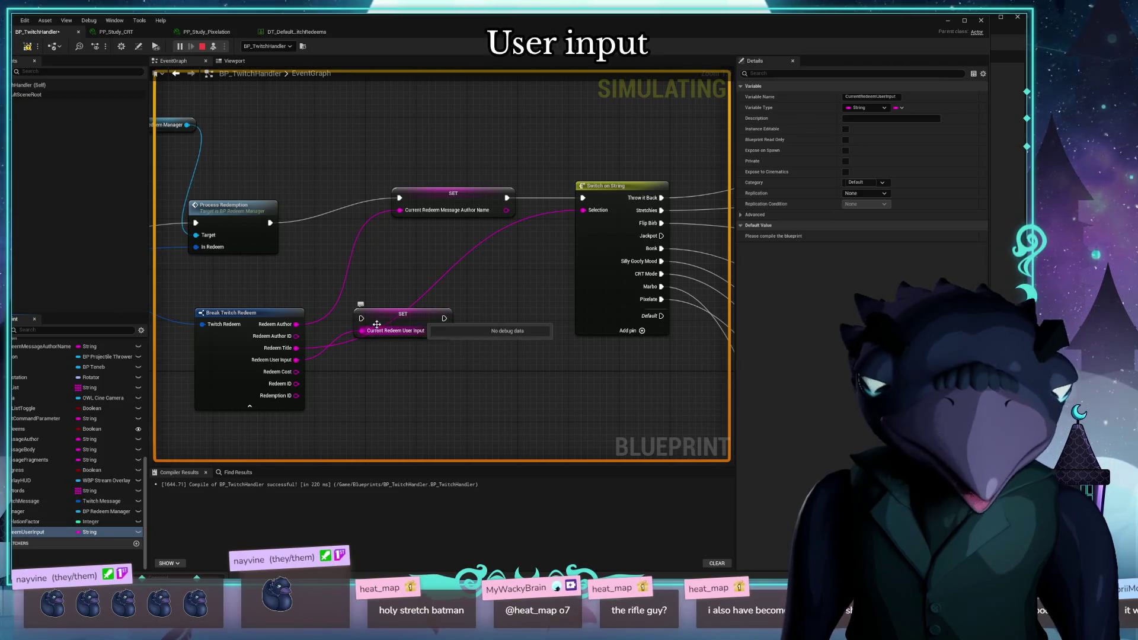
# Line up the SET nodes and chain Author Name SET into User Input SET before Switch on String
pyautogui.moveTo(391, 316); pyautogui.dragTo(522, 233)
pyautogui.moveTo(452, 197)
pyautogui.mouseDown()
pyautogui.moveTo(360, 204)
pyautogui.moveTo(388, 203)
pyautogui.mouseUp()
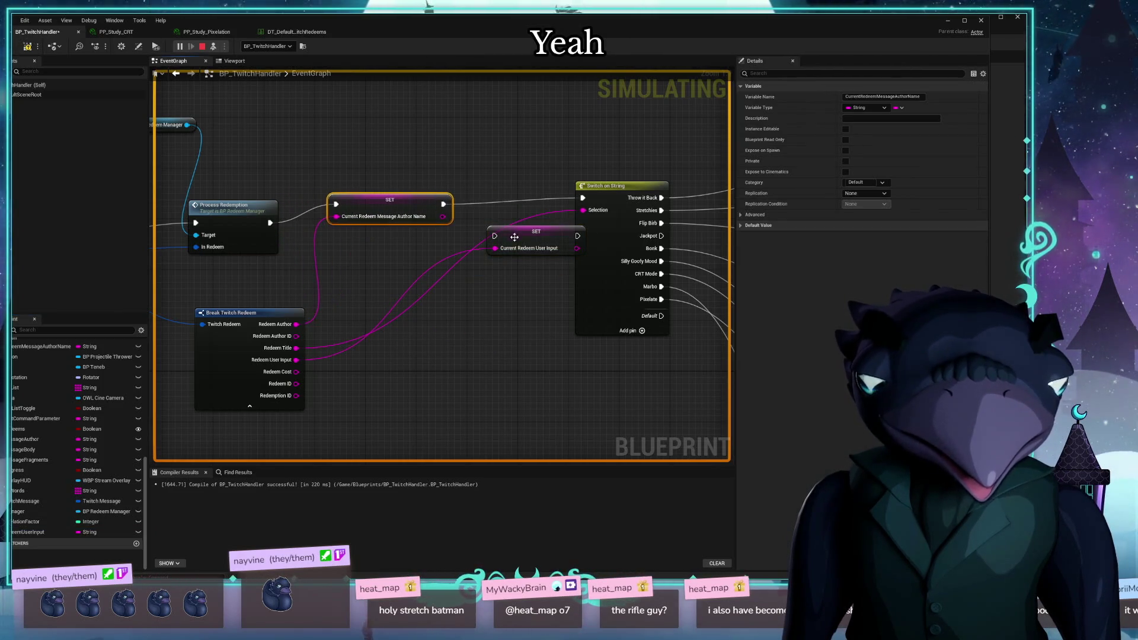
pyautogui.moveTo(522, 246)
pyautogui.mouseDown()
pyautogui.moveTo(494, 210)
pyautogui.moveTo(468, 204)
pyautogui.mouseUp()
pyautogui.moveTo(552, 204); pyautogui.dragTo(584, 200)
pyautogui.scroll(-4, 372, 314)
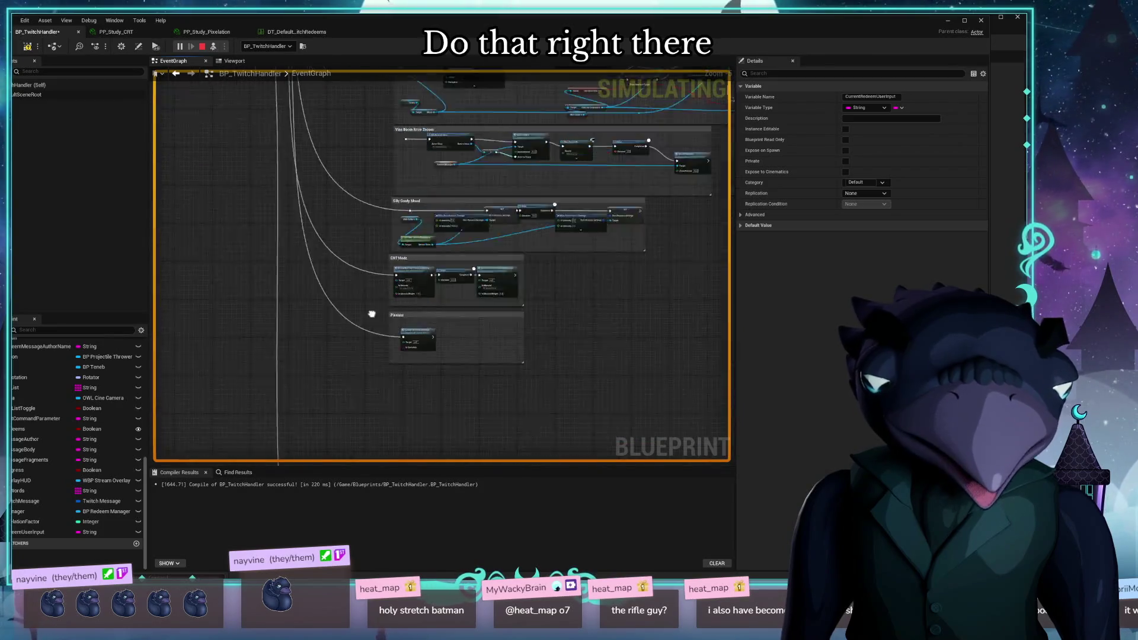
# Connect a Current Redeem User Input getter to HandlePixelationRedeem's In Operation pin
pyautogui.scroll(5, 372, 314)
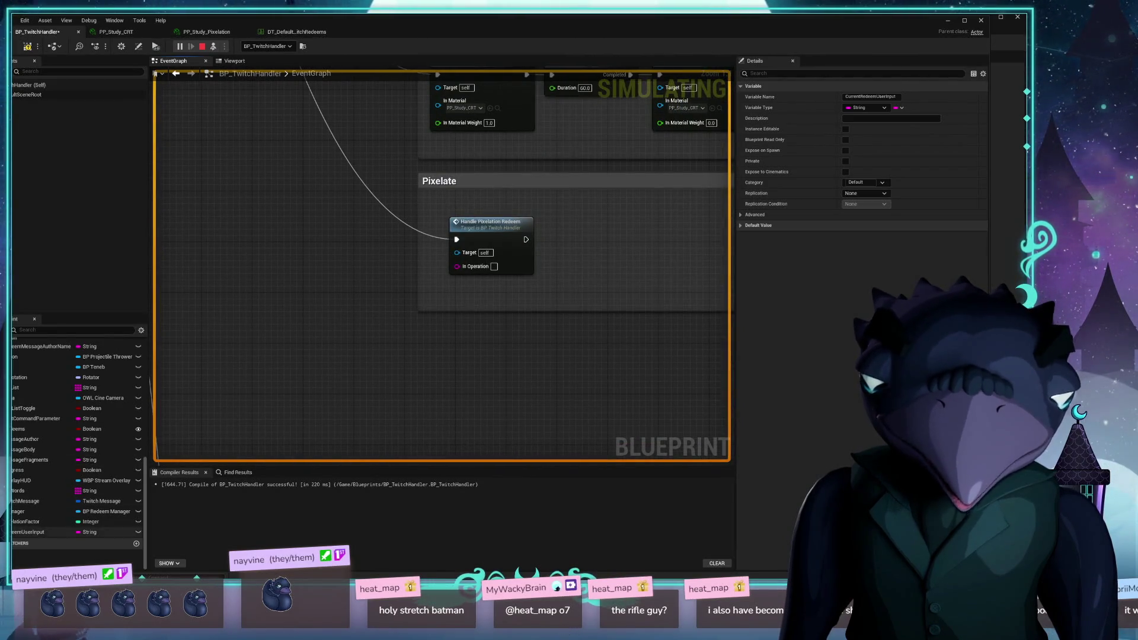
pyautogui.moveTo(28, 532)
pyautogui.mouseDown()
pyautogui.moveTo(457, 302)
pyautogui.moveTo(455, 270)
pyautogui.mouseUp()
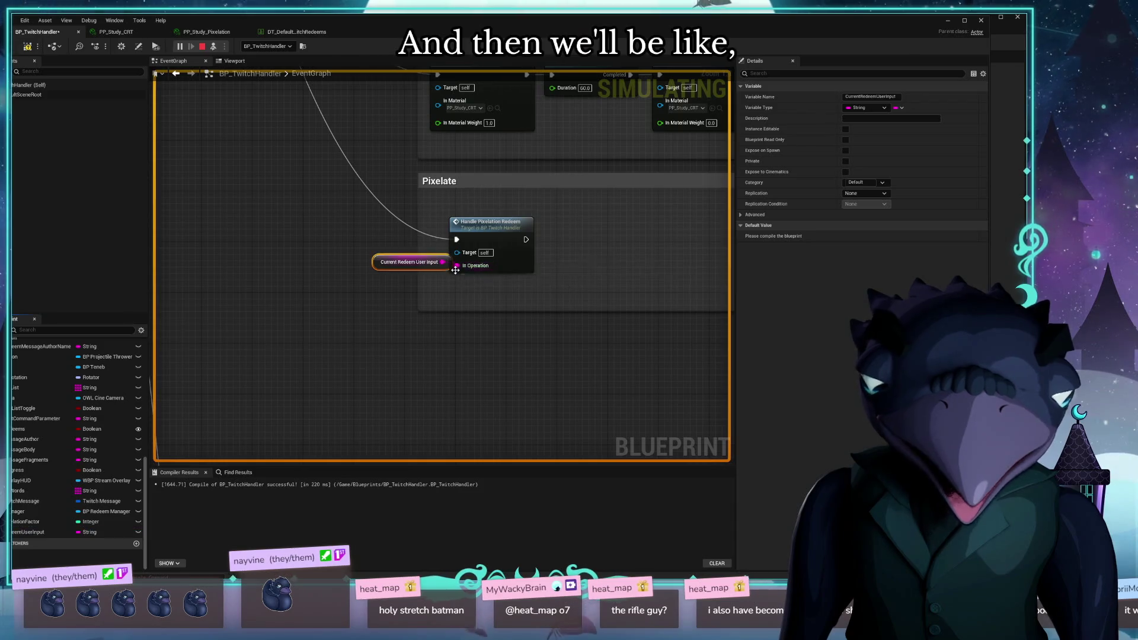
pyautogui.moveTo(590, 201)
pyautogui.mouseDown()
pyautogui.moveTo(495, 254)
pyautogui.moveTo(605, 229)
pyautogui.mouseUp()
pyautogui.click(486, 266)
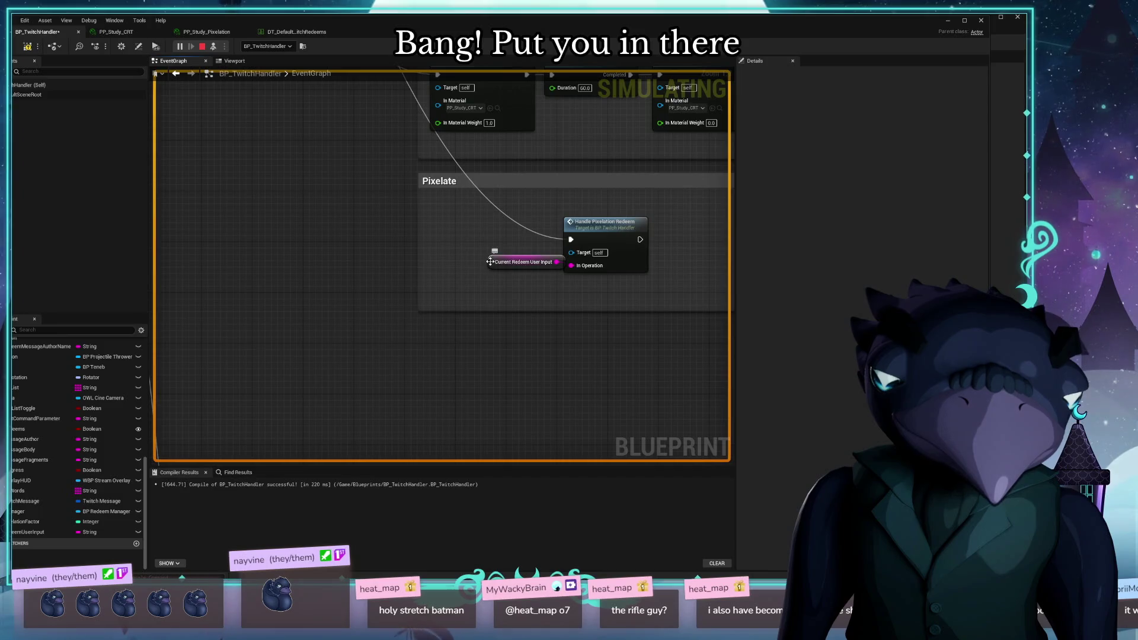
pyautogui.moveTo(490, 261)
pyautogui.mouseDown()
pyautogui.moveTo(458, 260)
pyautogui.moveTo(464, 268)
pyautogui.mouseUp()
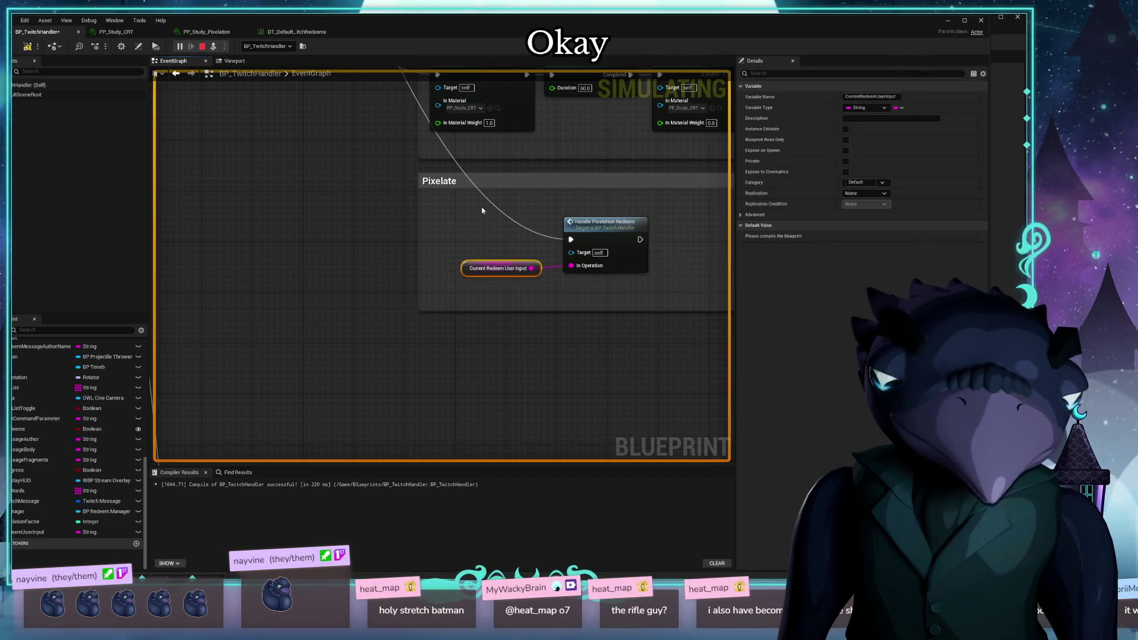
# Add a reroute point on the Pixelate execution wire and drag it down to straighten it
pyautogui.moveTo(569, 210); pyautogui.dragTo(510, 335)
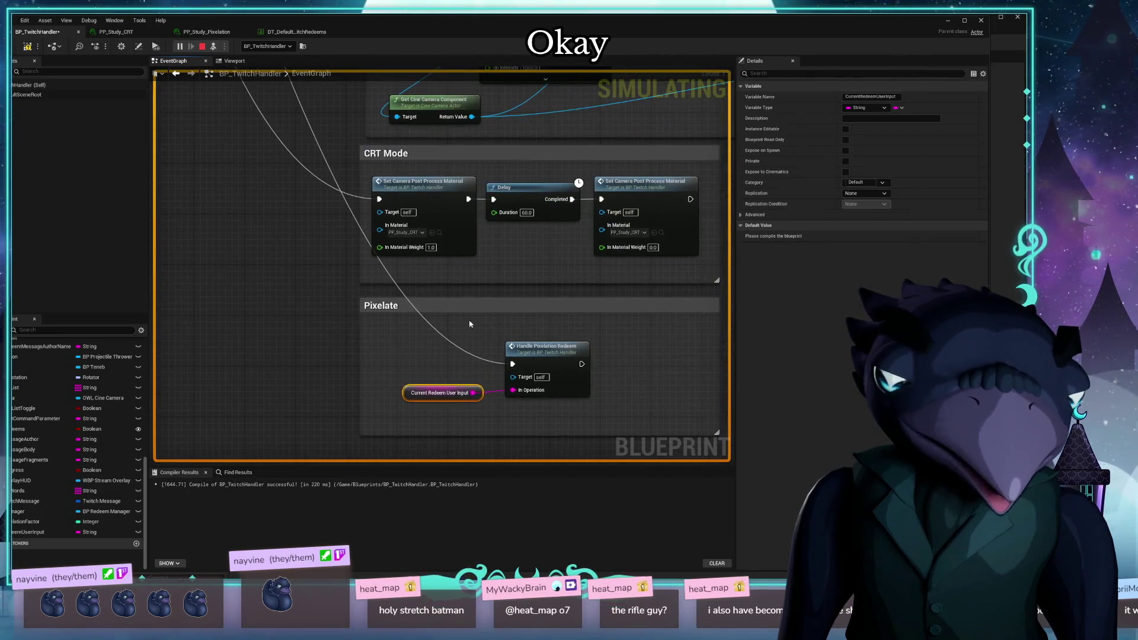
pyautogui.click(430, 330)
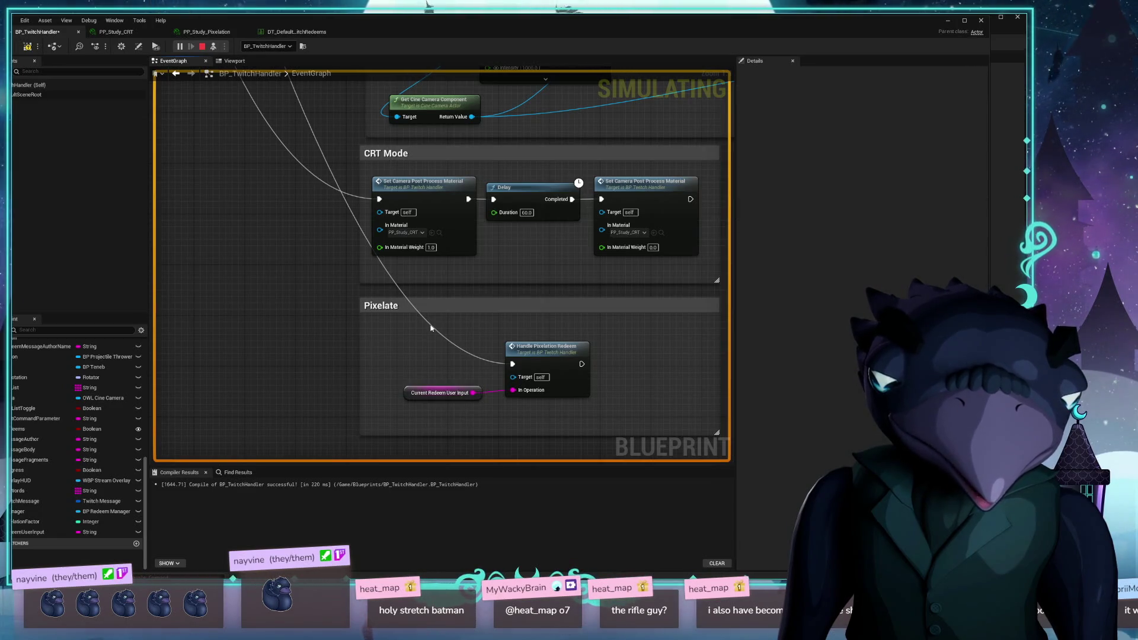
pyautogui.doubleClick(431, 327)
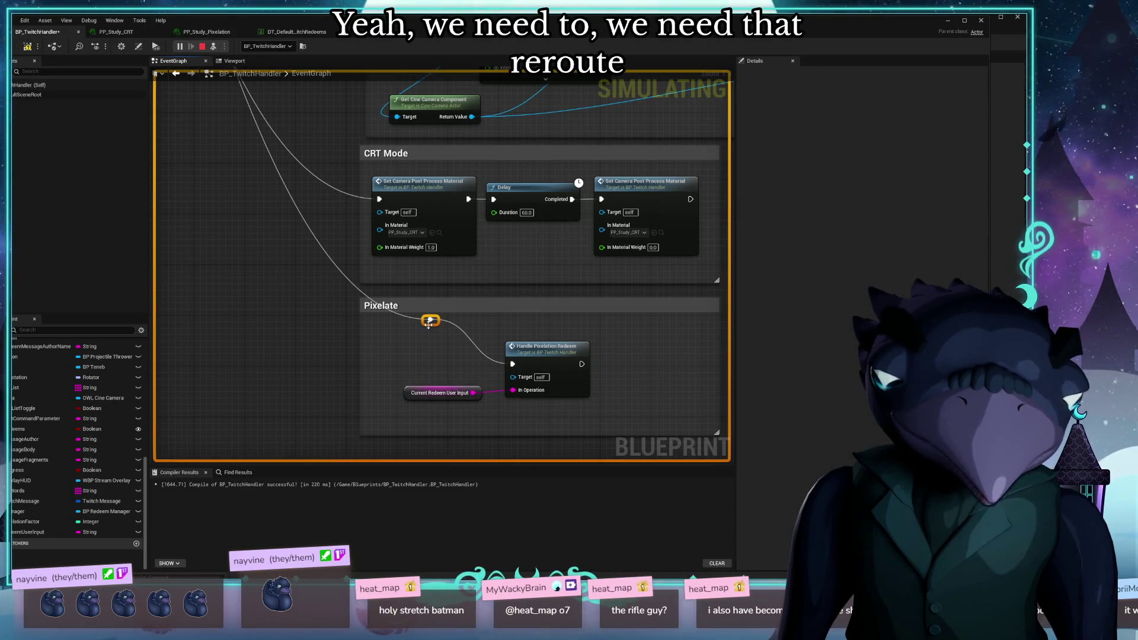
pyautogui.moveTo(428, 324)
pyautogui.mouseDown()
pyautogui.moveTo(300, 380)
pyautogui.moveTo(332, 368)
pyautogui.mouseUp()
pyautogui.click(274, 366)
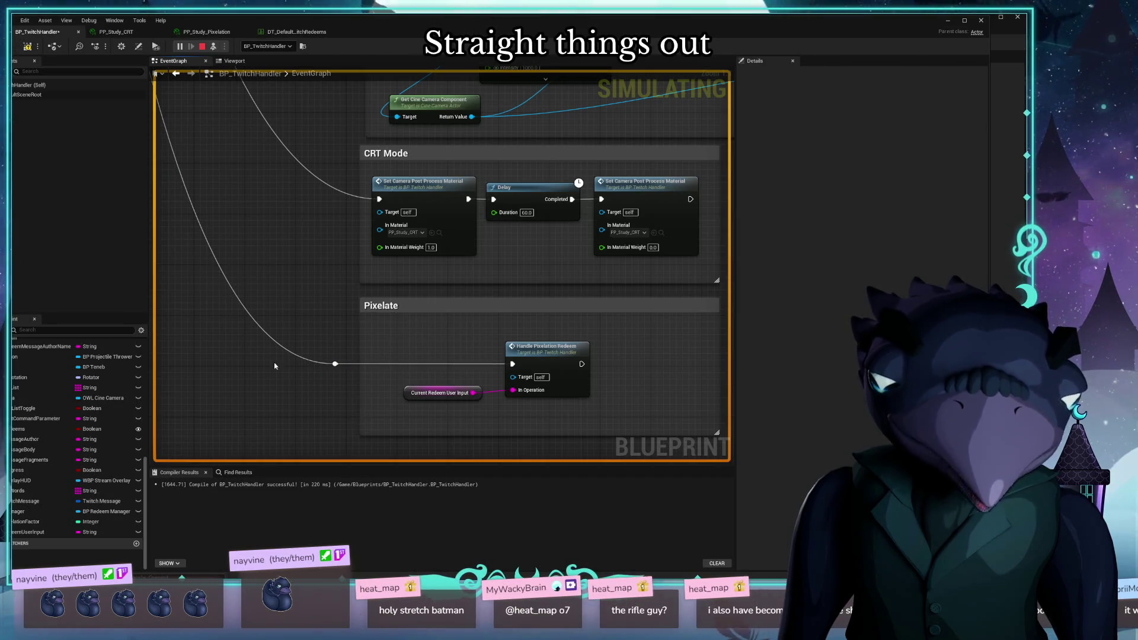
pyautogui.doubleClick(492, 311)
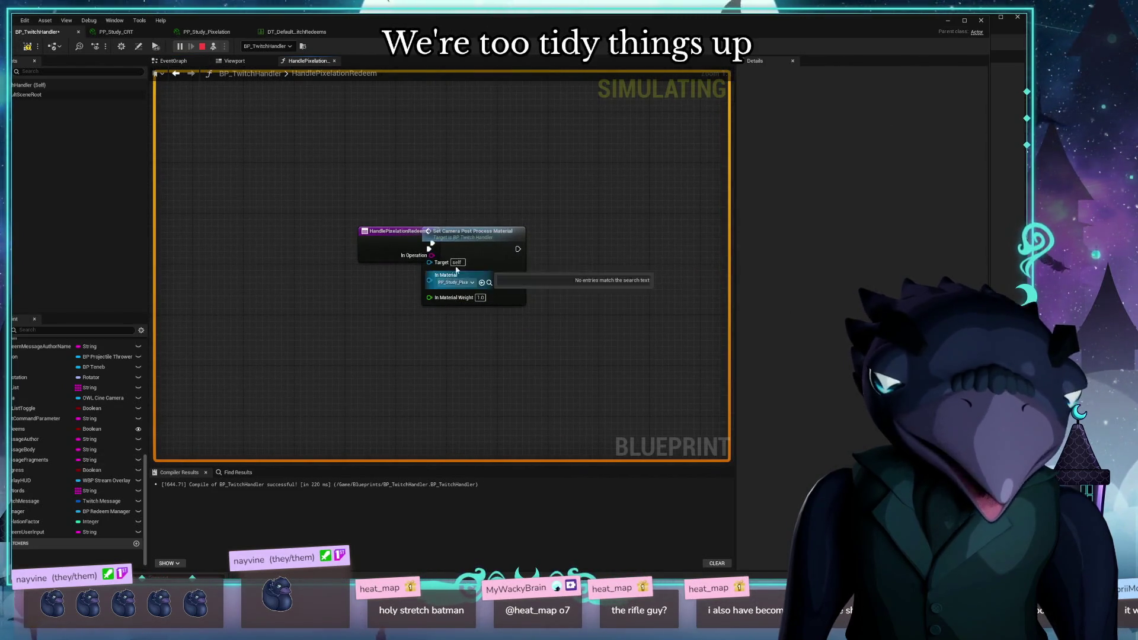
# Move the Set Camera Post Process Material node clear of the entry and view its function's camera nodes
pyautogui.moveTo(456, 270); pyautogui.dragTo(639, 263)
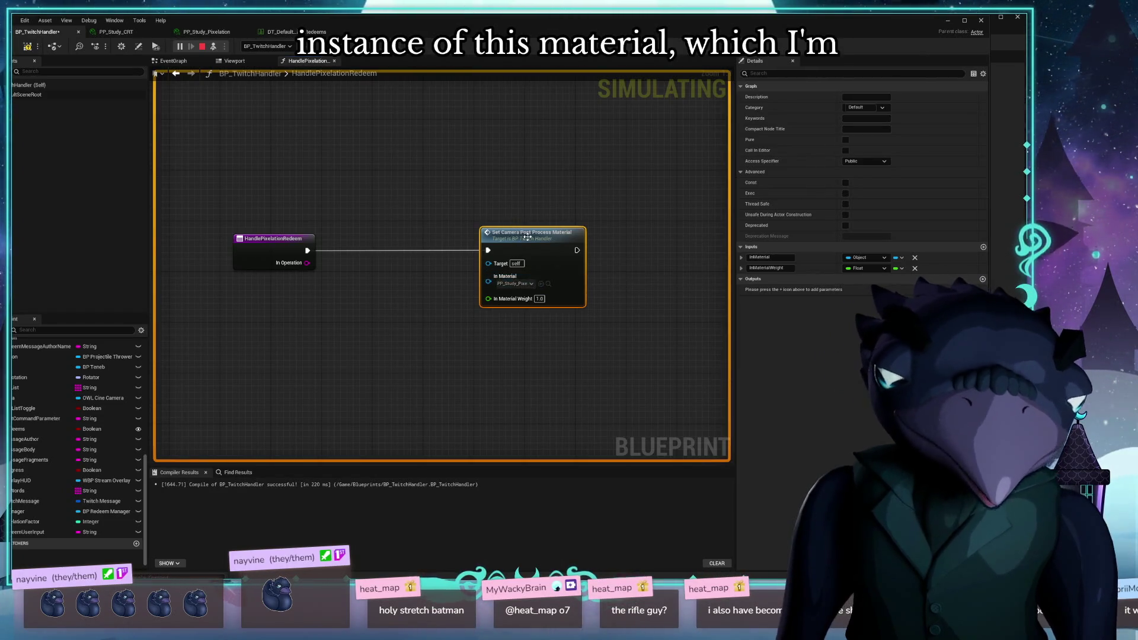
pyautogui.doubleClick(511, 249)
pyautogui.moveTo(448, 379)
pyautogui.mouseDown()
pyautogui.moveTo(289, 381)
pyautogui.moveTo(418, 296)
pyautogui.mouseUp()
pyautogui.click(310, 61)
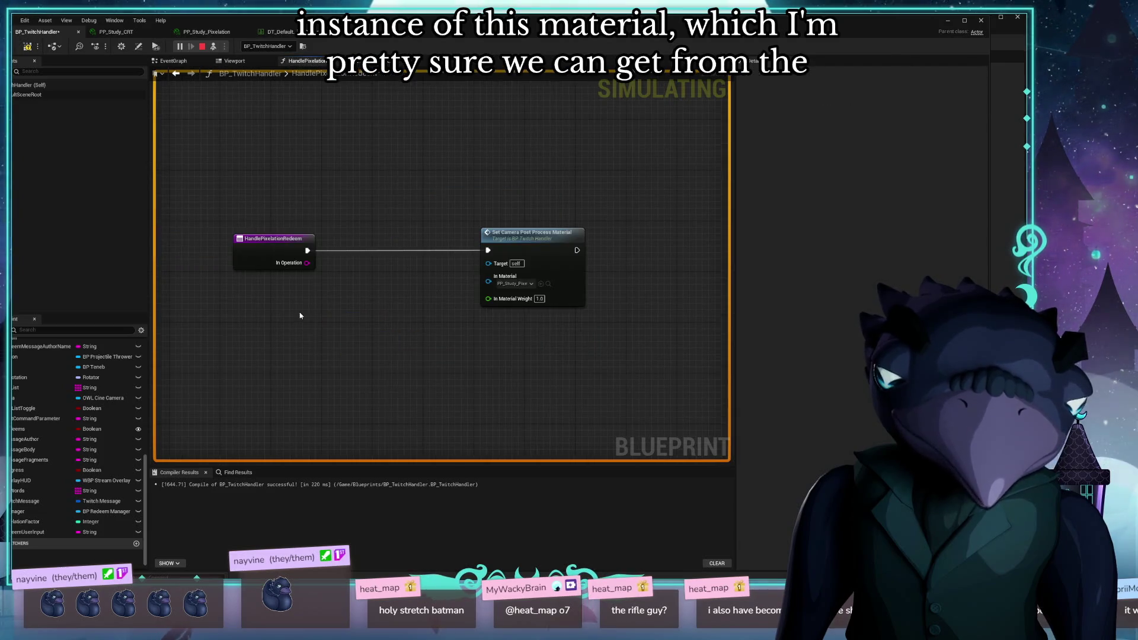
# Paste the copied Main Camera and Get Cine Camera Component nodes into HandlePixelationRedeem
pyautogui.hotkey('ctrl', 'v')
pyautogui.moveTo(346, 355); pyautogui.dragTo(332, 256)
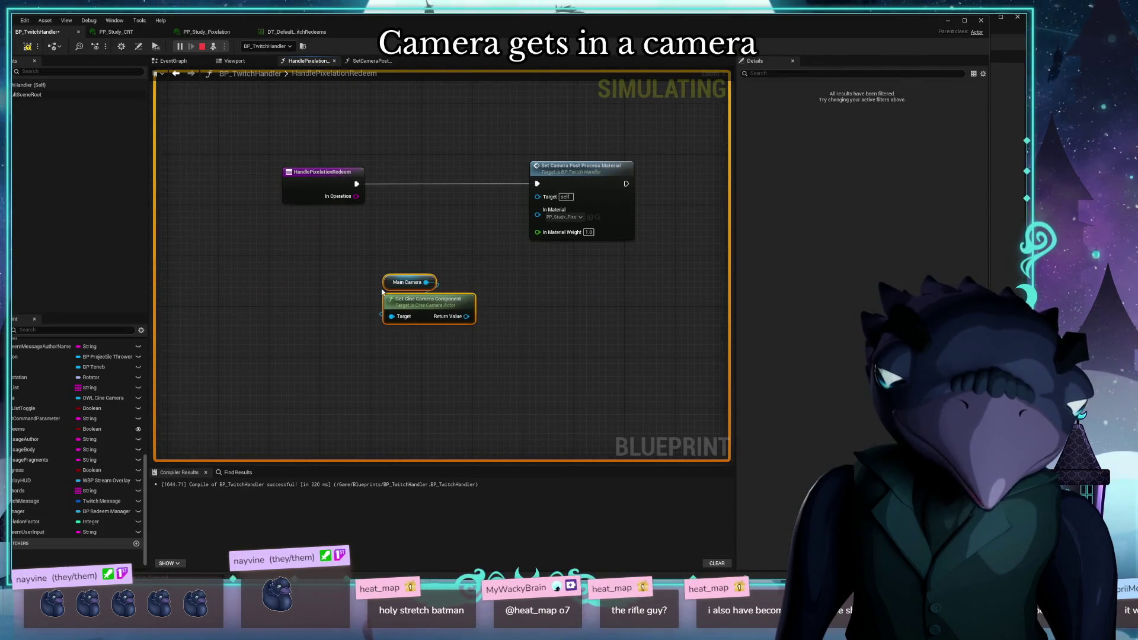
pyautogui.moveTo(470, 316); pyautogui.dragTo(547, 316)
pyautogui.write('get m')
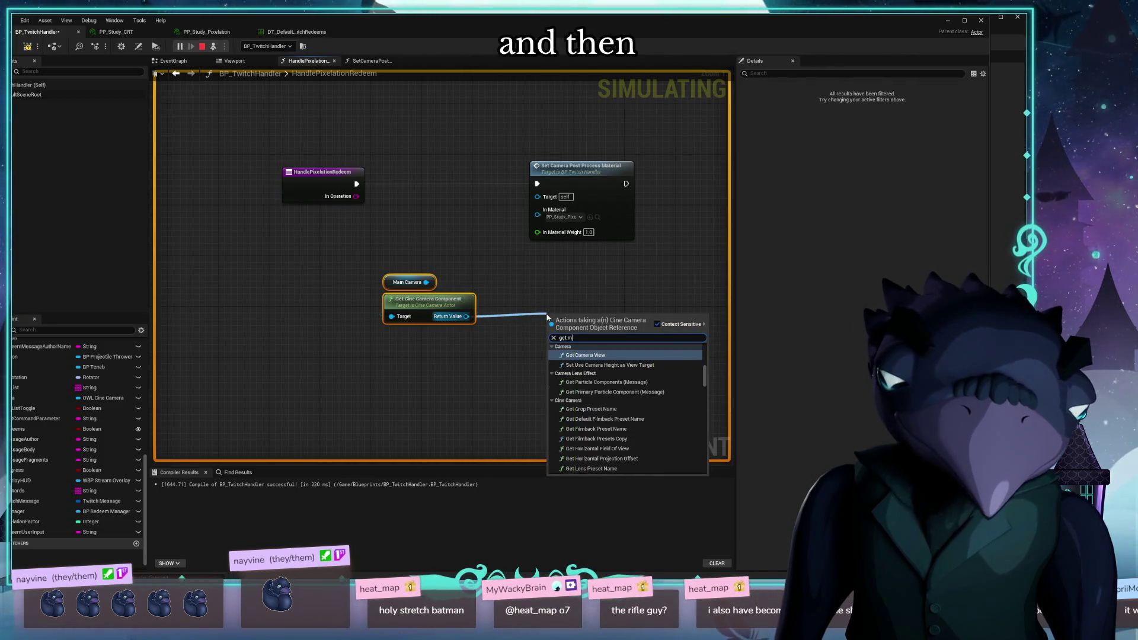
pyautogui.write('ater')
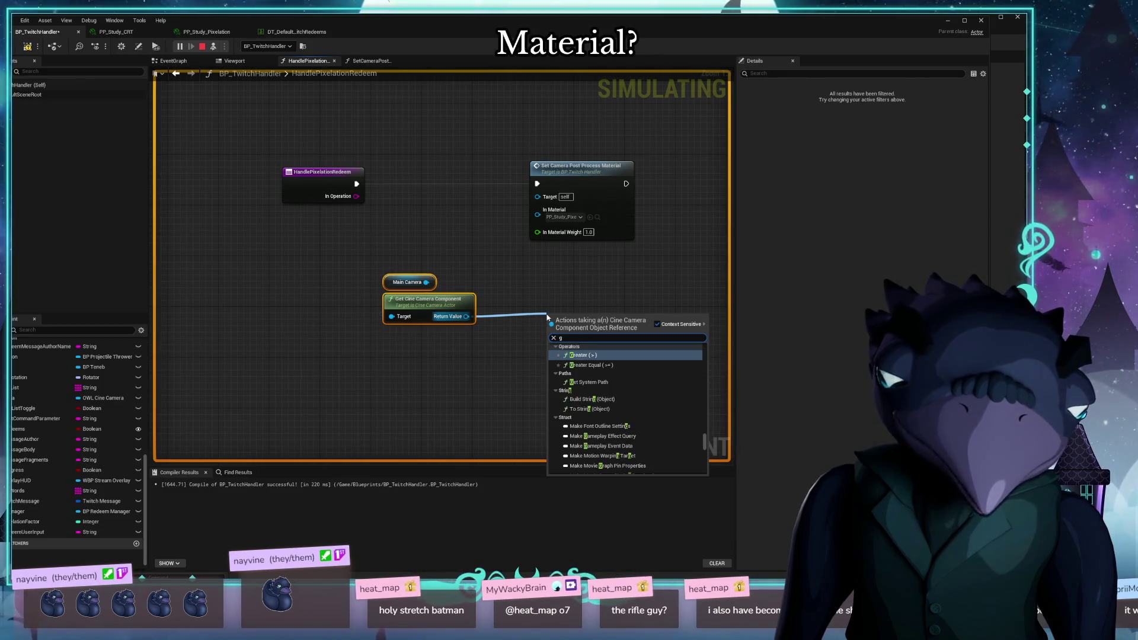
pyautogui.press('Escape')
# Check the post process settings nodes in the SetCameraPostProcessMaterial graph for reference
pyautogui.click(381, 62)
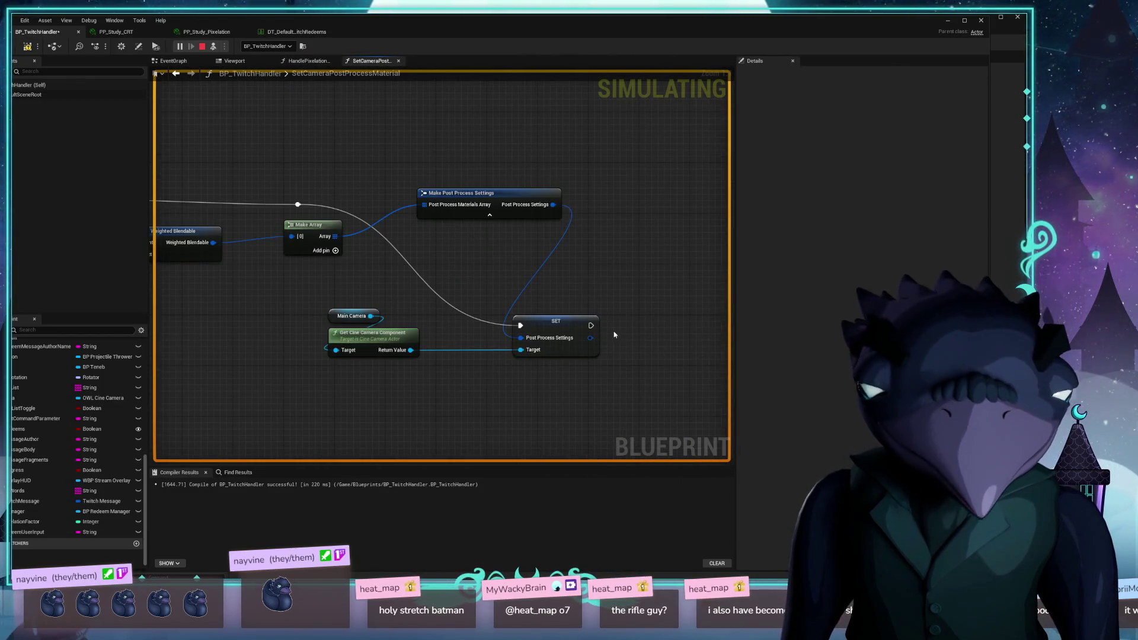
pyautogui.moveTo(614, 334)
pyautogui.mouseDown()
pyautogui.moveTo(320, 385)
pyautogui.moveTo(431, 378)
pyautogui.moveTo(291, 366)
pyautogui.mouseUp()
pyautogui.click(314, 62)
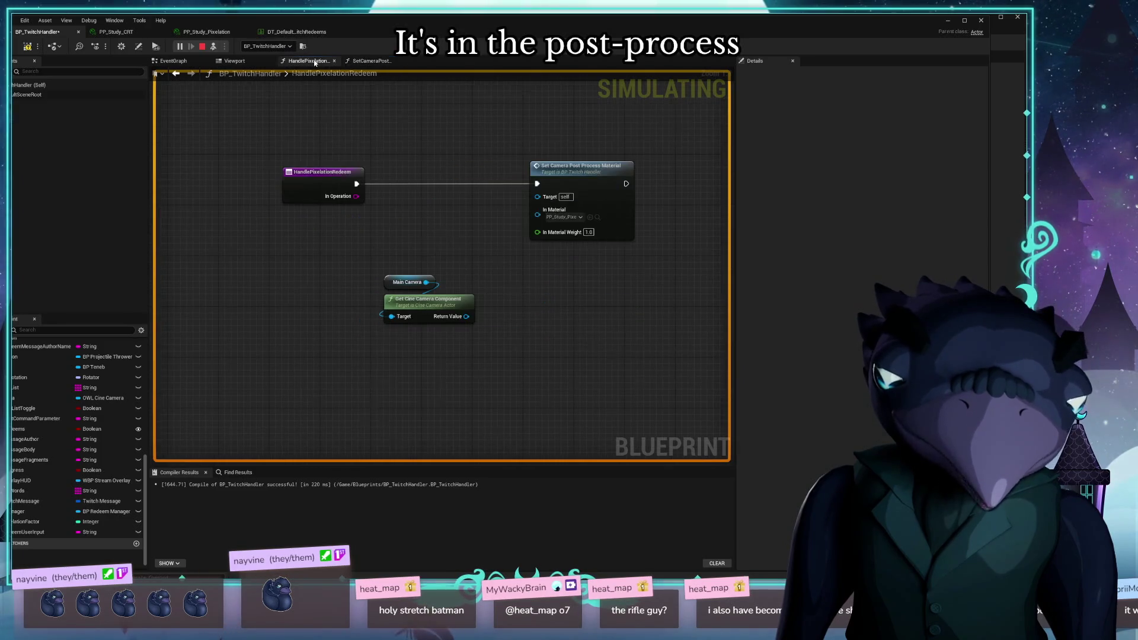
# Add a Post Process Settings getter off the camera component's Return Value and tidy the nodes
pyautogui.moveTo(467, 316); pyautogui.dragTo(545, 341)
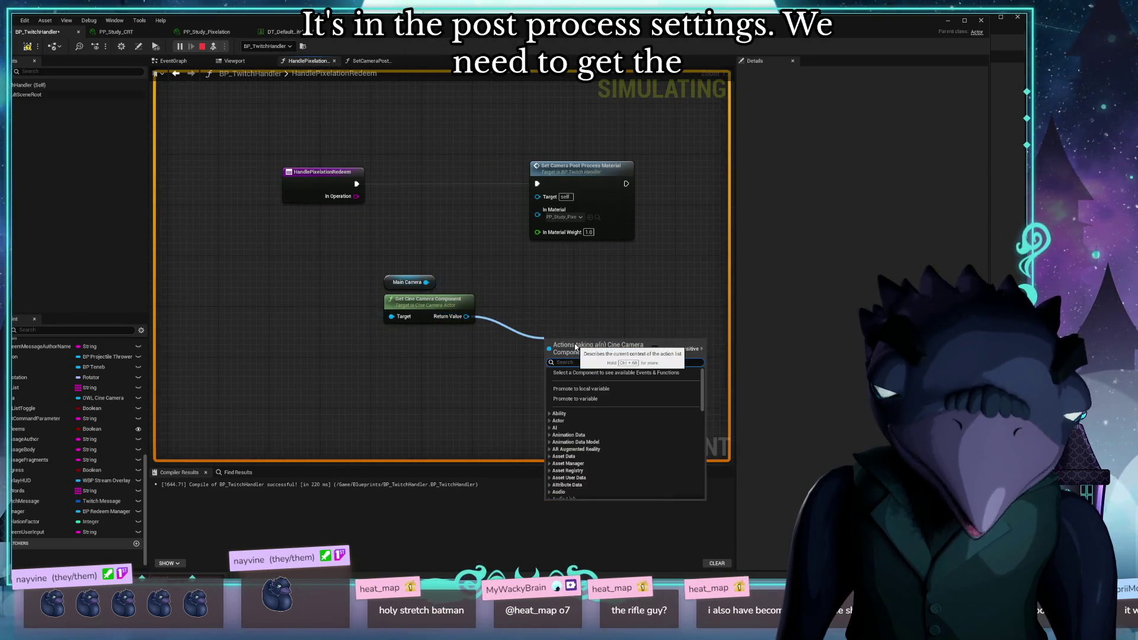
pyautogui.write('post proc')
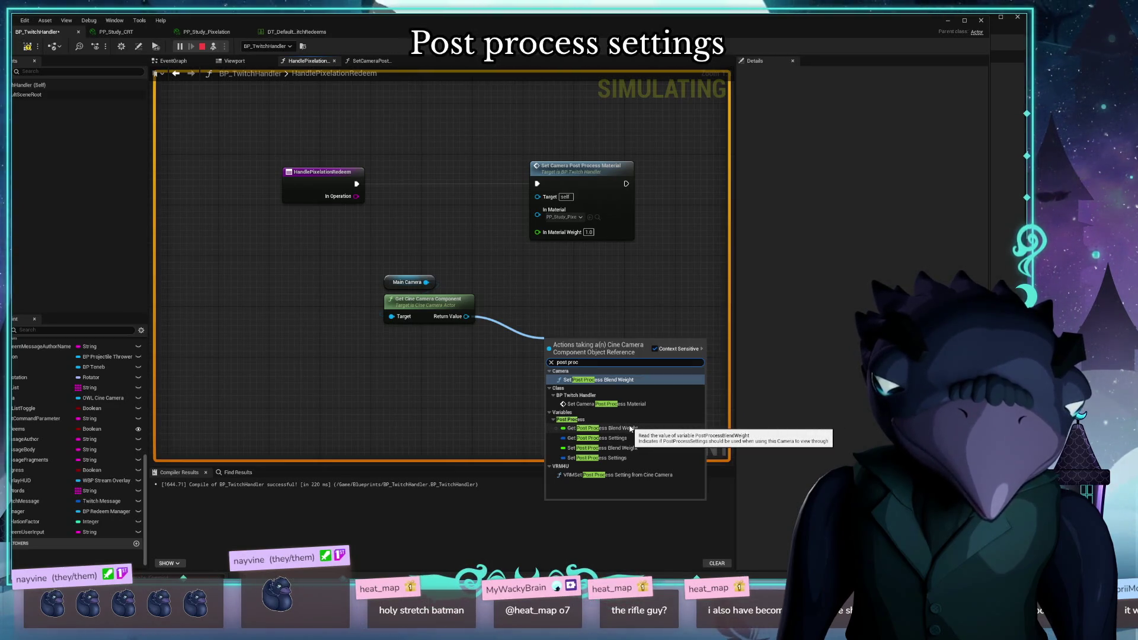
pyautogui.click(597, 438)
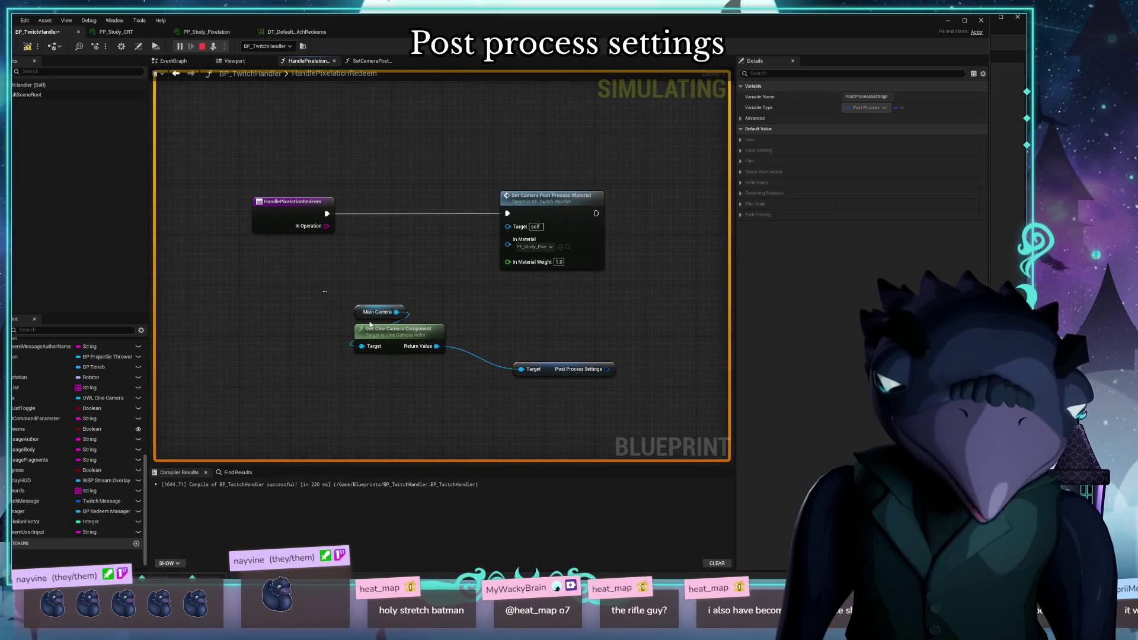
pyautogui.moveTo(481, 399); pyautogui.dragTo(350, 300)
pyautogui.moveTo(398, 329); pyautogui.dragTo(405, 373)
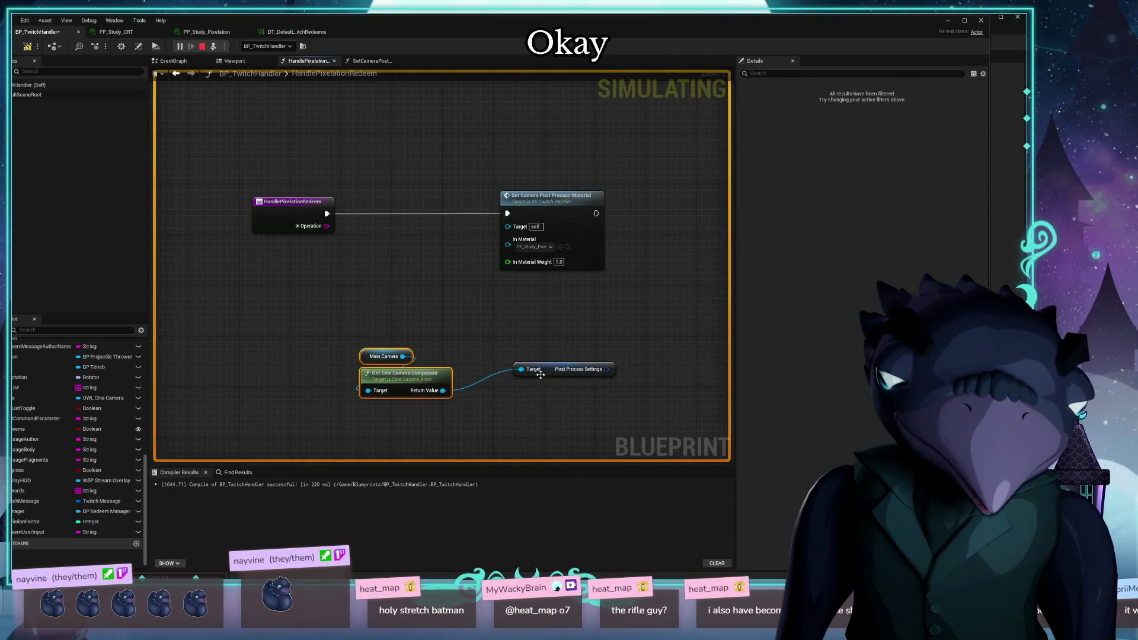
pyautogui.click(548, 373)
pyautogui.moveTo(521, 396); pyautogui.dragTo(598, 350)
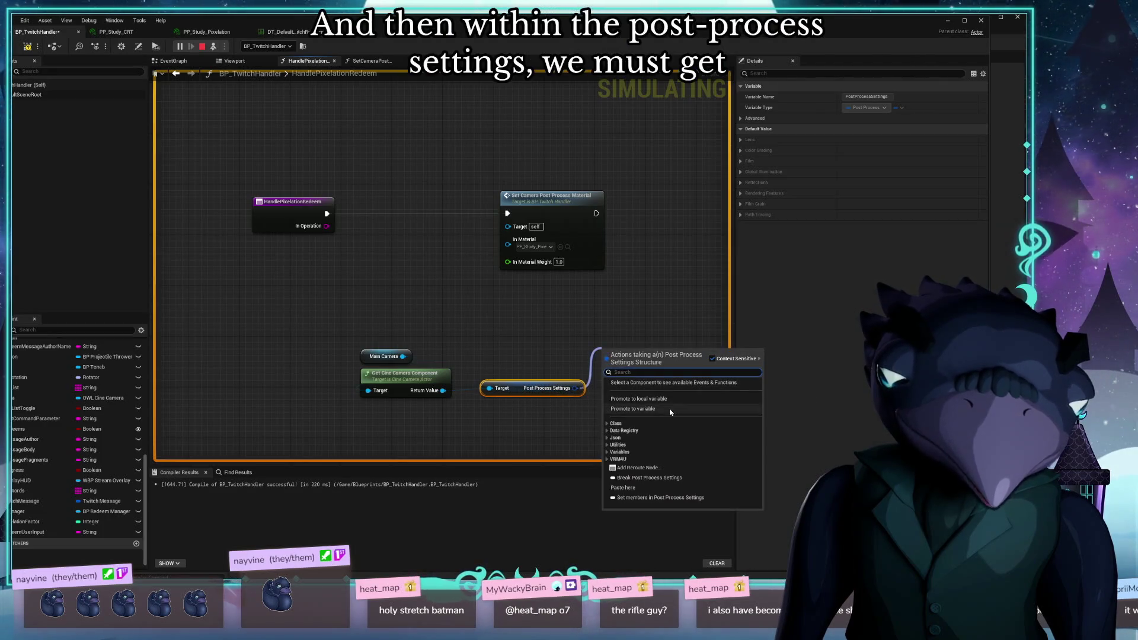
# Search the action list for a material getter, then cancel without adding a node
pyautogui.write('get mater')
pyautogui.hotkey('ctrl', 'a')
pyautogui.write('m')
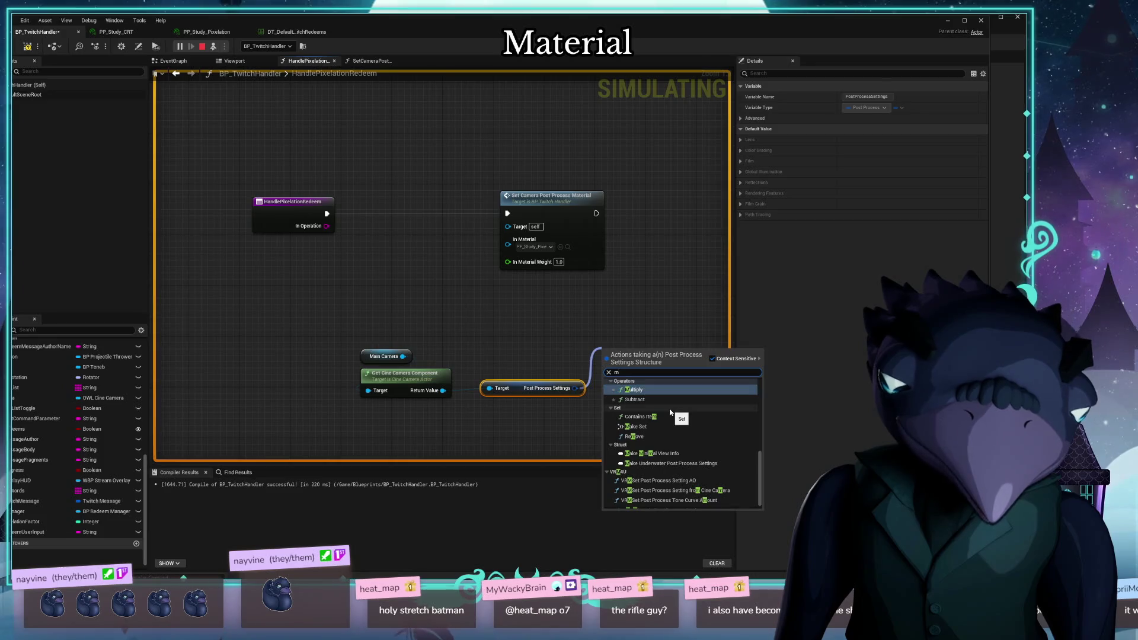
pyautogui.write('aterial')
pyautogui.hotkey('ctrl', 'a')
pyautogui.press('BackSpace')
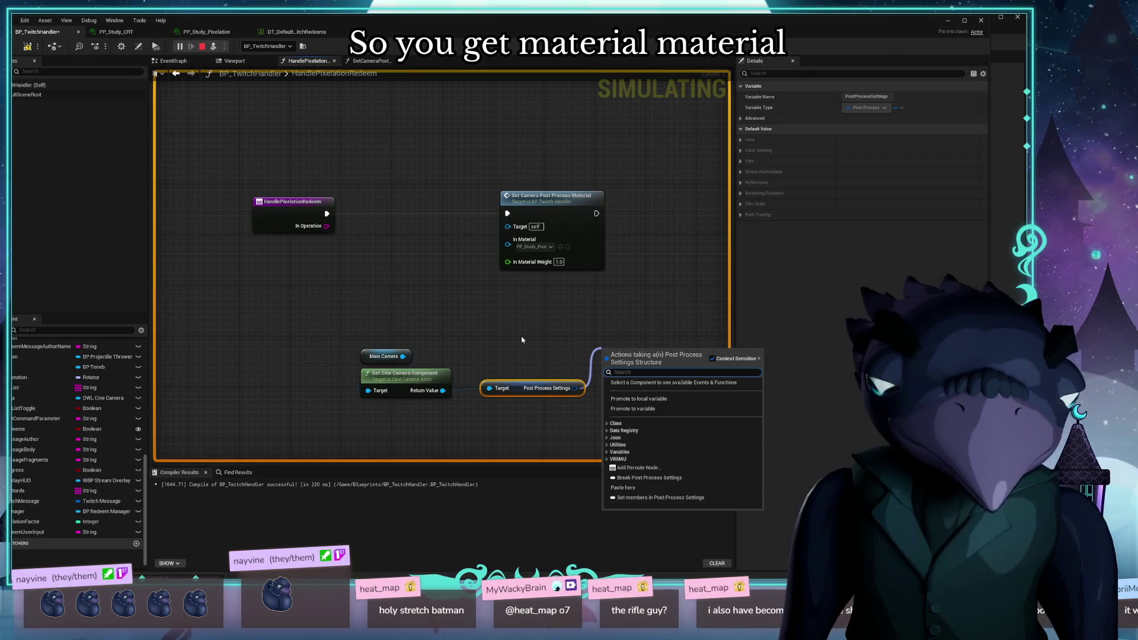
pyautogui.click(591, 329)
# Select the Post Process Settings node so Details shows its variable properties
pyautogui.click(542, 388)
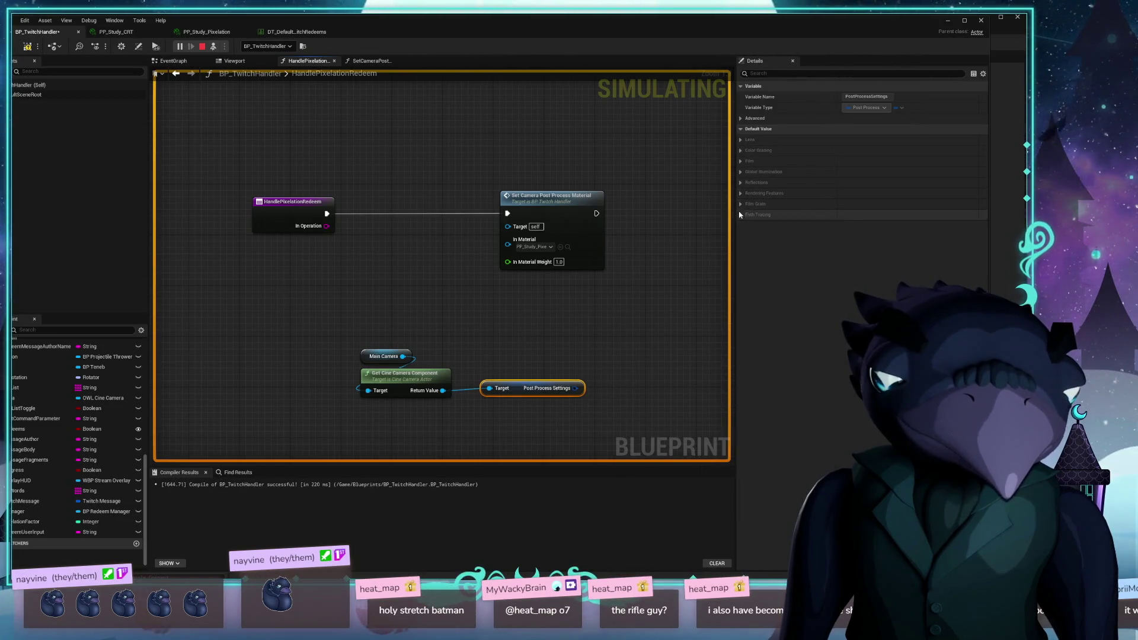
pyautogui.rightClick(576, 388)
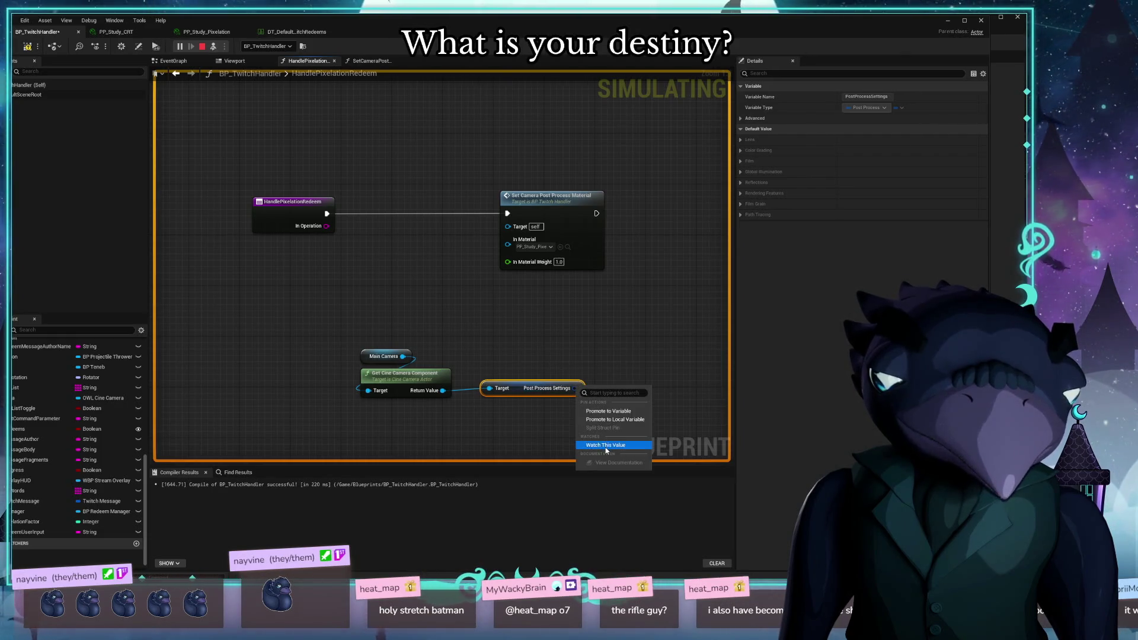
pyautogui.click(154, 160)
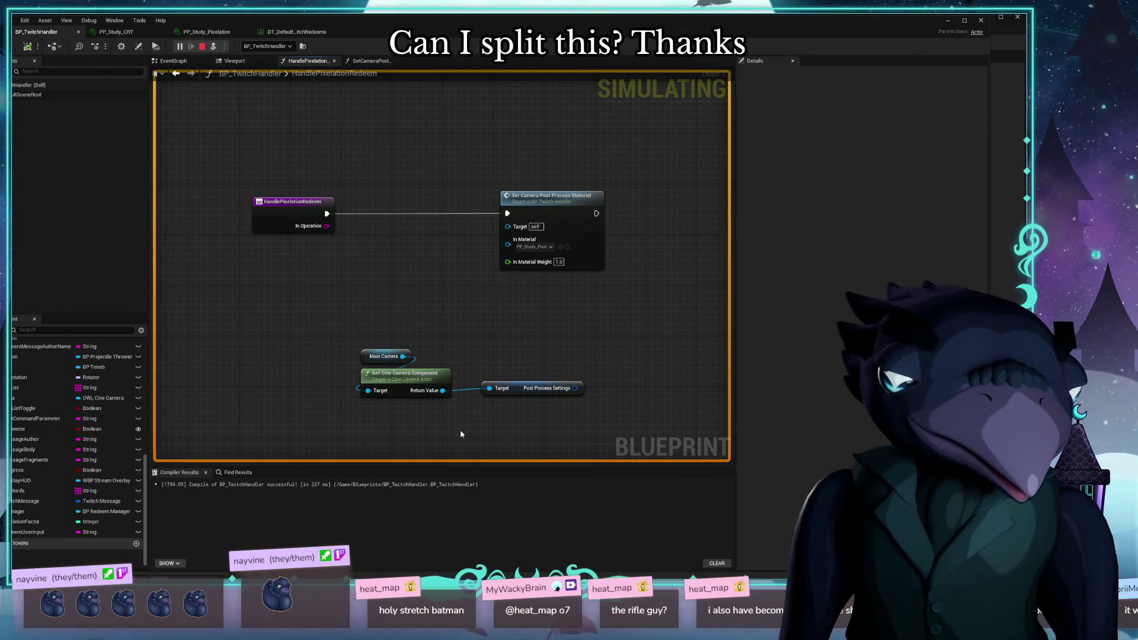
pyautogui.click(523, 391)
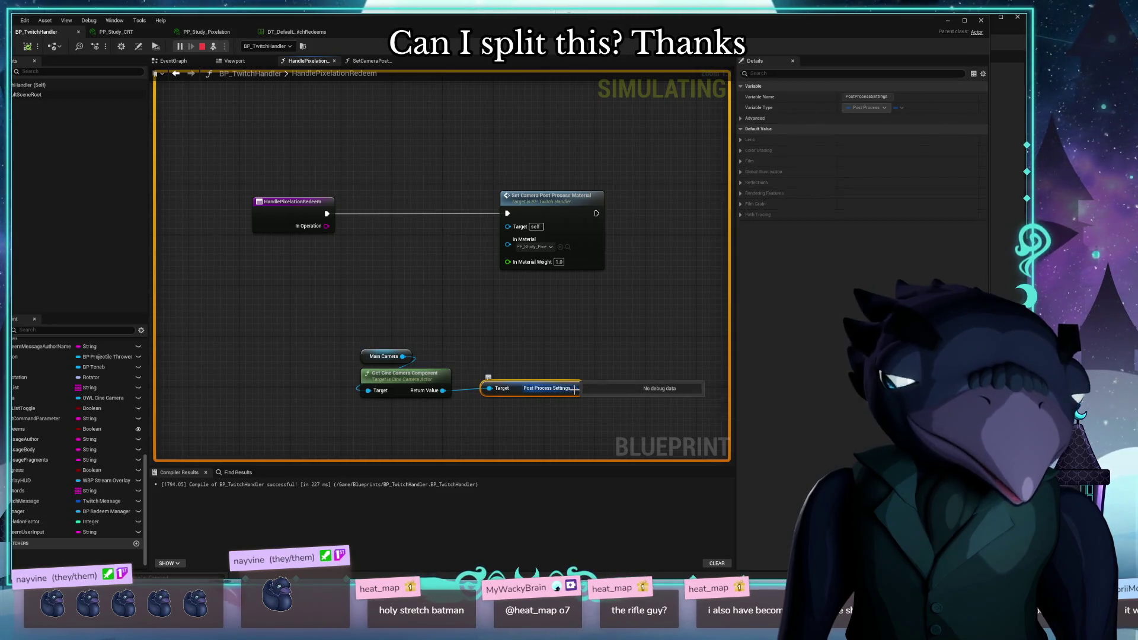
pyautogui.click(582, 366)
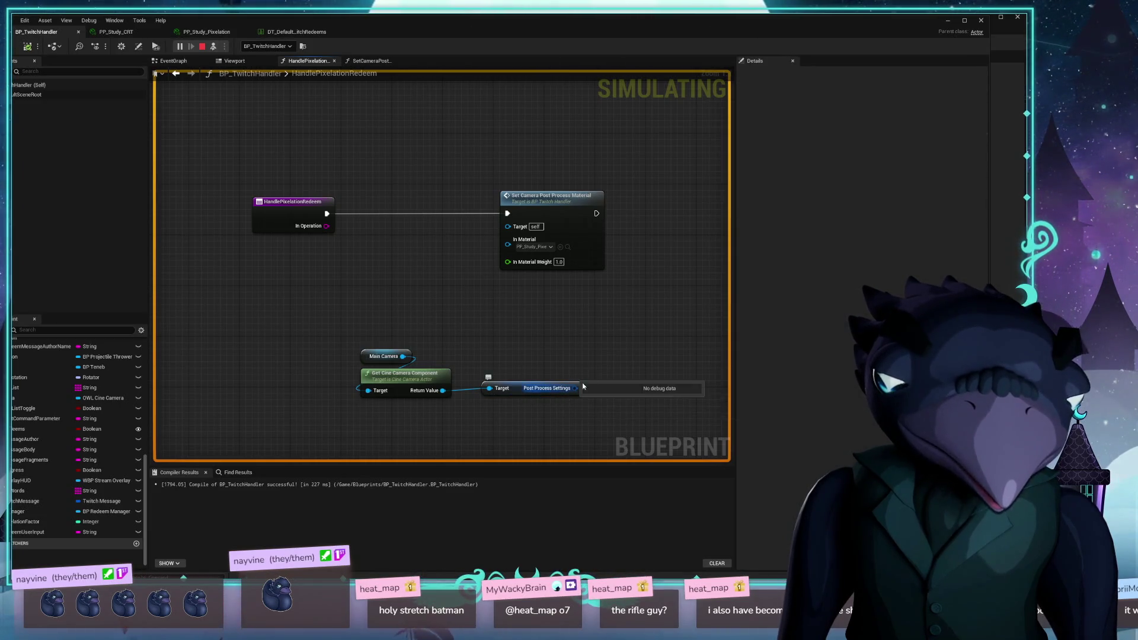
pyautogui.click(575, 388)
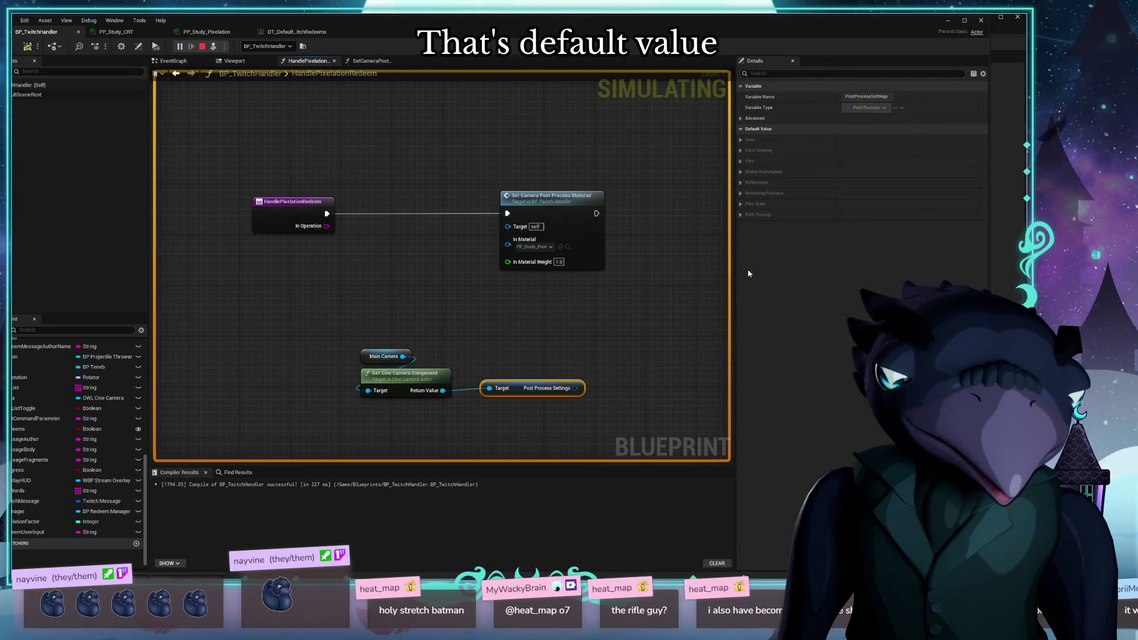
# Reveal the default Post Process Materials array, shift the camera nodes lower-left, and list Post Process Settings actions
pyautogui.click(740, 195)
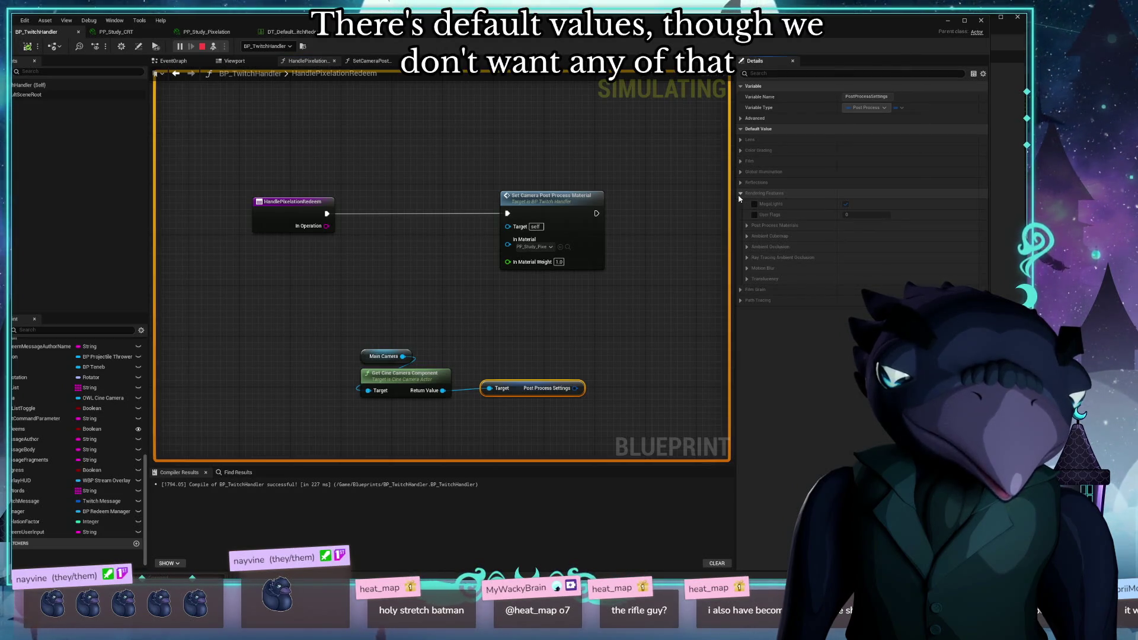
pyautogui.click(747, 226)
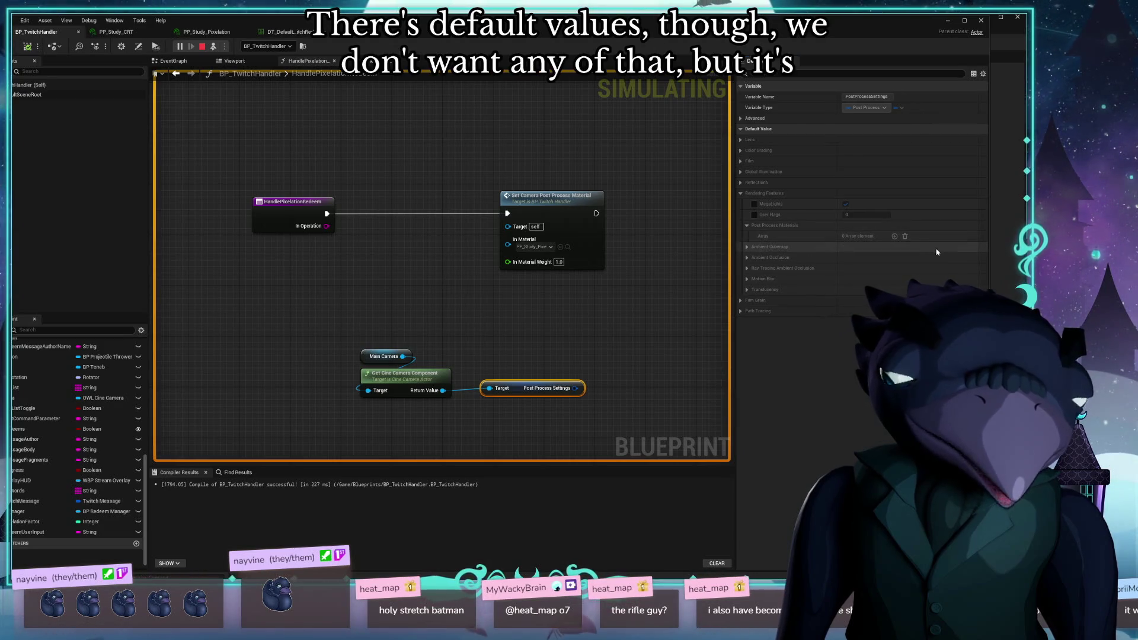
pyautogui.moveTo(323, 323); pyautogui.dragTo(581, 441)
pyautogui.moveTo(413, 386)
pyautogui.mouseDown()
pyautogui.moveTo(339, 380)
pyautogui.moveTo(292, 398)
pyautogui.mouseUp()
pyautogui.click(454, 393)
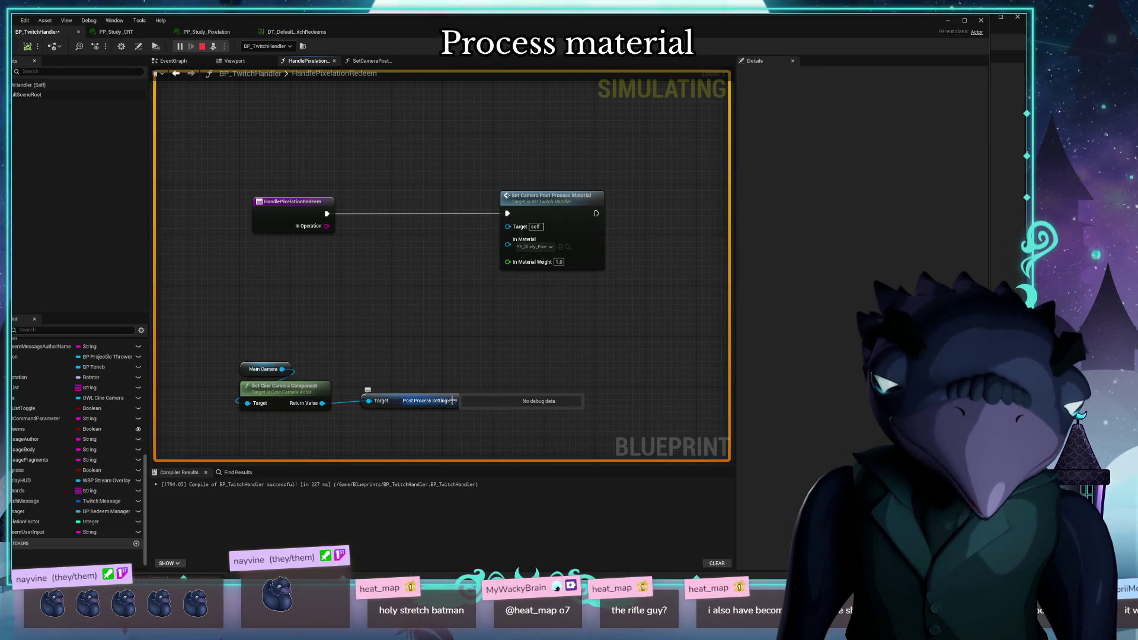
pyautogui.moveTo(453, 401); pyautogui.dragTo(483, 387)
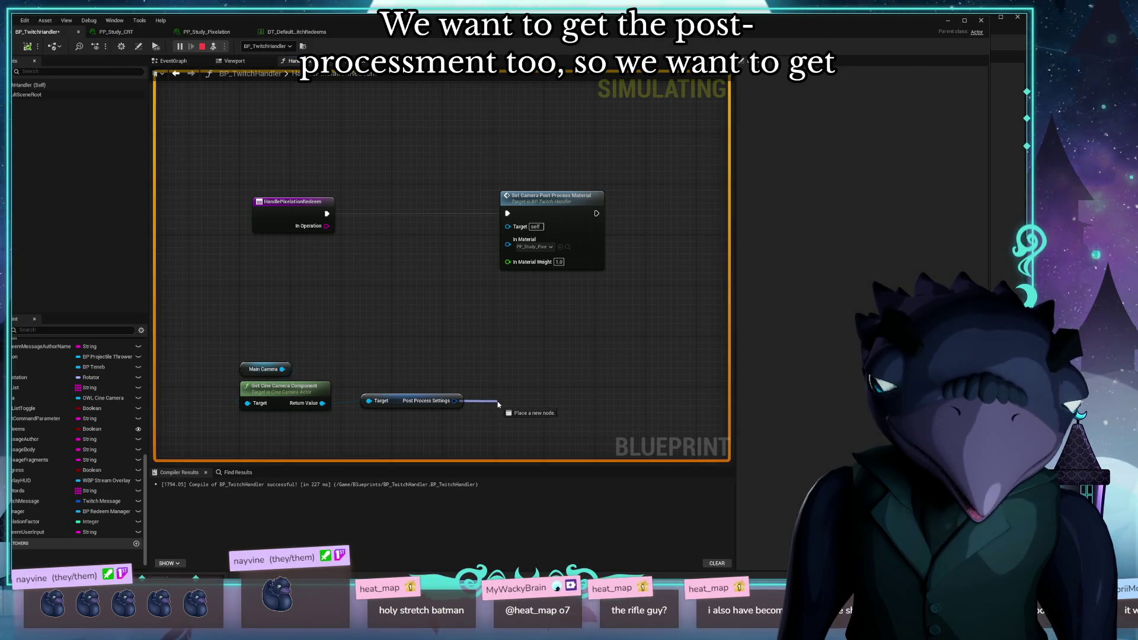
pyautogui.moveTo(498, 405); pyautogui.dragTo(497, 405)
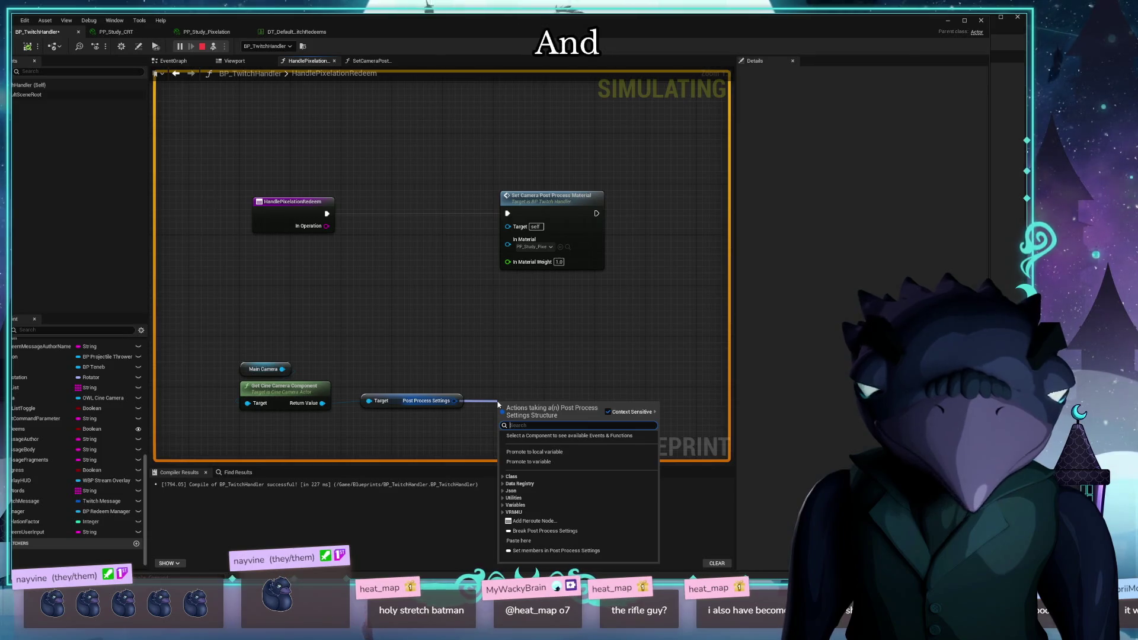
# Add a Break Post Process Settings node from the Post Process Settings output
pyautogui.click(545, 530)
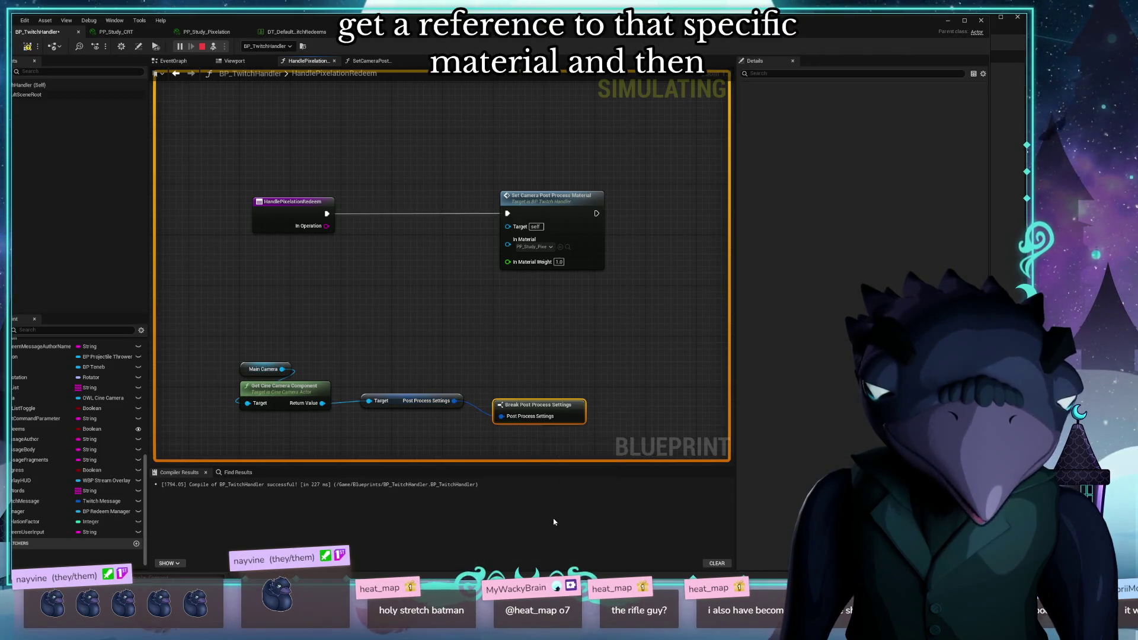
pyautogui.moveTo(490, 385); pyautogui.dragTo(470, 305)
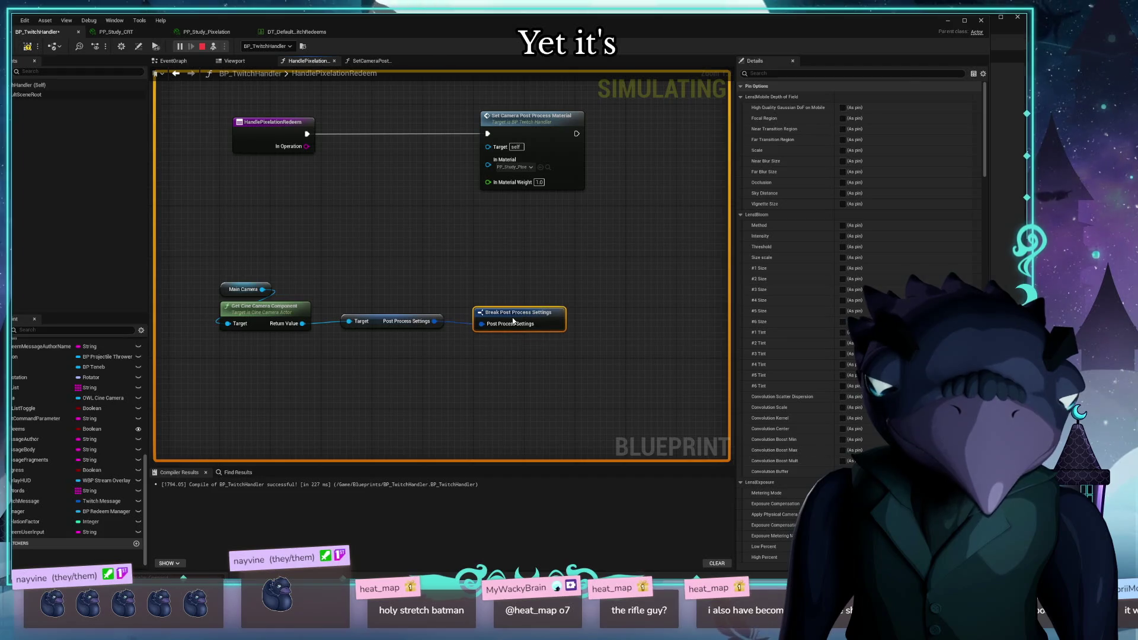
pyautogui.scroll(-3, 794, 332)
pyautogui.scroll(-15, 815, 397)
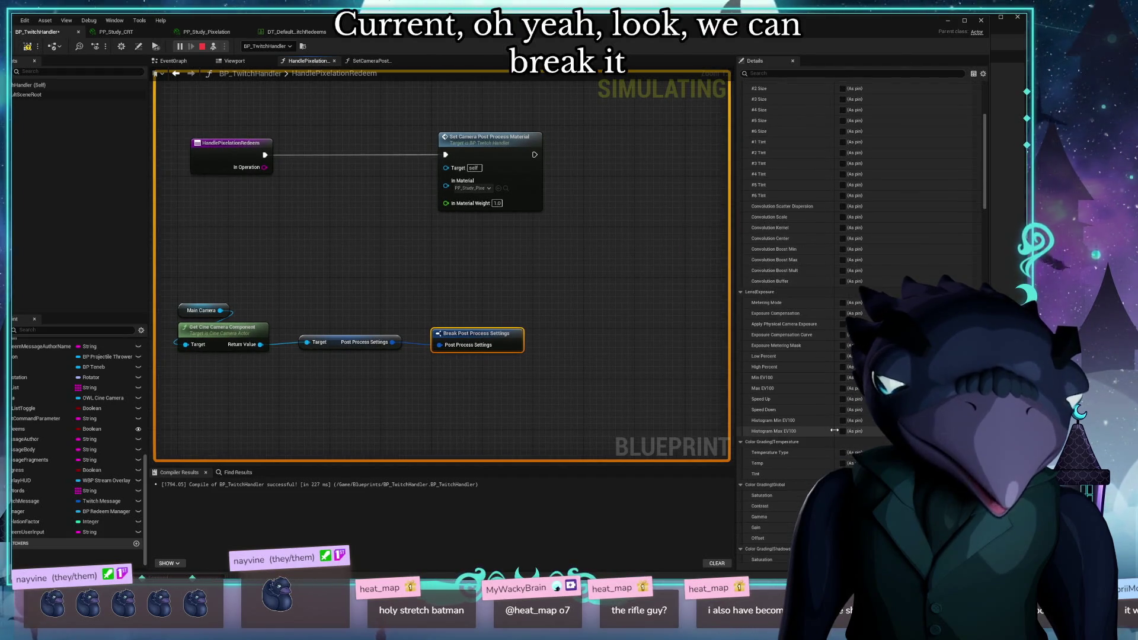
pyautogui.scroll(10, 815, 396)
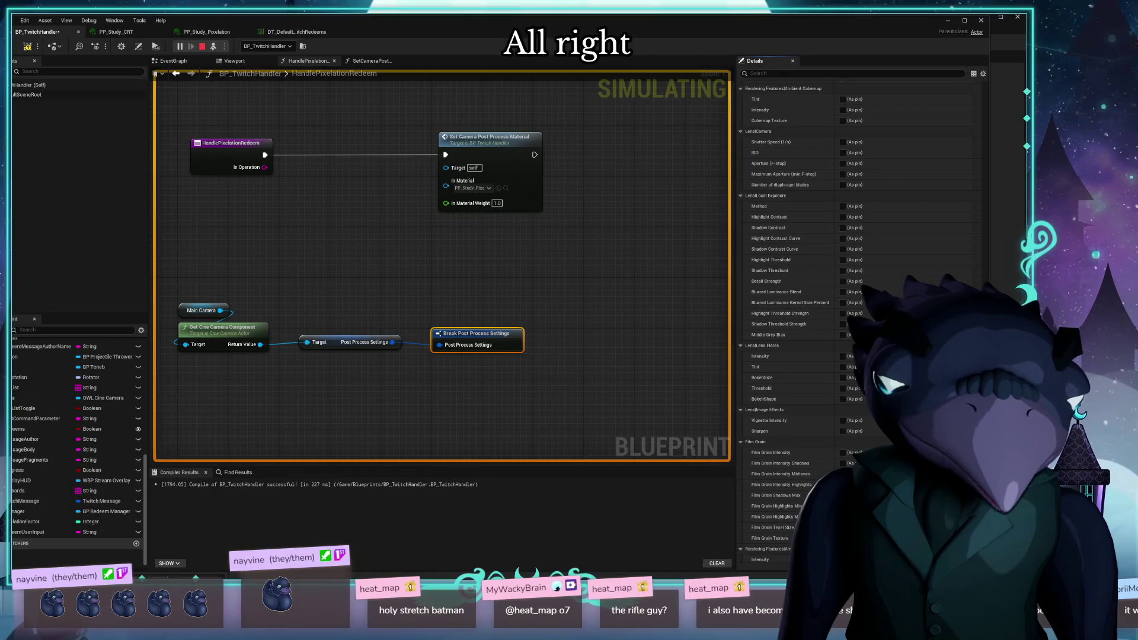
pyautogui.scroll(-10, 815, 396)
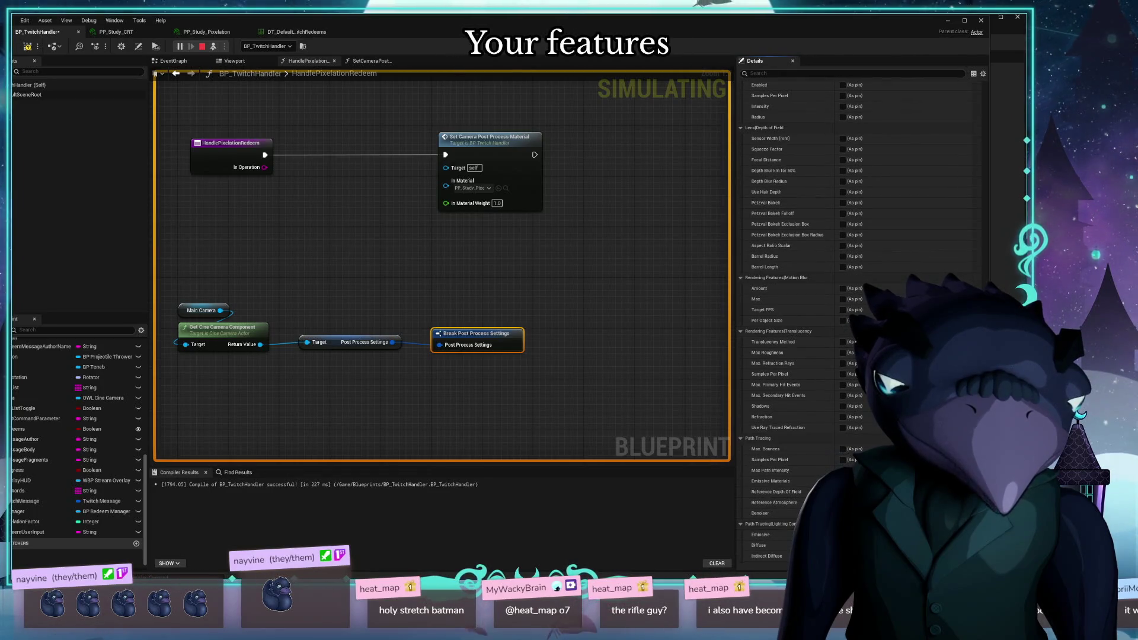
pyautogui.scroll(2, 816, 397)
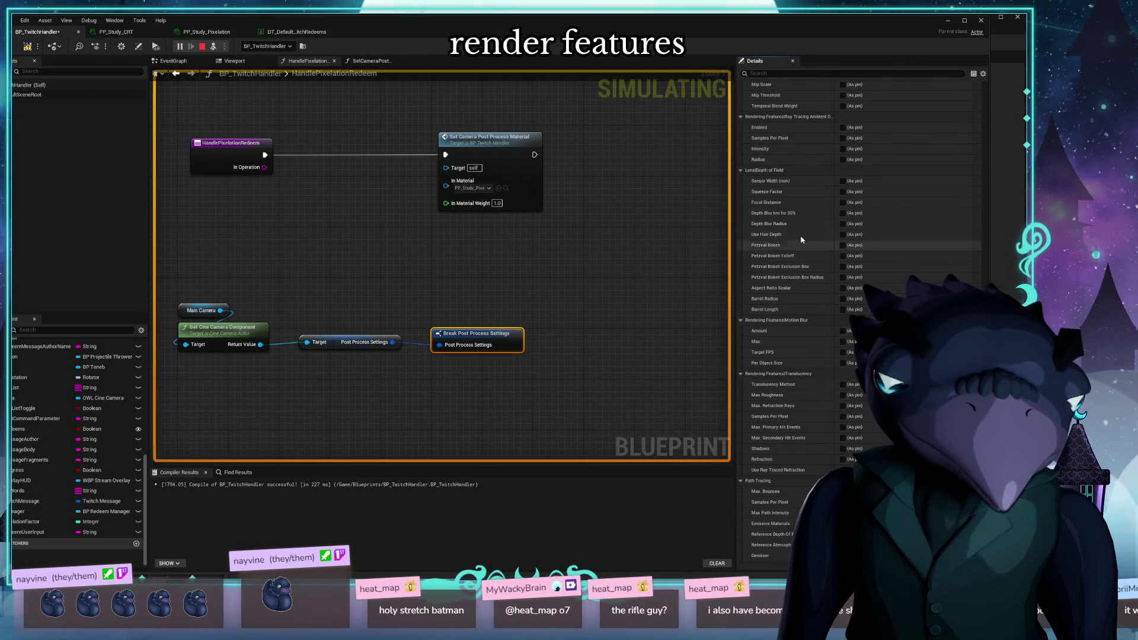
pyautogui.scroll(-8, 812, 337)
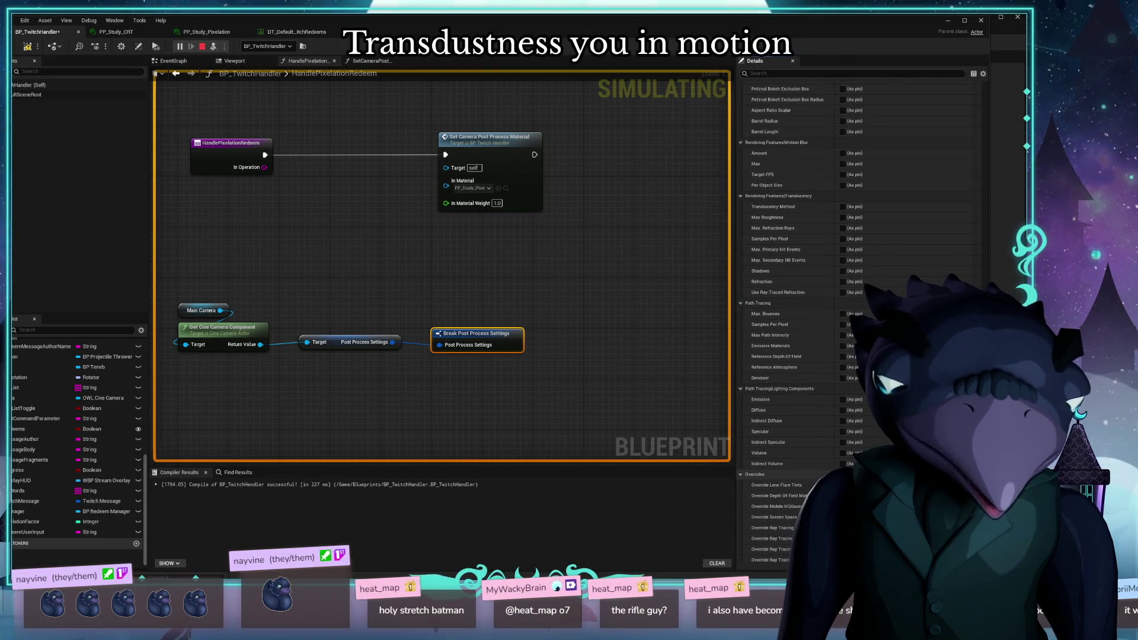
pyautogui.scroll(-3, 788, 472)
# Filter Details by 'material', expose only the Post Process Materials pin, and drag a wire from it
pyautogui.moveTo(984, 408); pyautogui.dragTo(984, 86)
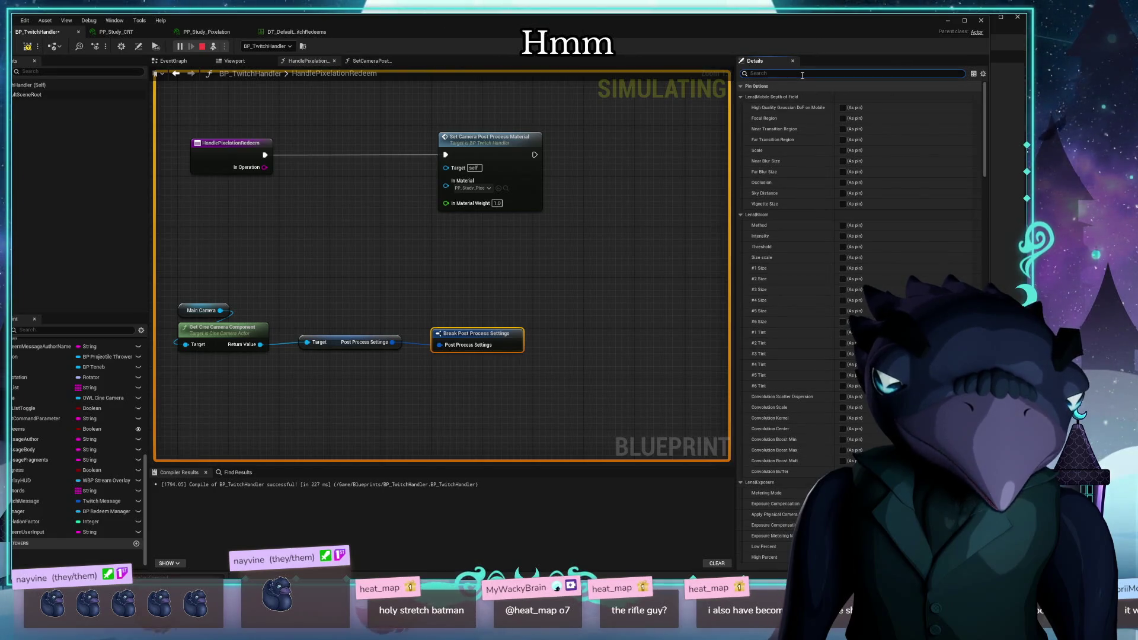
pyautogui.write('material')
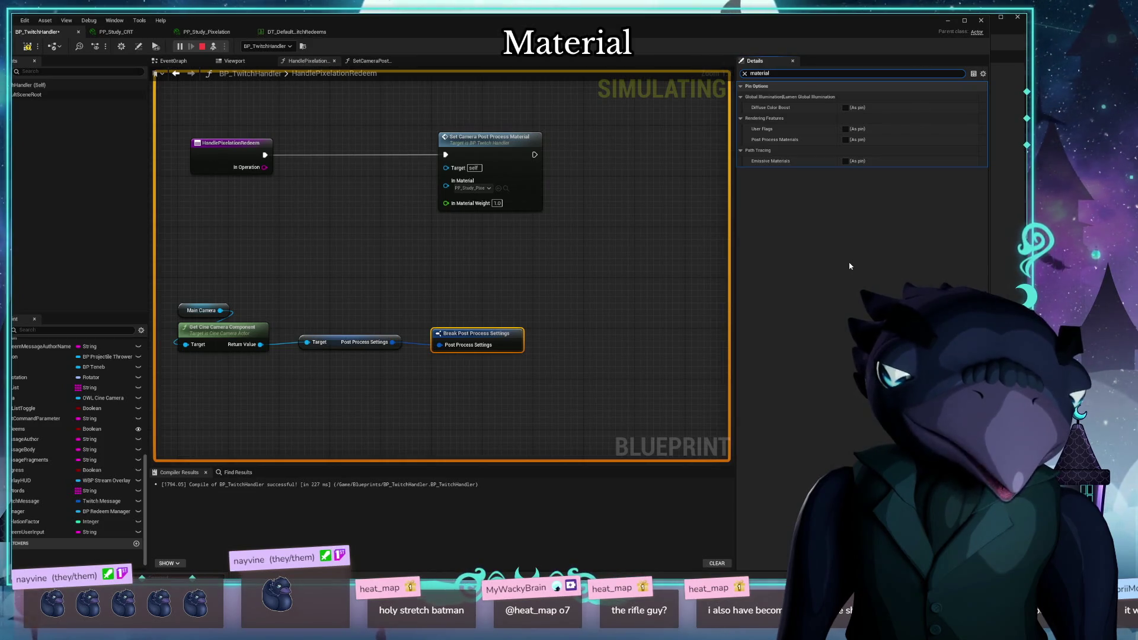
pyautogui.click(846, 139)
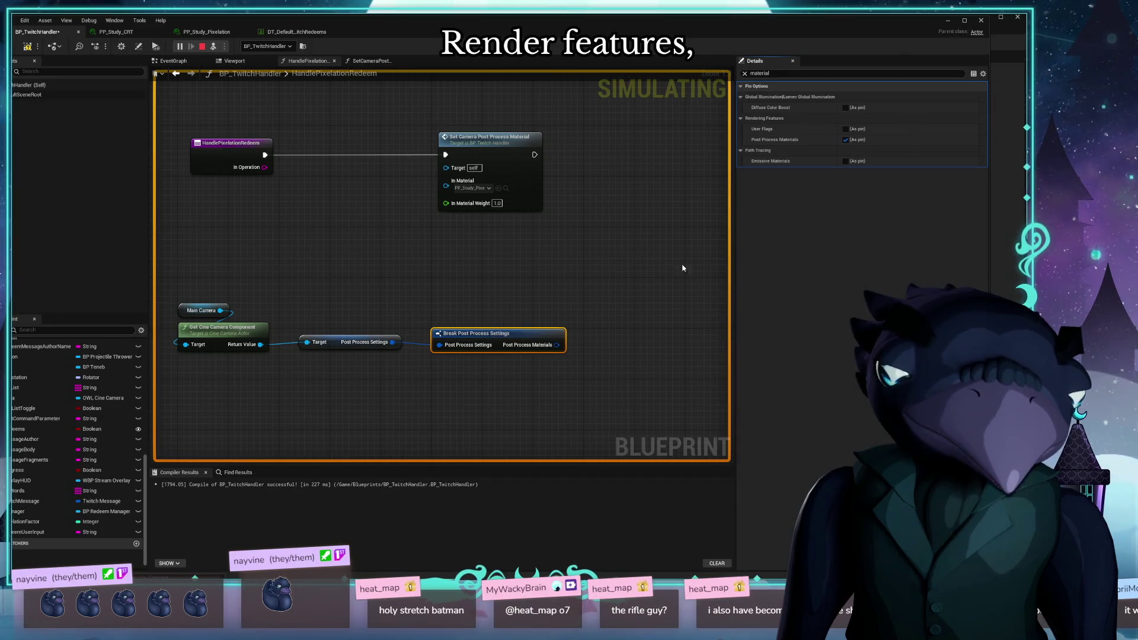
pyautogui.rightClick(557, 346)
pyautogui.click(515, 386)
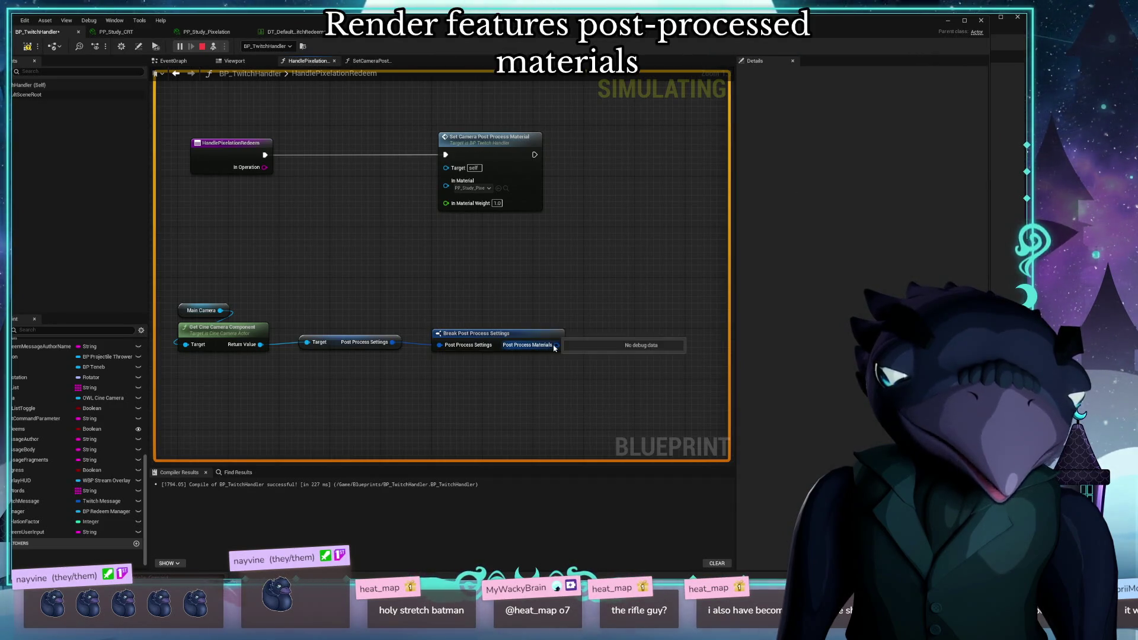
pyautogui.moveTo(557, 345); pyautogui.dragTo(595, 395)
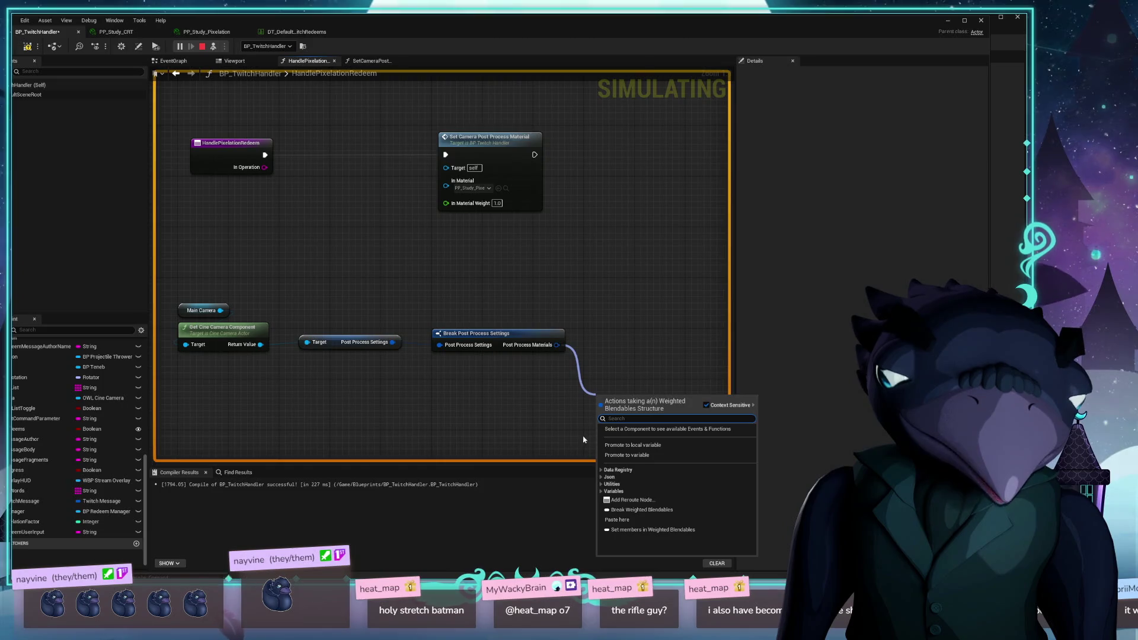
# Add a Break Weighted Blendables node and stack both break nodes under the camera nodes
pyautogui.click(634, 511)
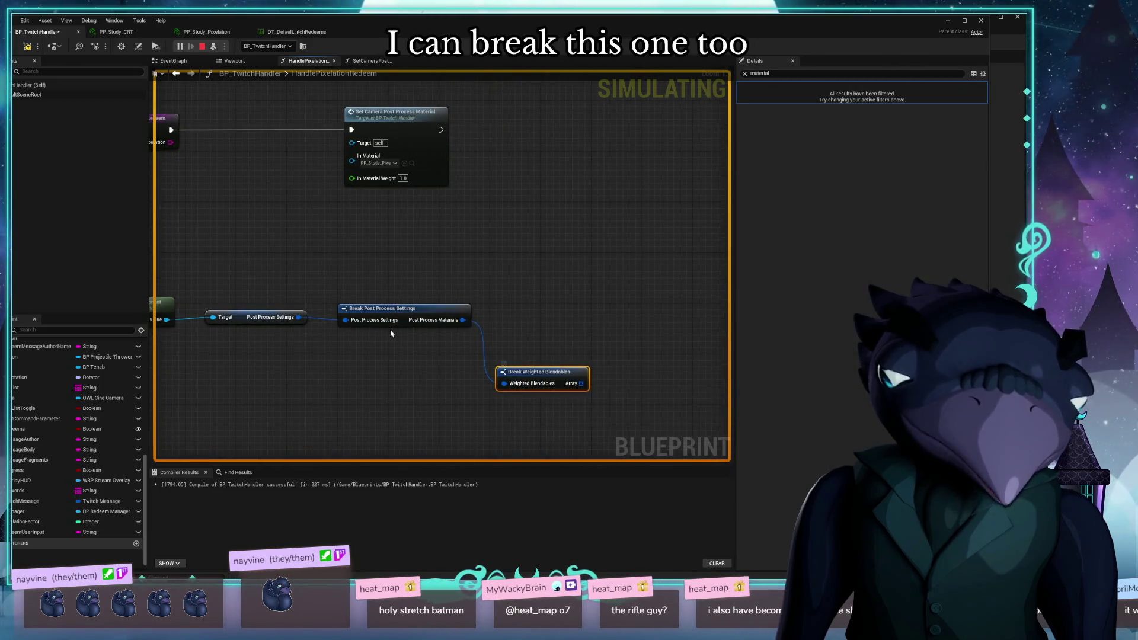
pyautogui.moveTo(396, 324)
pyautogui.mouseDown()
pyautogui.moveTo(597, 291)
pyautogui.moveTo(557, 325)
pyautogui.mouseUp()
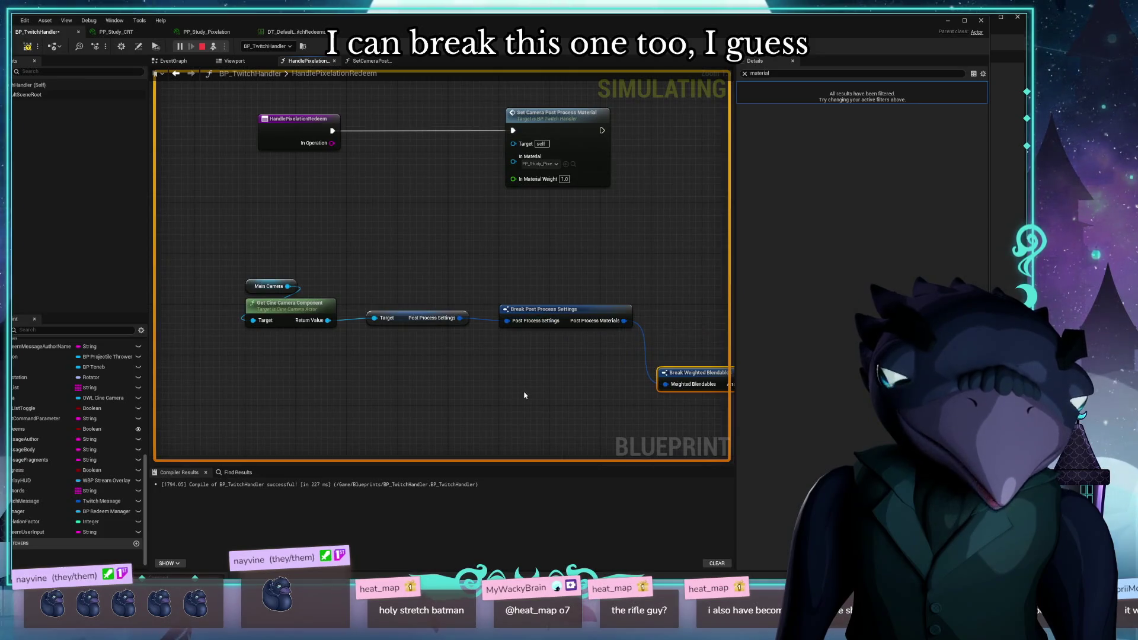
pyautogui.moveTo(523, 395); pyautogui.dragTo(427, 353)
pyautogui.moveTo(346, 362)
pyautogui.mouseDown()
pyautogui.moveTo(386, 308)
pyautogui.moveTo(268, 311)
pyautogui.mouseUp()
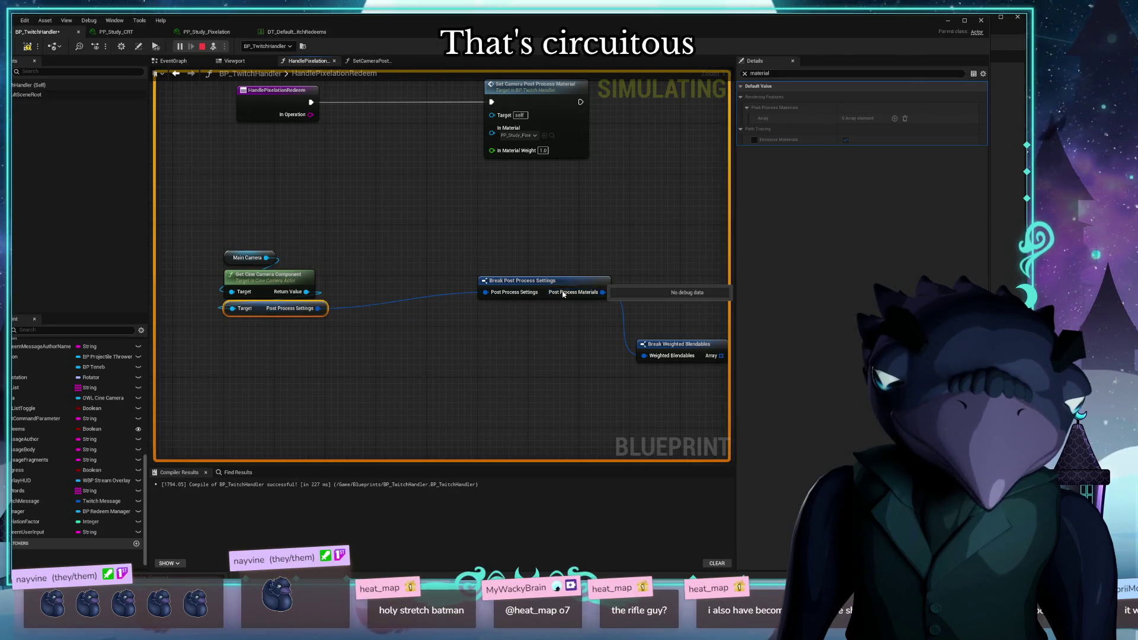
pyautogui.moveTo(563, 293)
pyautogui.mouseDown()
pyautogui.moveTo(305, 323)
pyautogui.moveTo(322, 331)
pyautogui.mouseUp()
pyautogui.moveTo(700, 345); pyautogui.dragTo(289, 351)
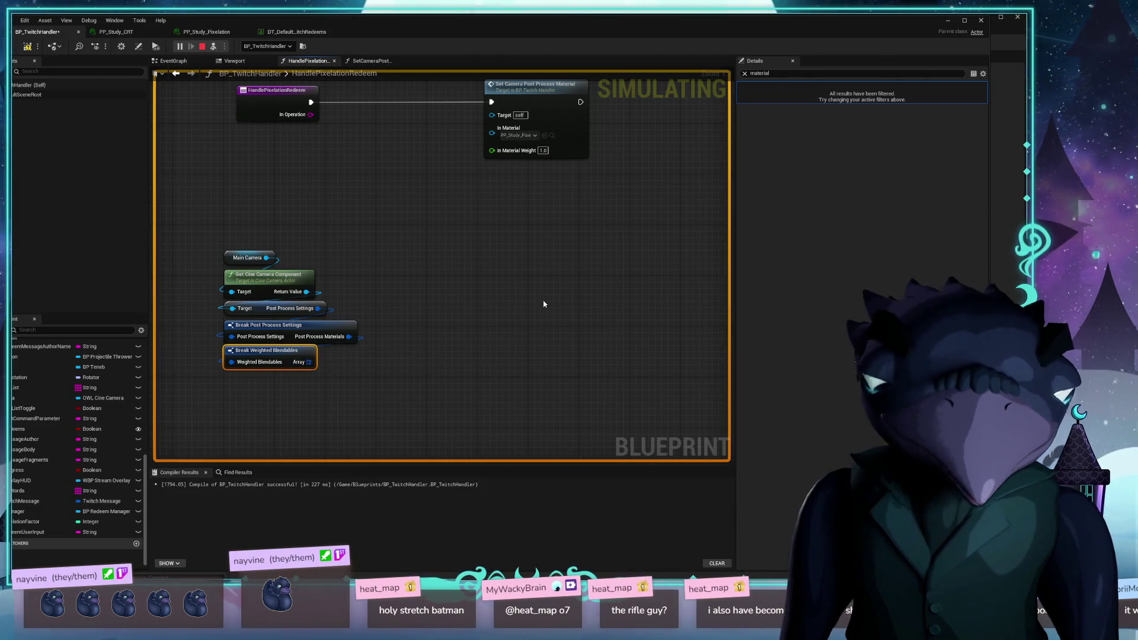
pyautogui.moveTo(544, 305); pyautogui.dragTo(589, 263)
pyautogui.moveTo(356, 333)
pyautogui.mouseDown()
pyautogui.moveTo(452, 348)
pyautogui.moveTo(455, 338)
pyautogui.mouseUp()
pyautogui.write('get')
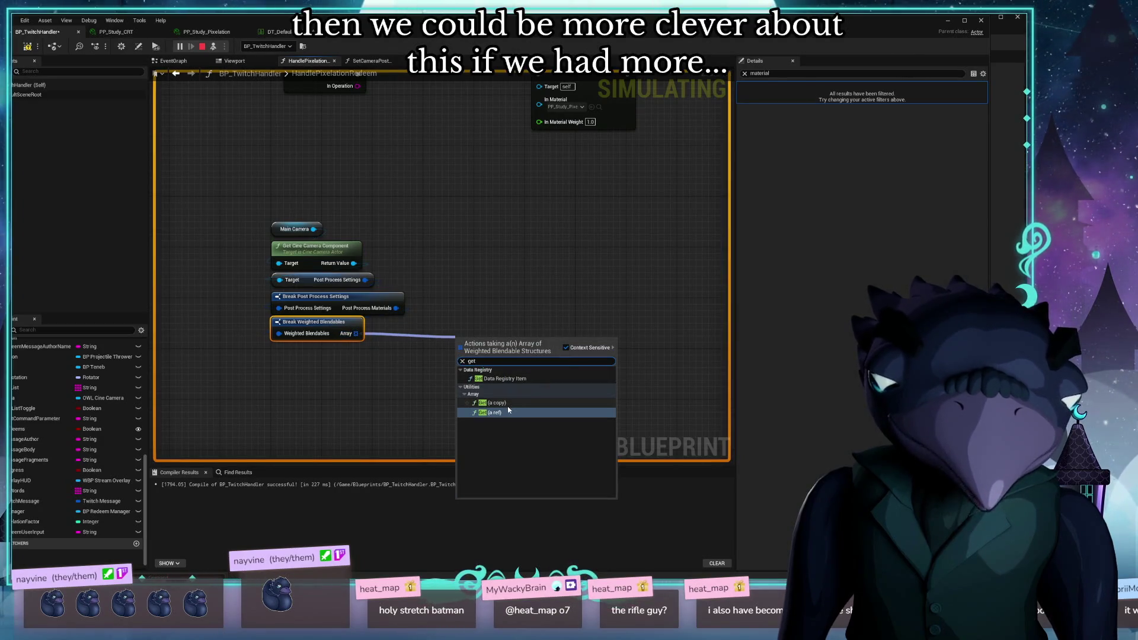
# Add a GET array element node and a Break Weighted Blendable node after it
pyautogui.click(504, 415)
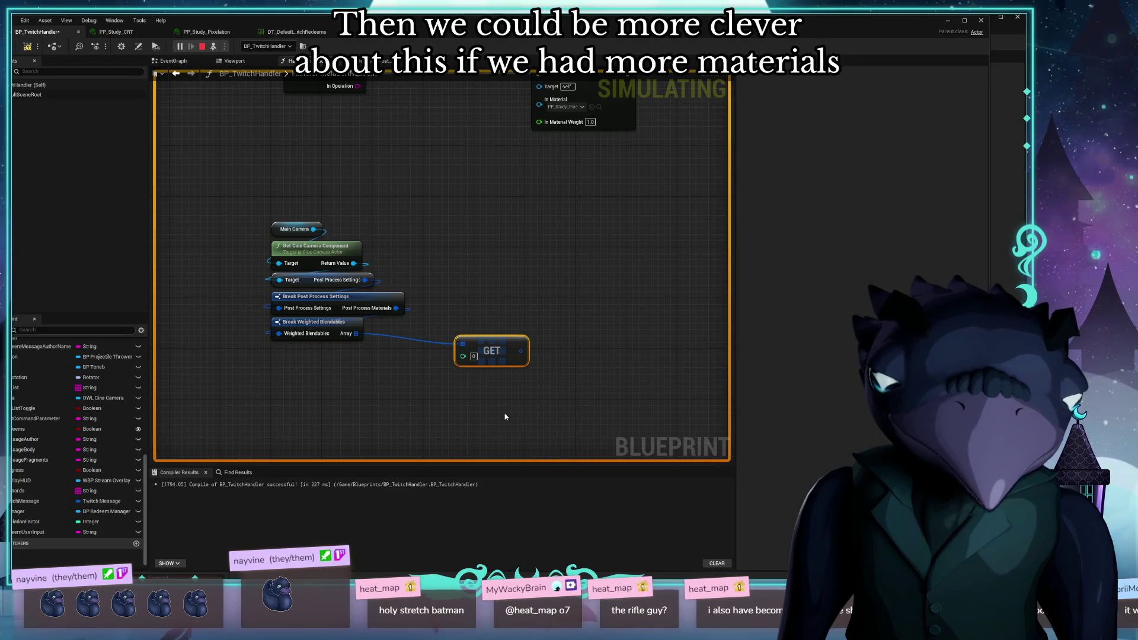
pyautogui.moveTo(491, 341); pyautogui.dragTo(446, 334)
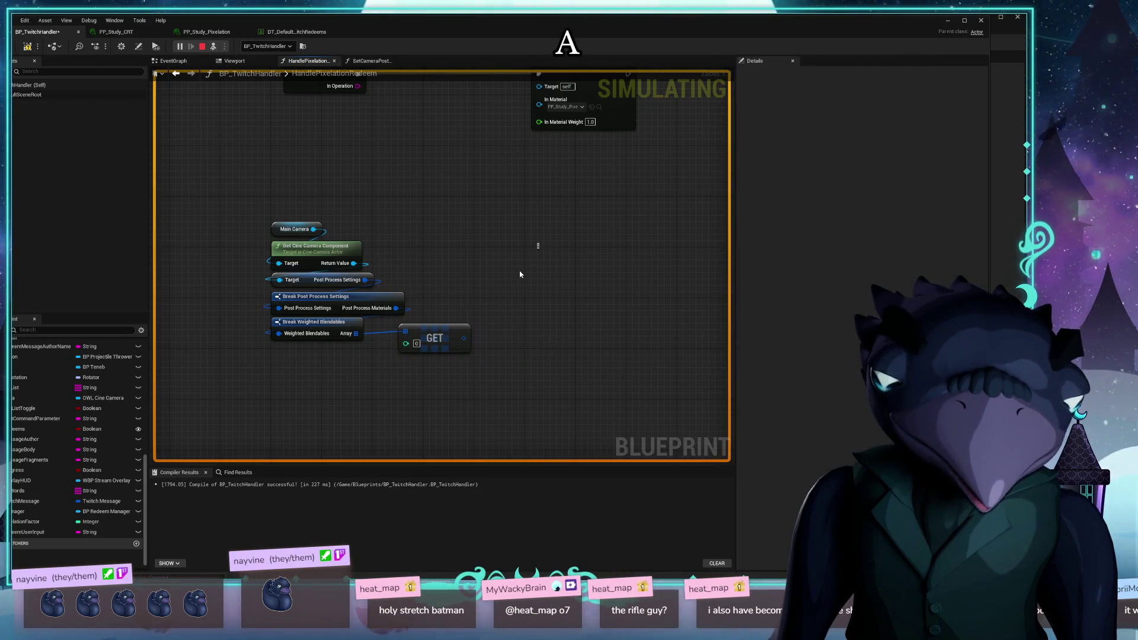
pyautogui.moveTo(463, 339); pyautogui.dragTo(534, 334)
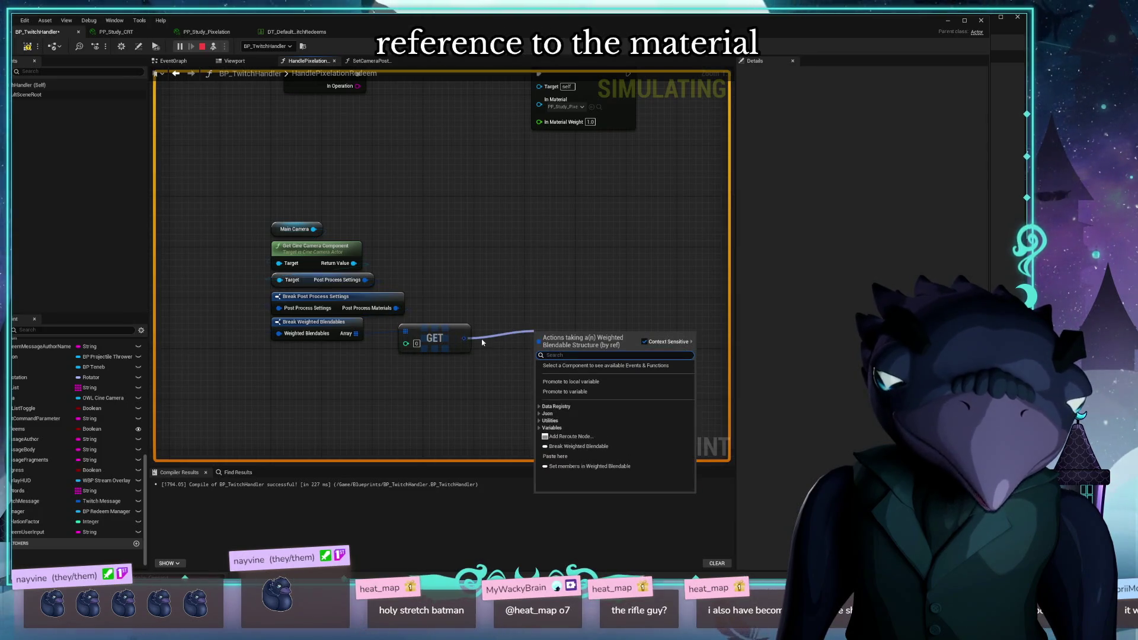
pyautogui.click(561, 447)
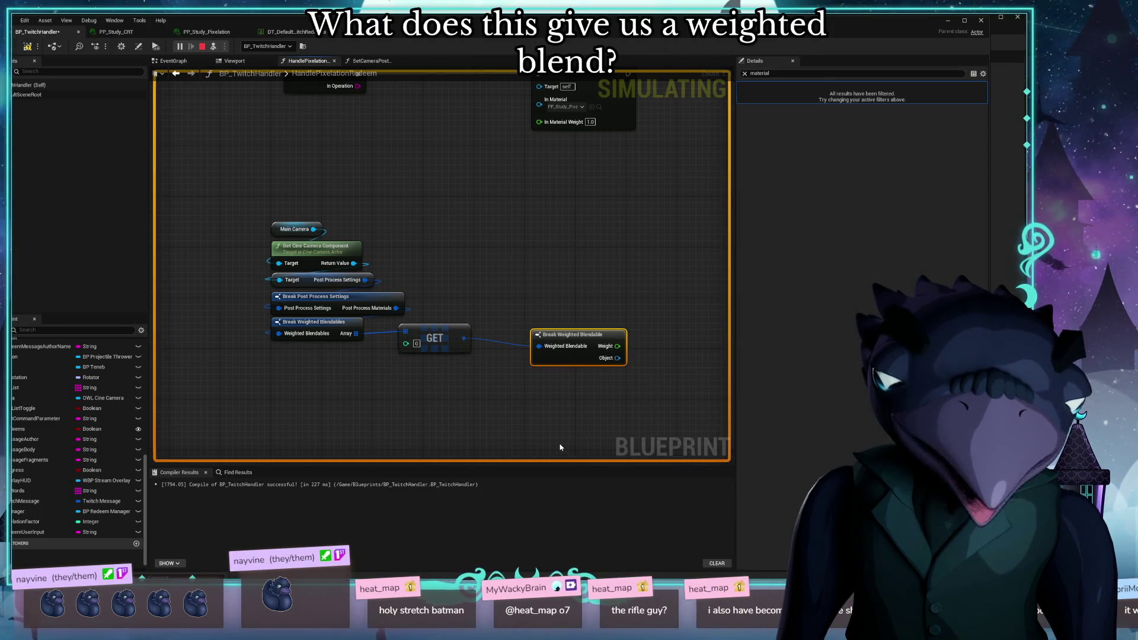
pyautogui.moveTo(549, 427); pyautogui.dragTo(468, 415)
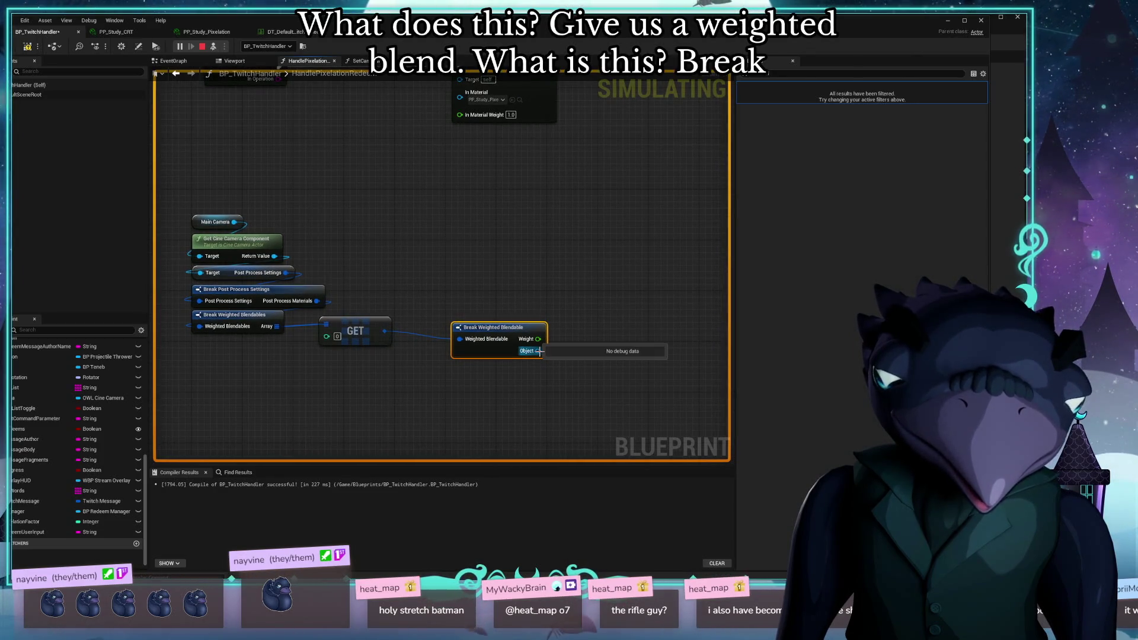
pyautogui.moveTo(494, 329)
pyautogui.mouseDown()
pyautogui.moveTo(463, 322)
pyautogui.moveTo(509, 350)
pyautogui.moveTo(557, 346)
pyautogui.mouseUp()
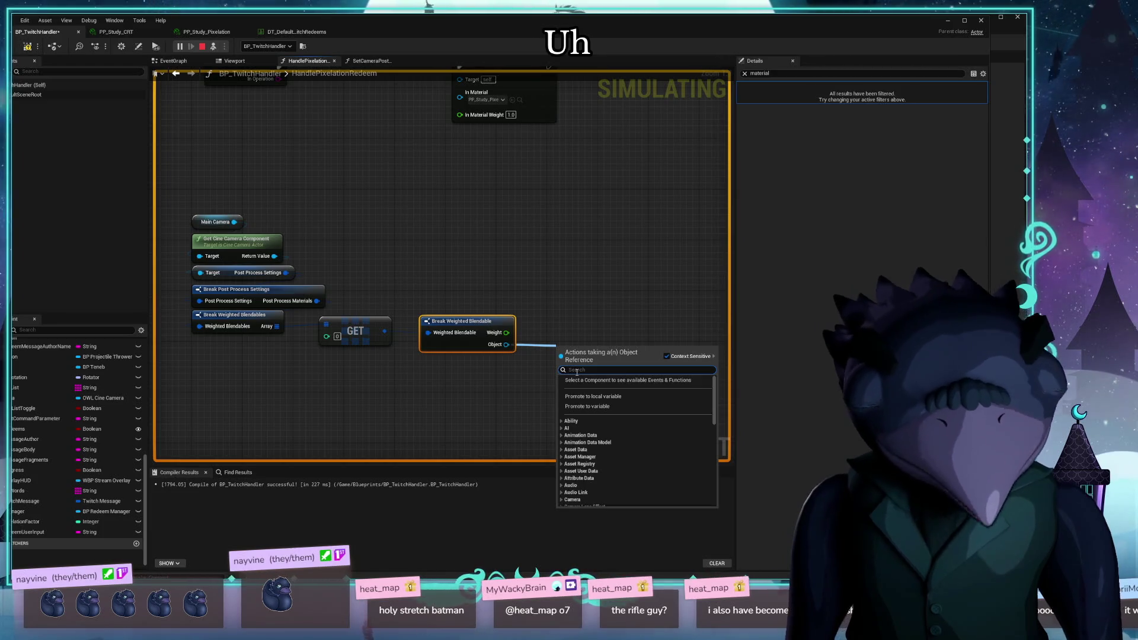
# Cast the blendable's Object to MaterialInstance and feed it into a Get Parameter Info node
pyautogui.write('material in')
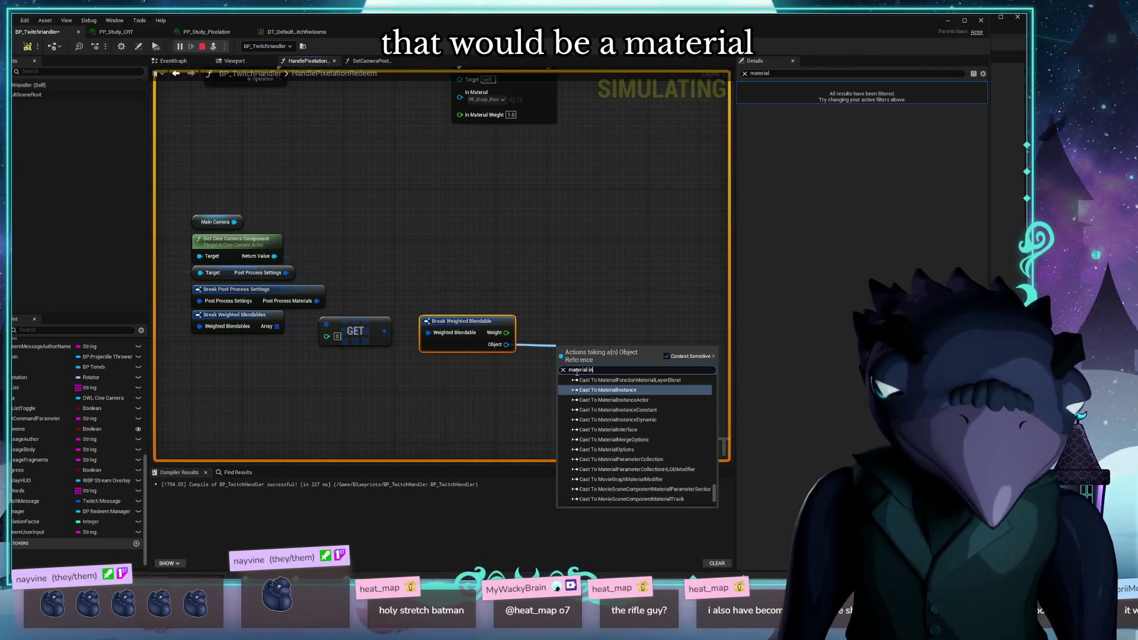
pyautogui.click(599, 390)
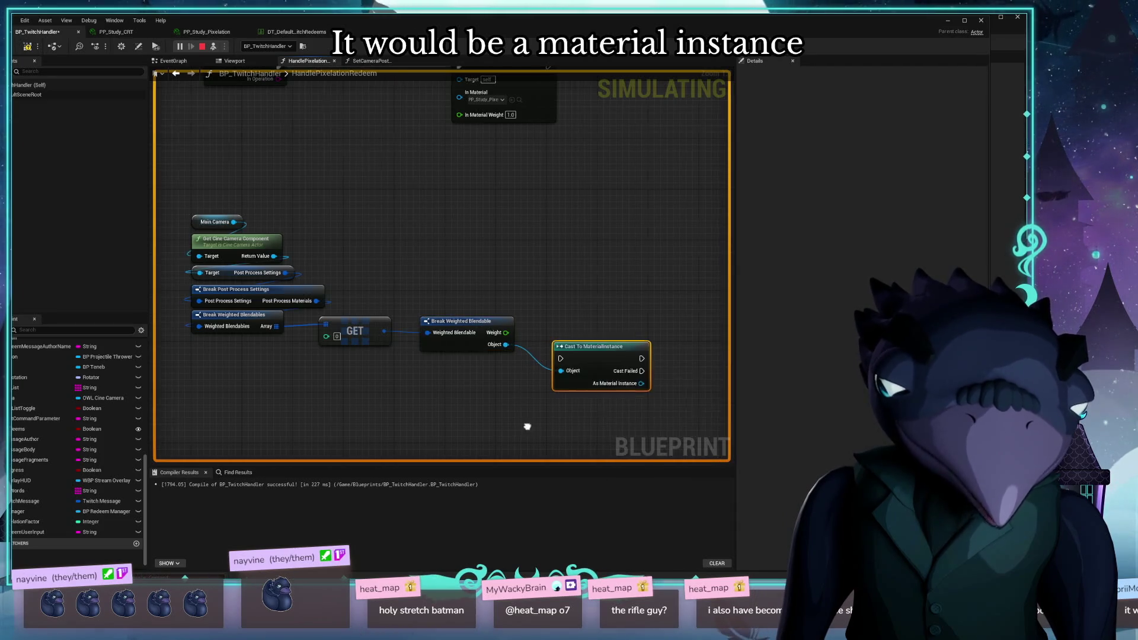
pyautogui.moveTo(439, 346)
pyautogui.mouseDown()
pyautogui.moveTo(435, 323)
pyautogui.moveTo(599, 348)
pyautogui.moveTo(496, 370)
pyautogui.moveTo(520, 385)
pyautogui.mouseUp()
pyautogui.write('get para')
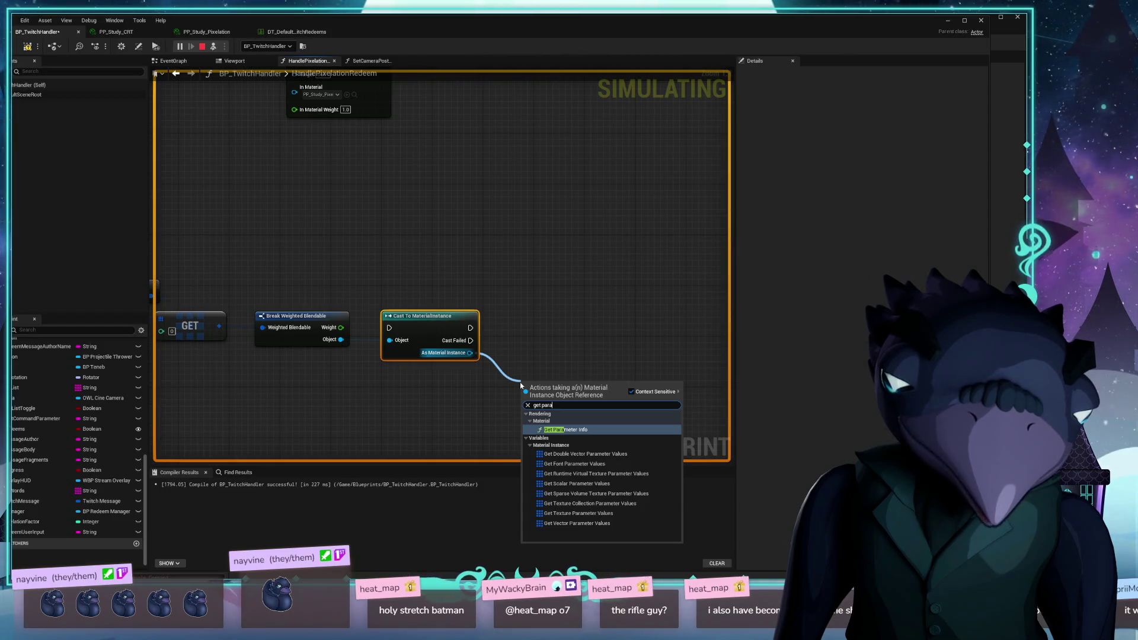
pyautogui.press('Return')
pyautogui.moveTo(572, 335); pyautogui.dragTo(549, 222)
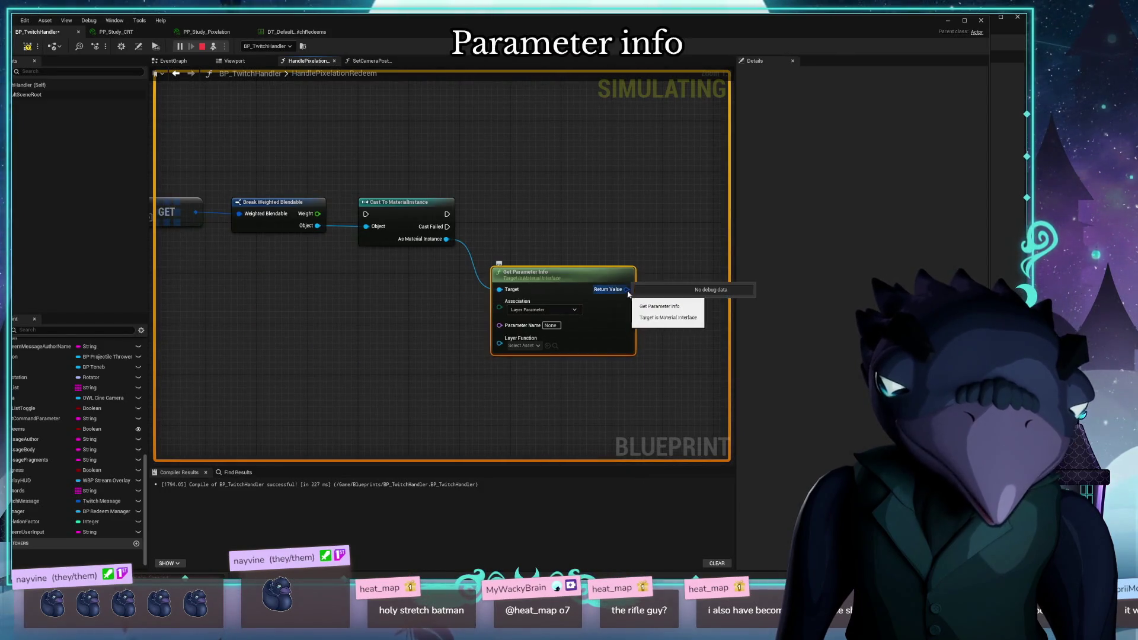
pyautogui.press('q')
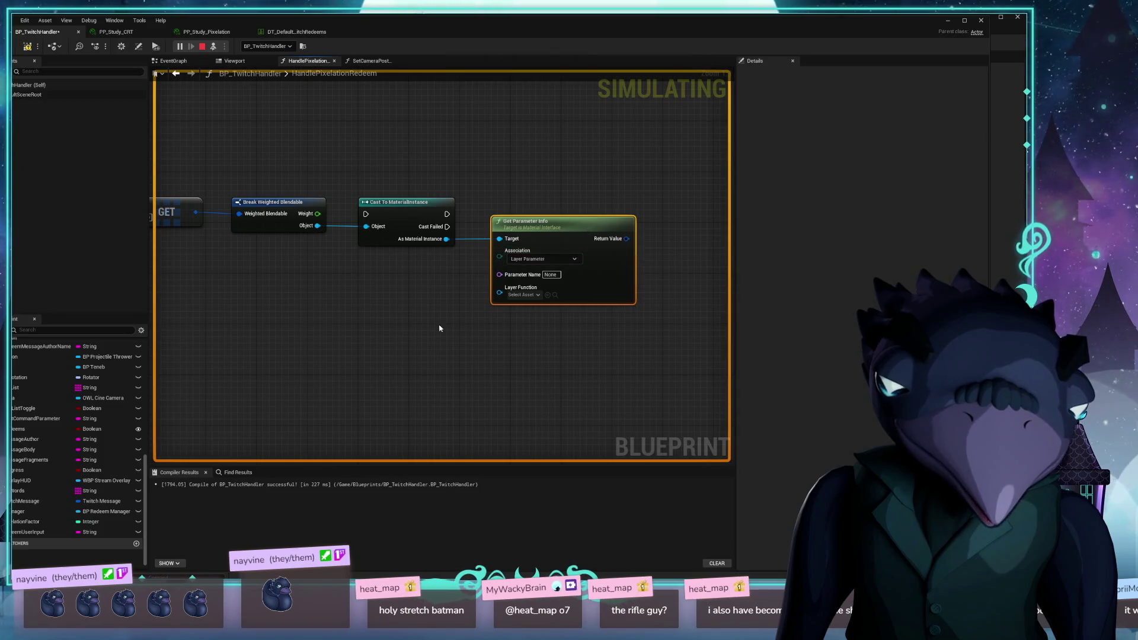
pyautogui.moveTo(439, 328); pyautogui.dragTo(372, 329)
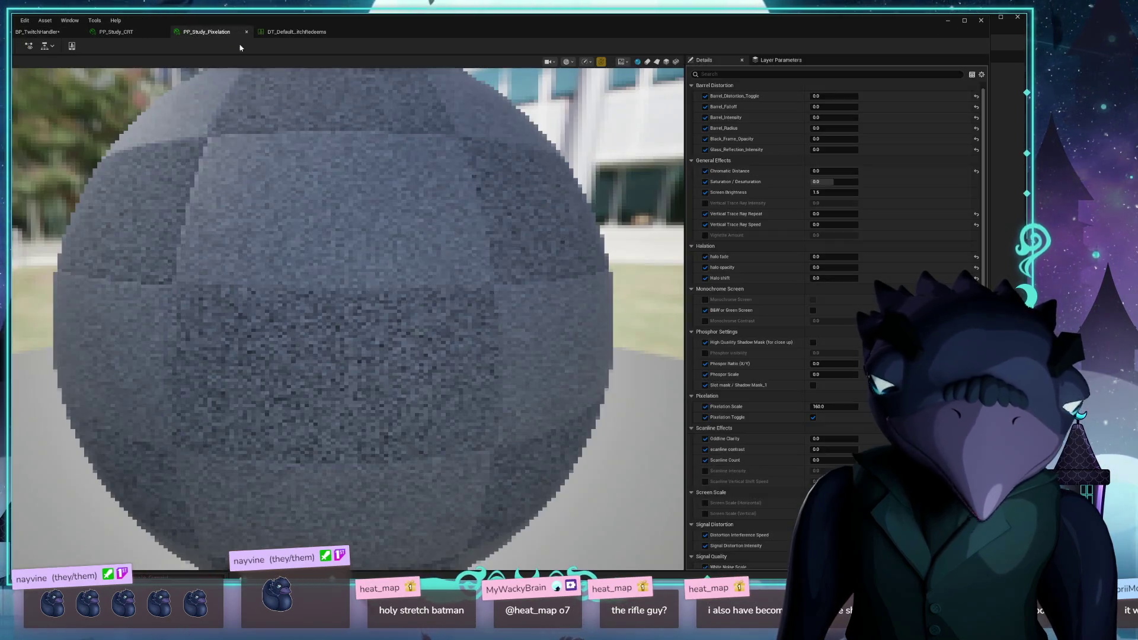
# Copy the Pixelation Scale parameter from the PP_Study_Pixelation material instance
pyautogui.click(184, 32)
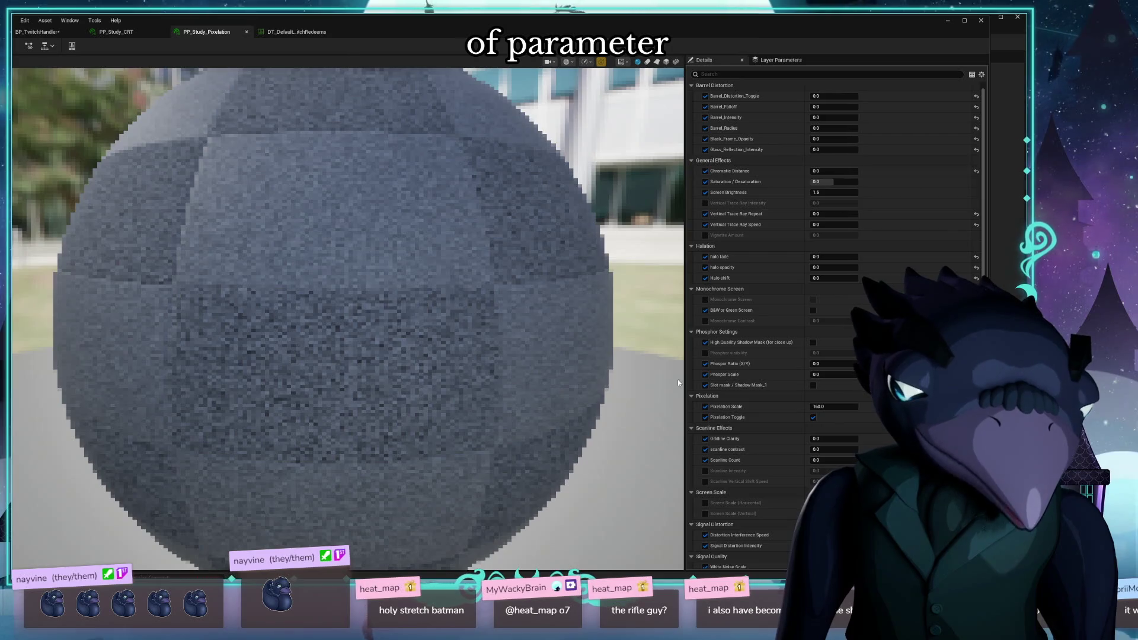
pyautogui.rightClick(740, 408)
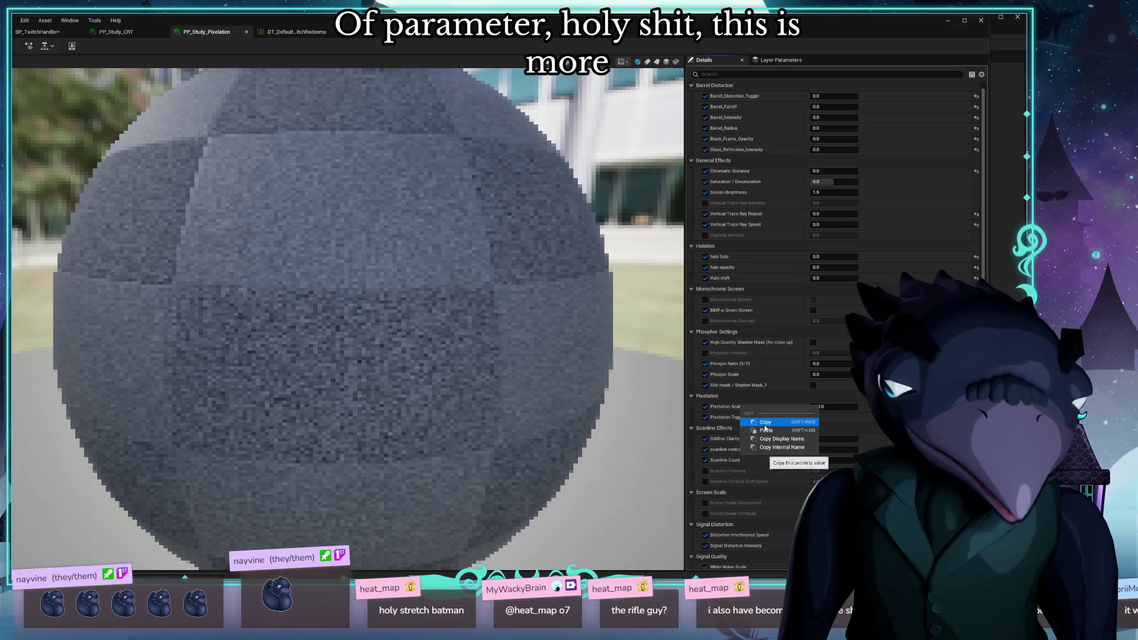
pyautogui.click(764, 426)
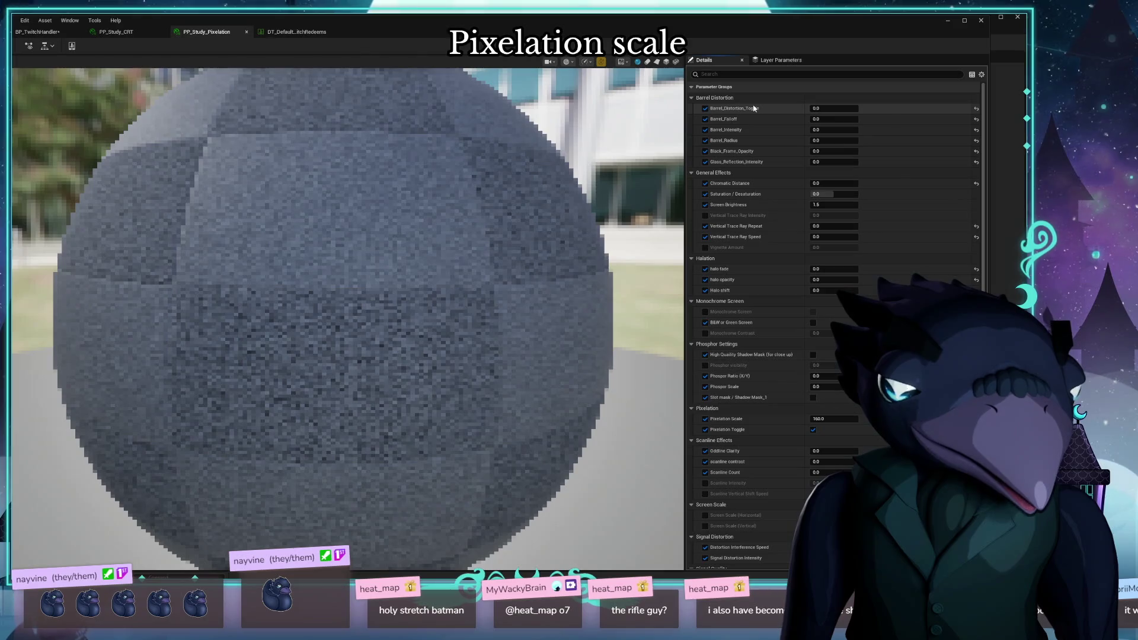
# Browse the Materials folder in the Content Drawer and open parent material 00_animated_crt_v2_1_pp
pyautogui.scroll(-5, 658, 361)
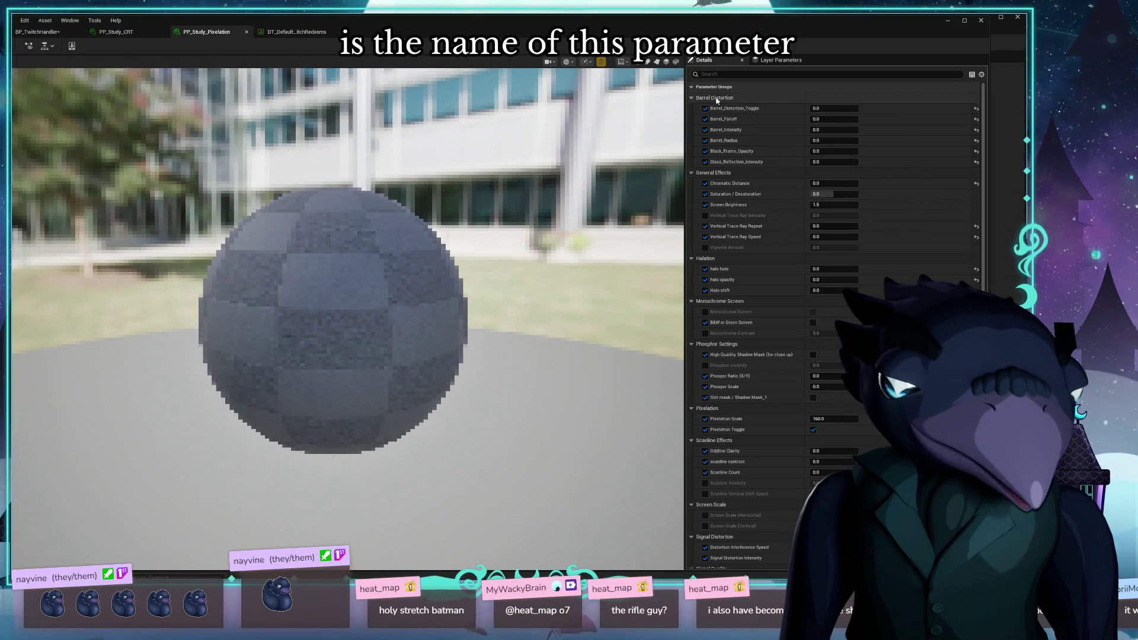
pyautogui.hotkey('ctrl', 'space')
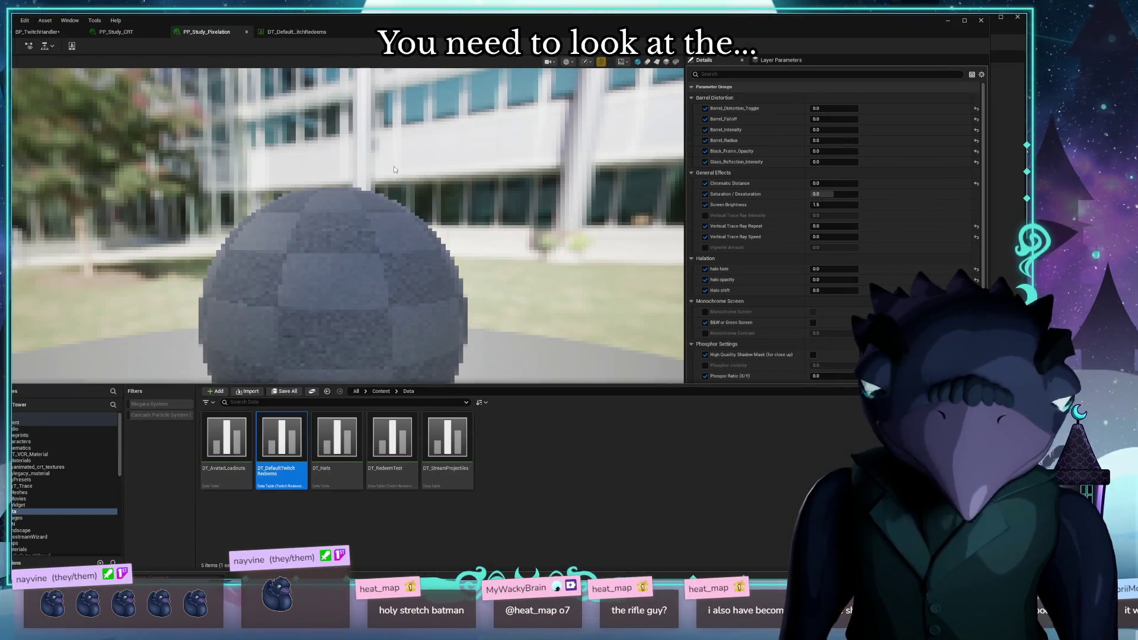
pyautogui.click(337, 282)
pyautogui.hotkey('ctrl', 'b')
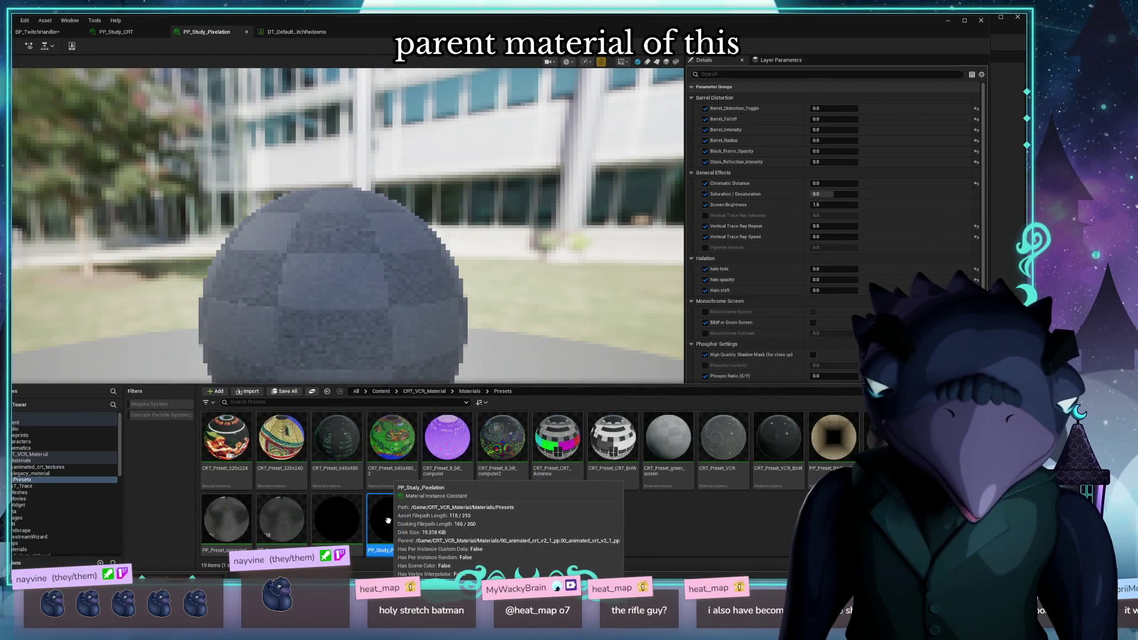
pyautogui.click(470, 392)
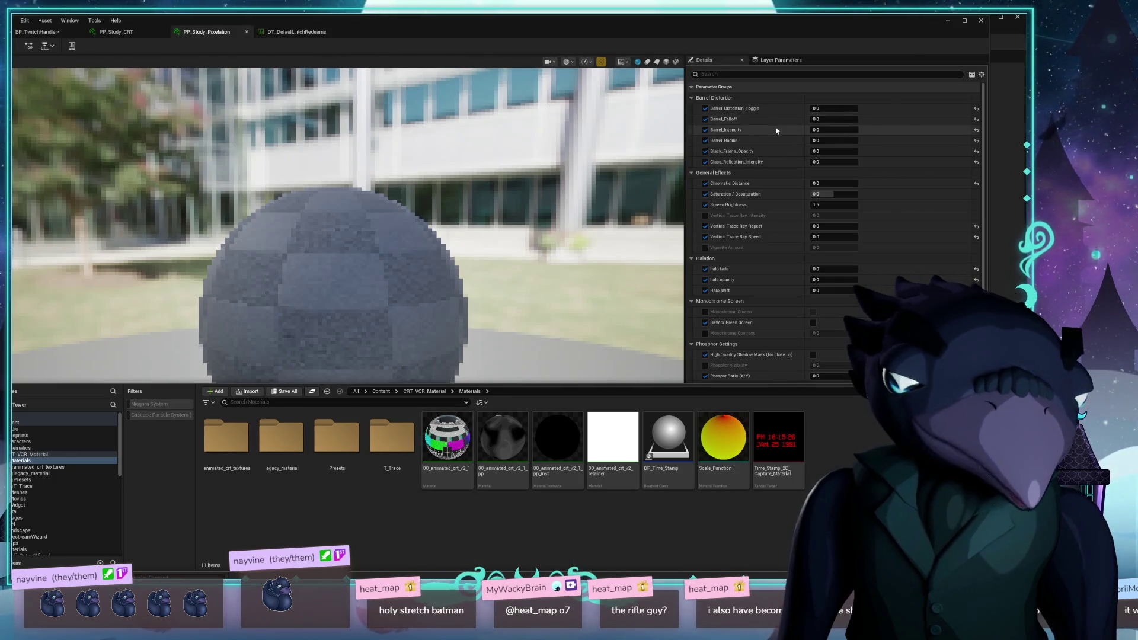
pyautogui.click(724, 64)
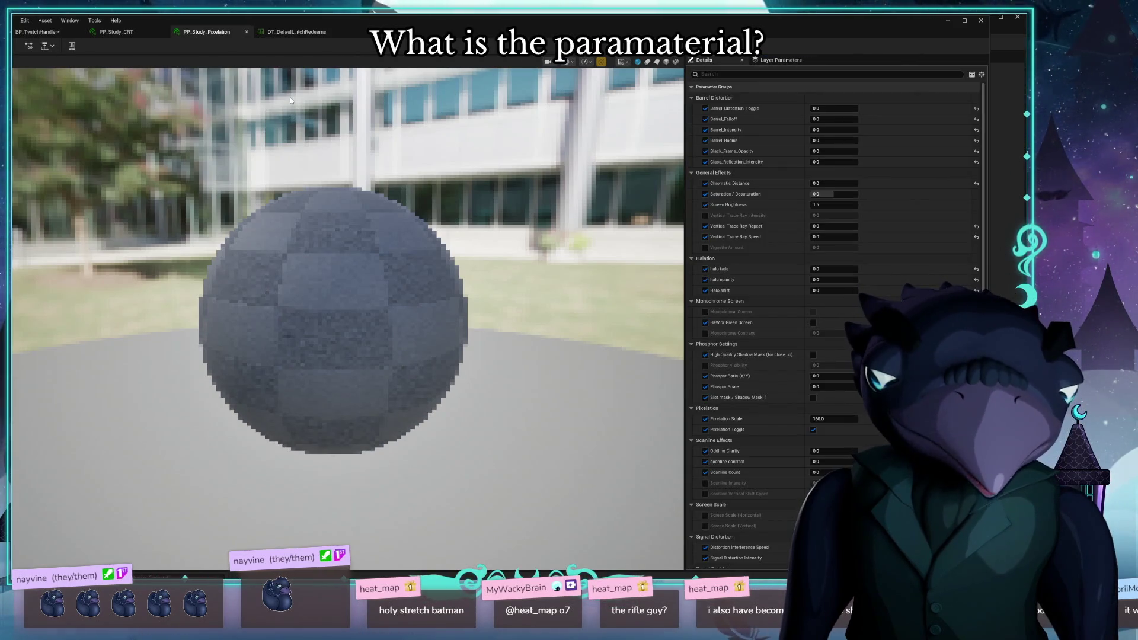
pyautogui.scroll(-6, 693, 207)
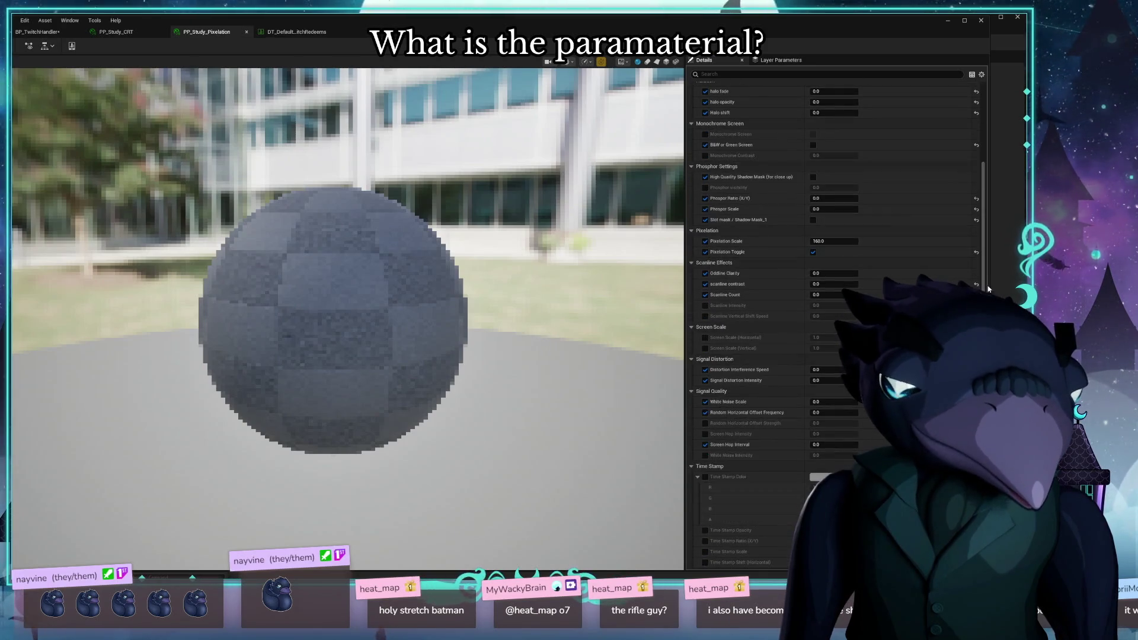
pyautogui.scroll(-10, 830, 320)
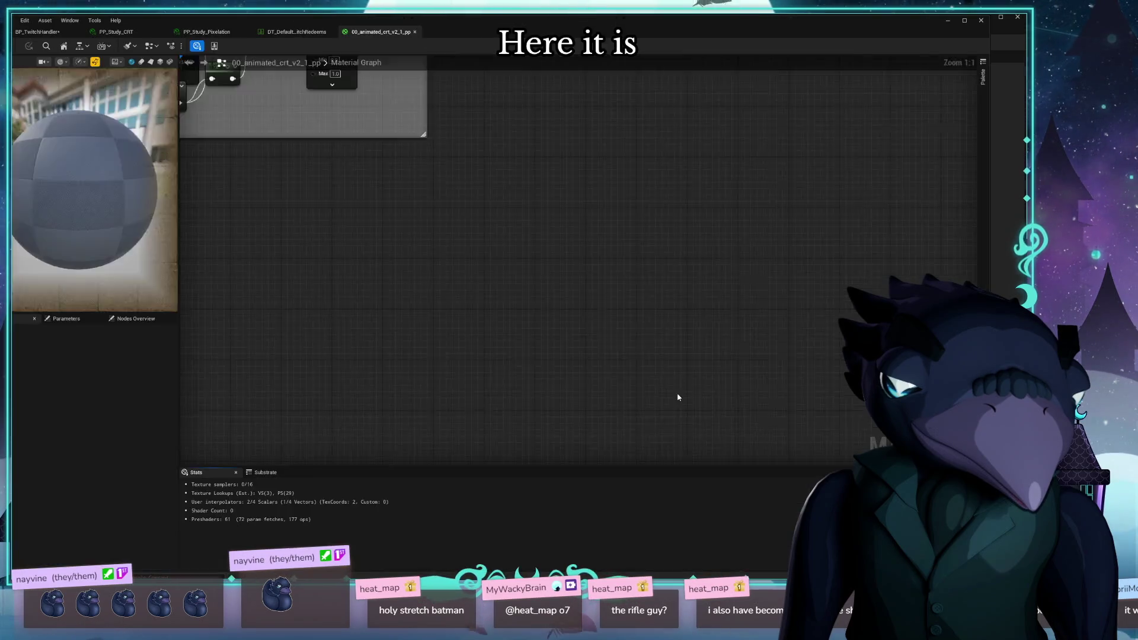
# Show 00_animated_crt_v2_1_pp's parameter list and pan and zoom across its whole node network
pyautogui.moveTo(457, 386); pyautogui.dragTo(803, 408)
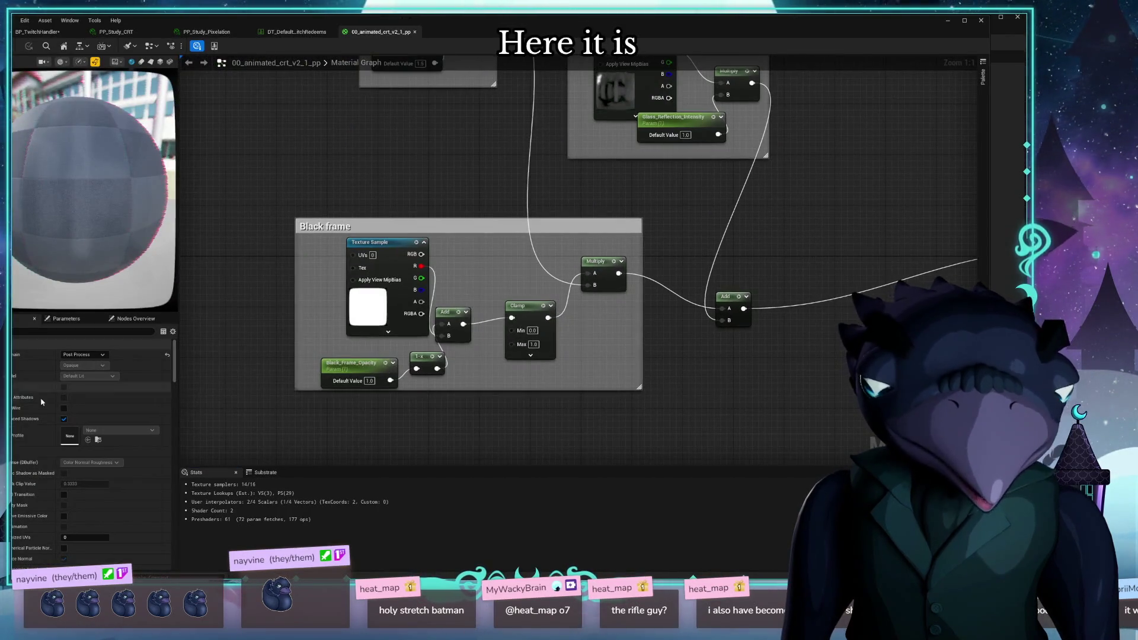
pyautogui.click(66, 318)
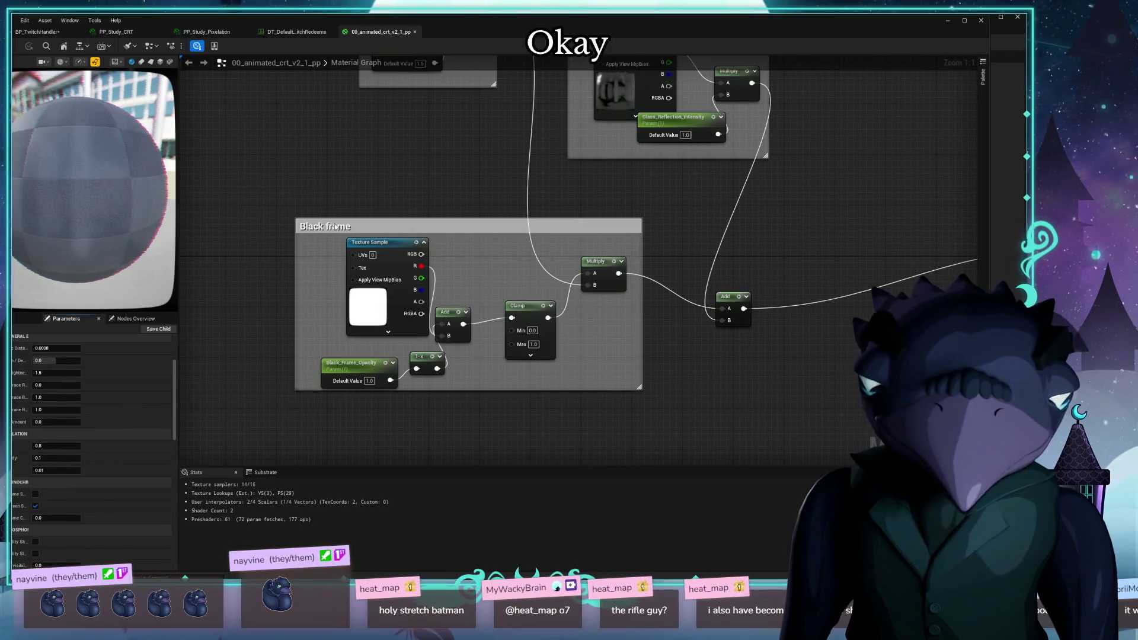
pyautogui.scroll(-12, 336, 227)
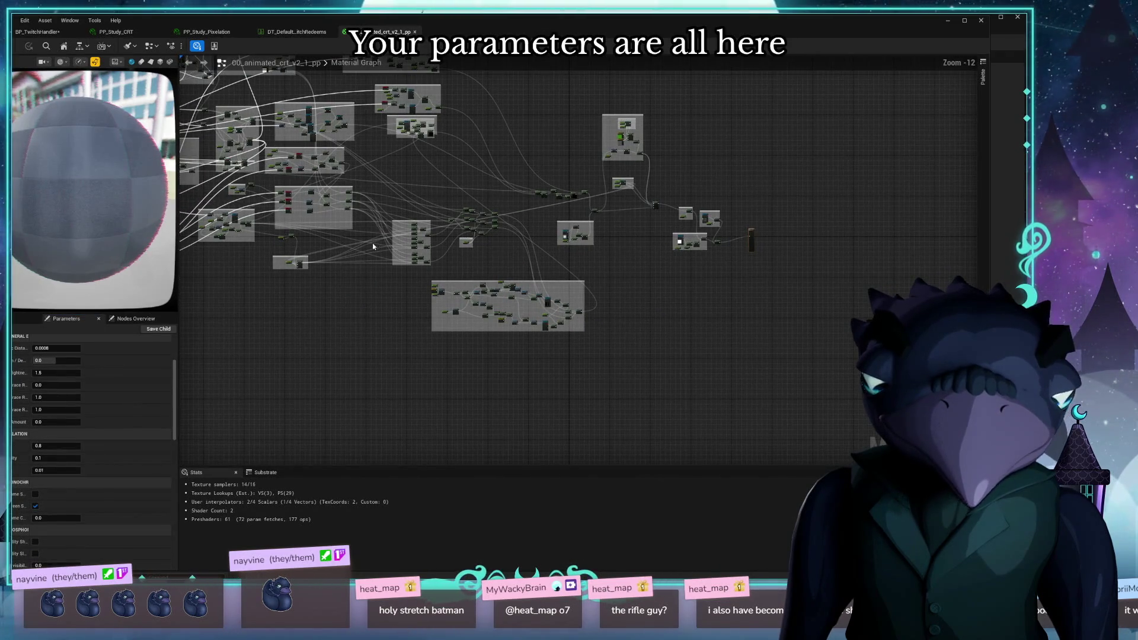
pyautogui.moveTo(374, 246)
pyautogui.mouseDown()
pyautogui.moveTo(468, 364)
pyautogui.moveTo(634, 373)
pyautogui.moveTo(553, 307)
pyautogui.moveTo(630, 351)
pyautogui.mouseUp()
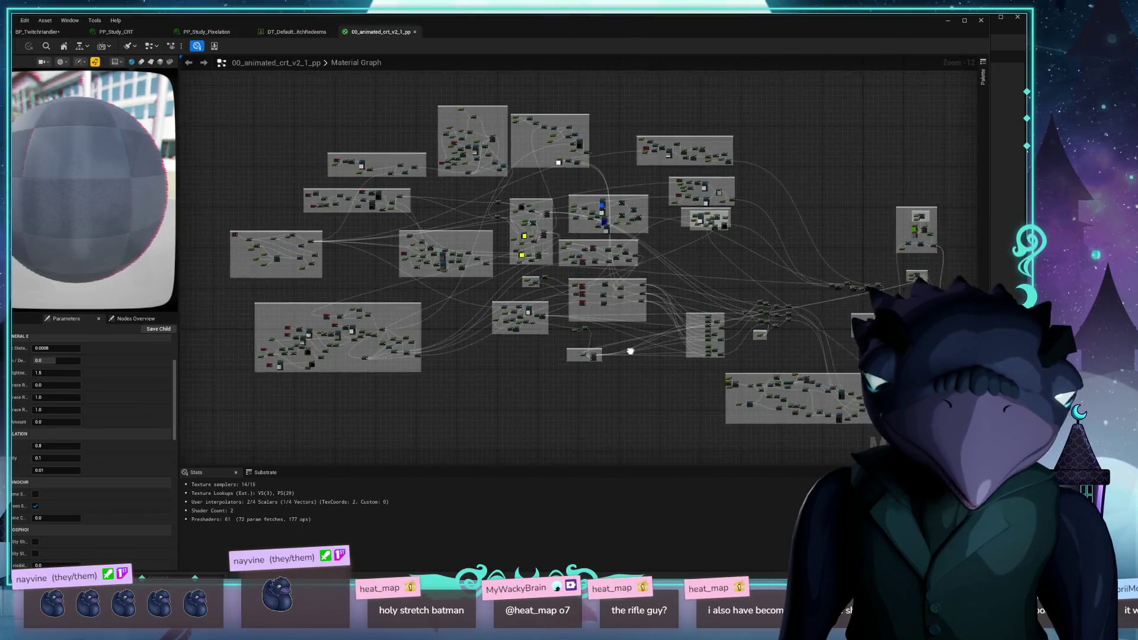
pyautogui.scroll(11, 511, 251)
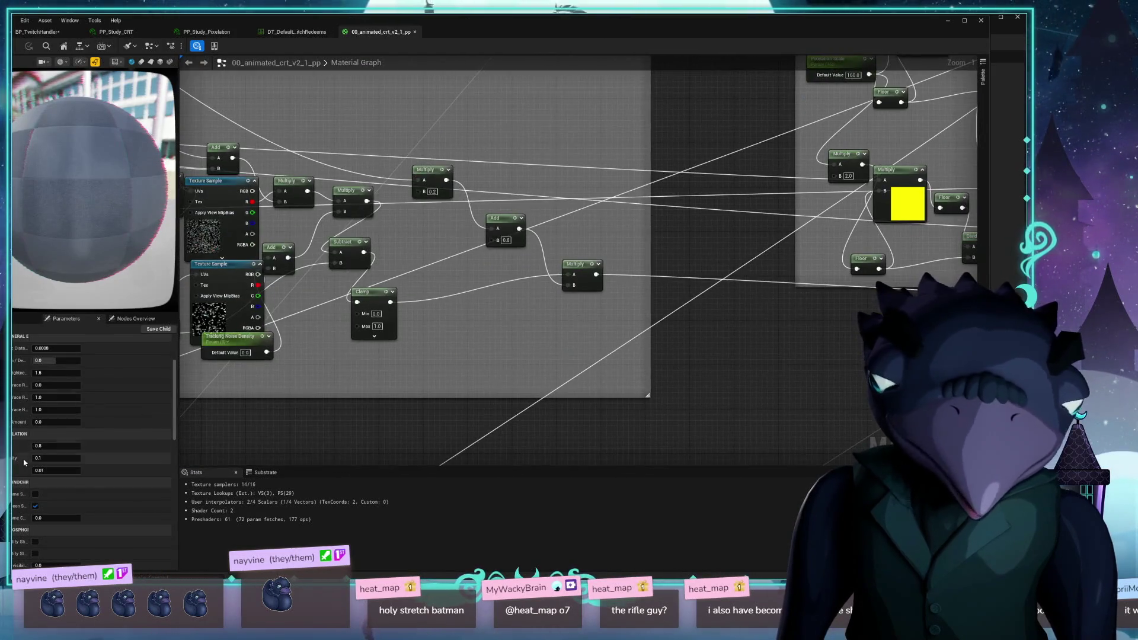
pyautogui.scroll(-6, 24, 463)
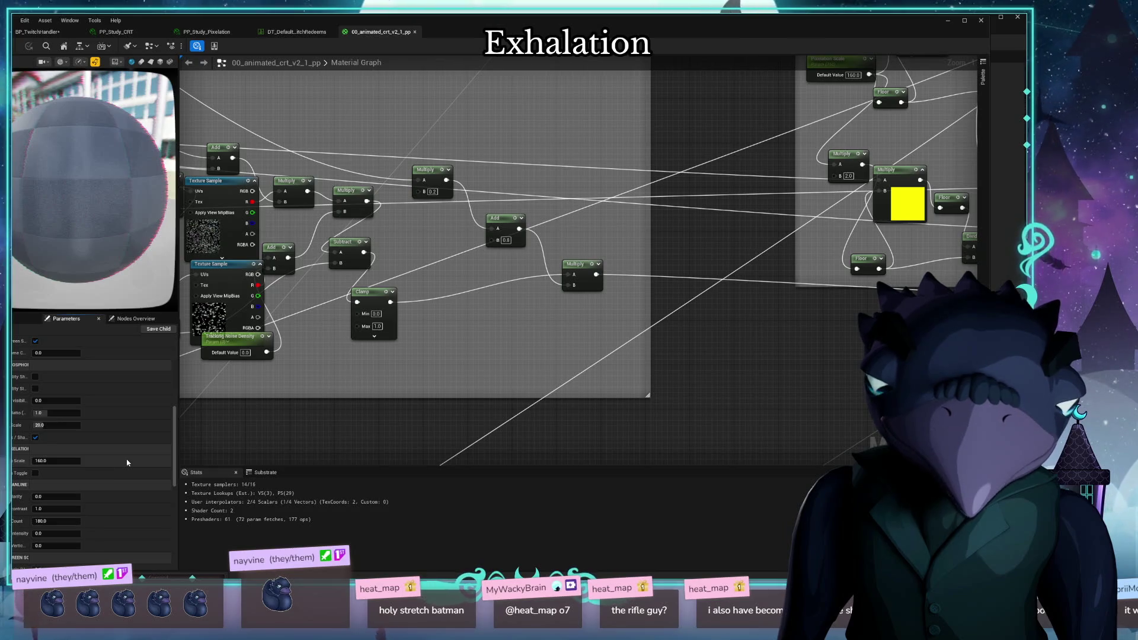
pyautogui.moveTo(312, 388); pyautogui.dragTo(520, 344)
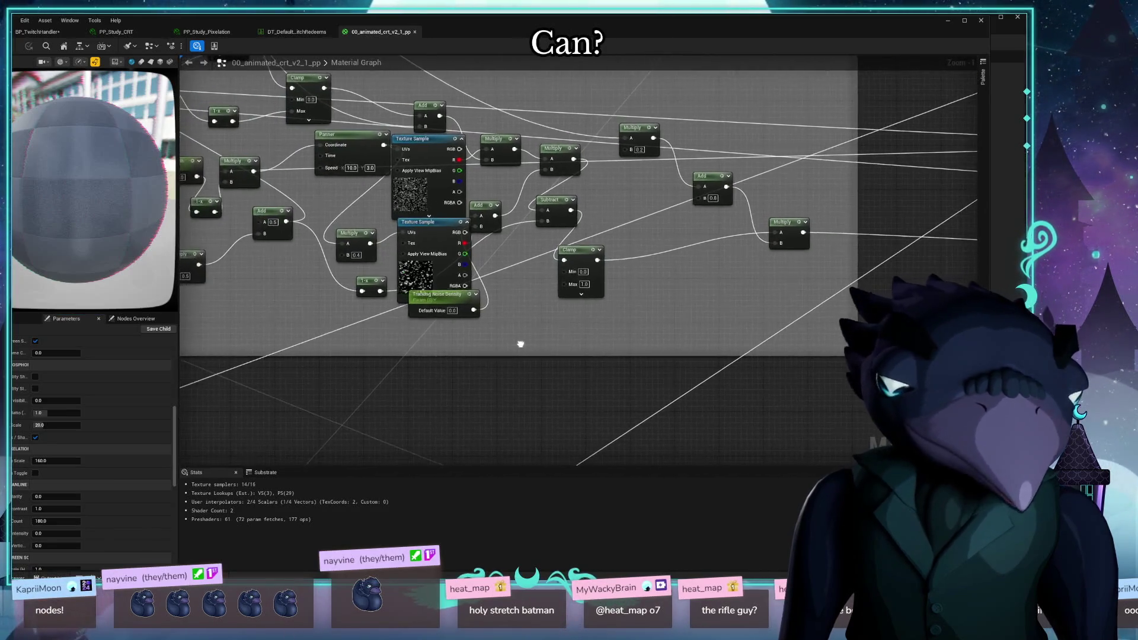
pyautogui.scroll(-10, 520, 343)
pyautogui.moveTo(491, 259)
pyautogui.mouseDown()
pyautogui.moveTo(412, 272)
pyautogui.moveTo(443, 294)
pyautogui.mouseUp()
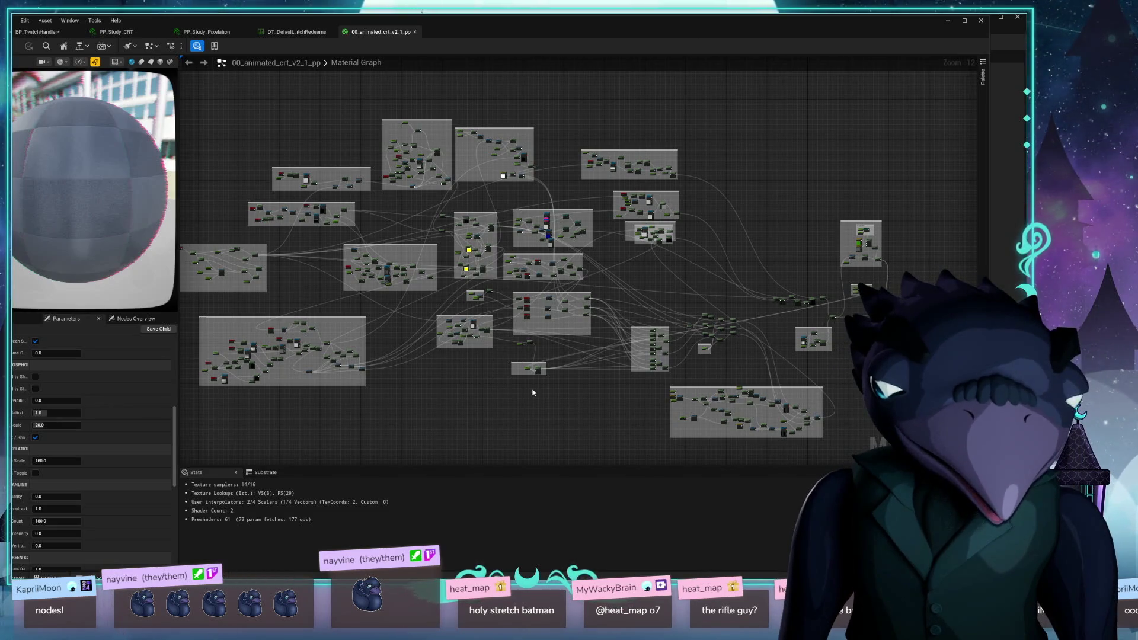
pyautogui.moveTo(409, 429)
pyautogui.mouseDown()
pyautogui.moveTo(427, 414)
pyautogui.moveTo(322, 396)
pyautogui.moveTo(462, 412)
pyautogui.moveTo(447, 411)
pyautogui.mouseUp()
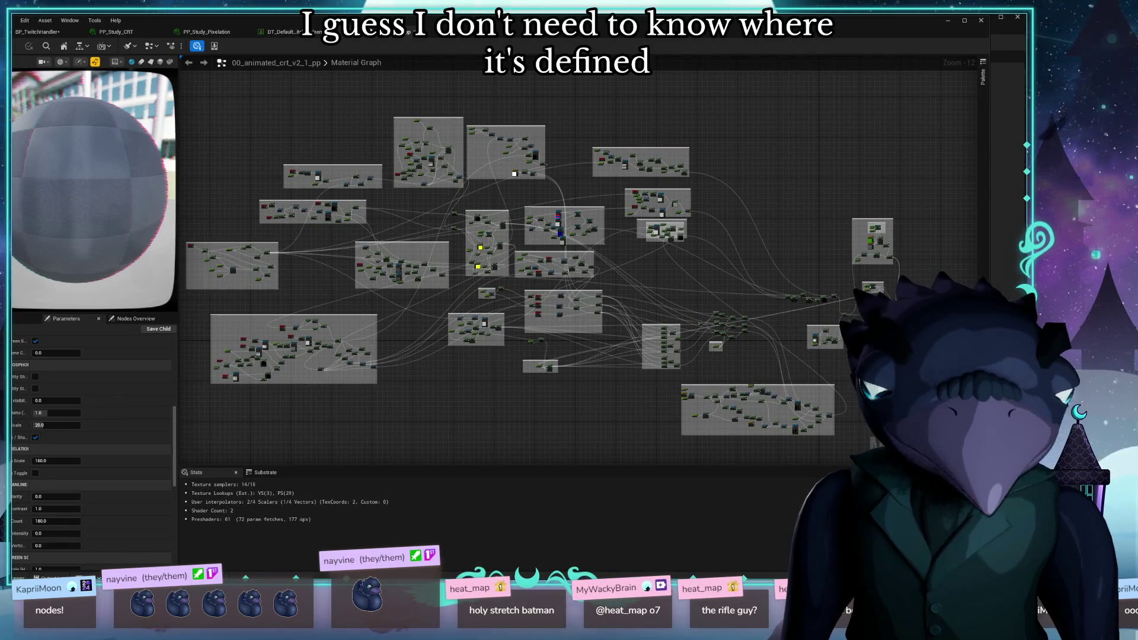
pyautogui.click(279, 31)
# Set the Get Parameter Info node's Parameter Name to Pixelation Scale in BP_TwitchHandler
pyautogui.click(225, 32)
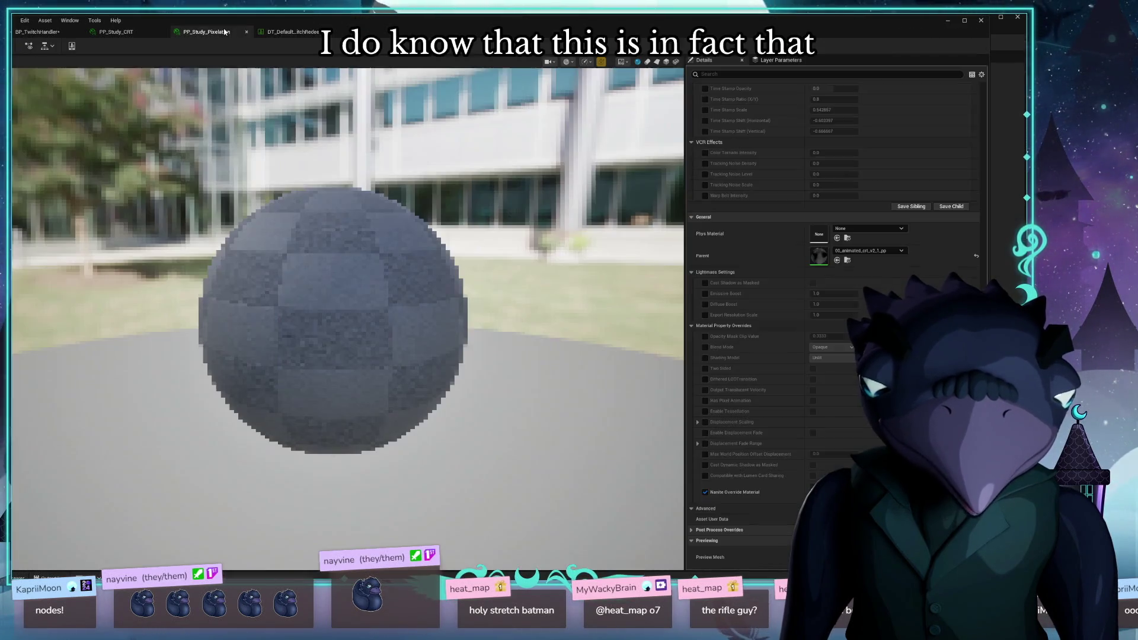
pyautogui.click(132, 32)
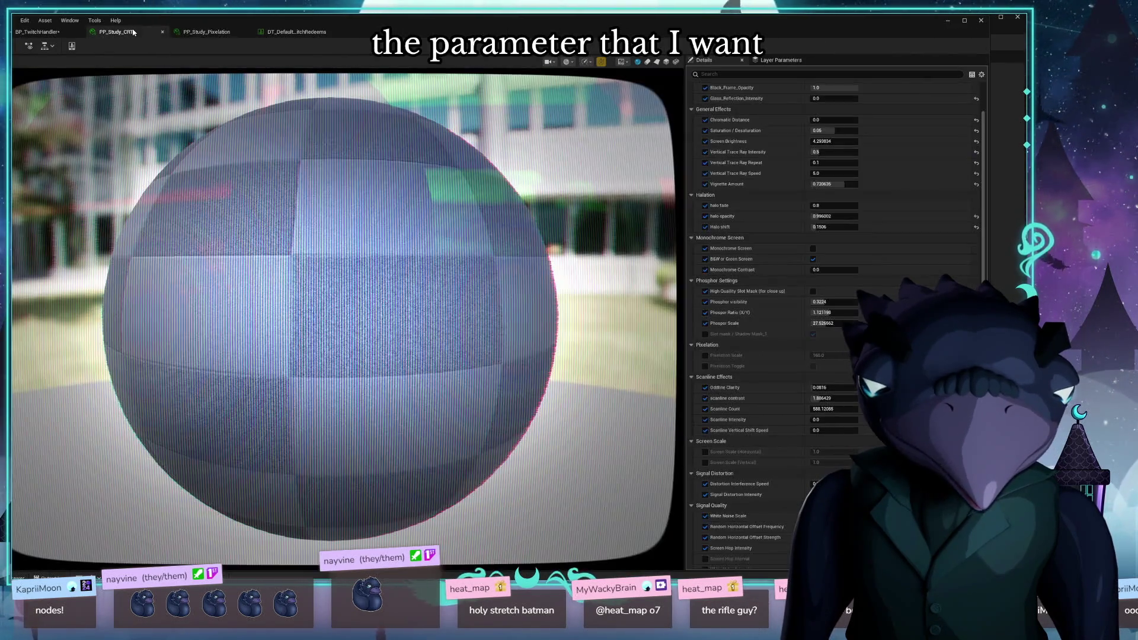
pyautogui.click(38, 32)
pyautogui.click(482, 276)
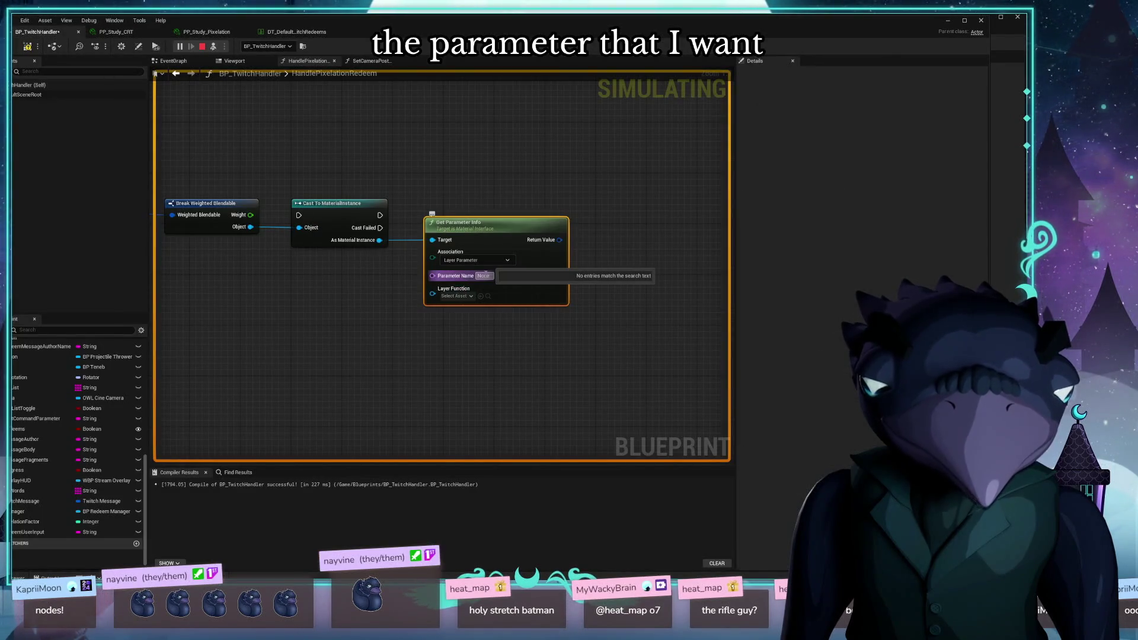
pyautogui.click(459, 358)
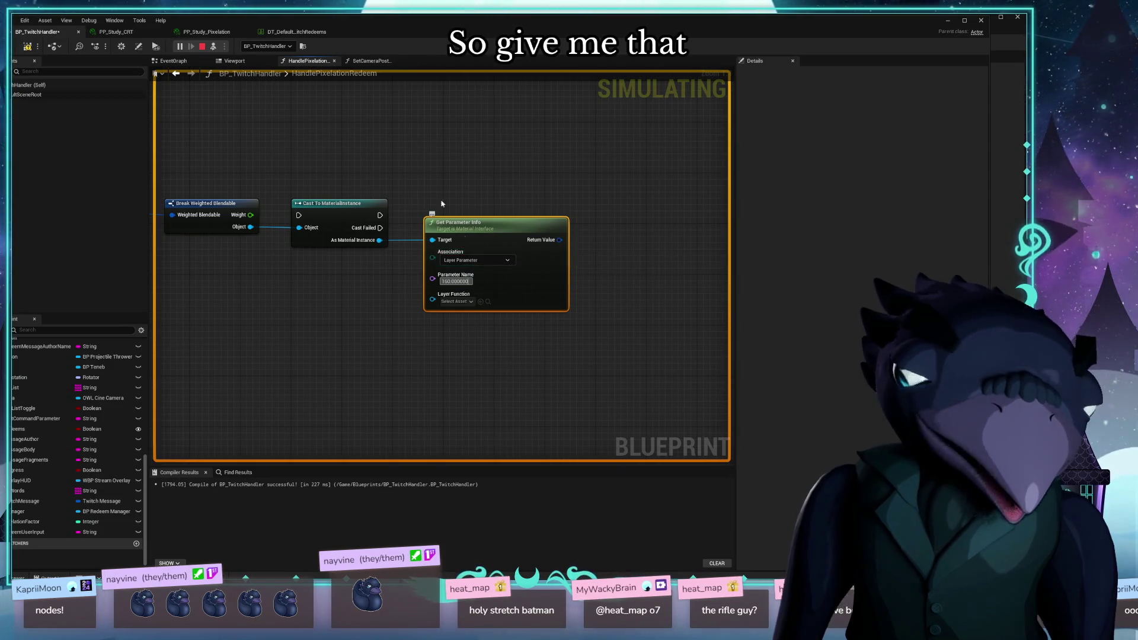
pyautogui.click(512, 261)
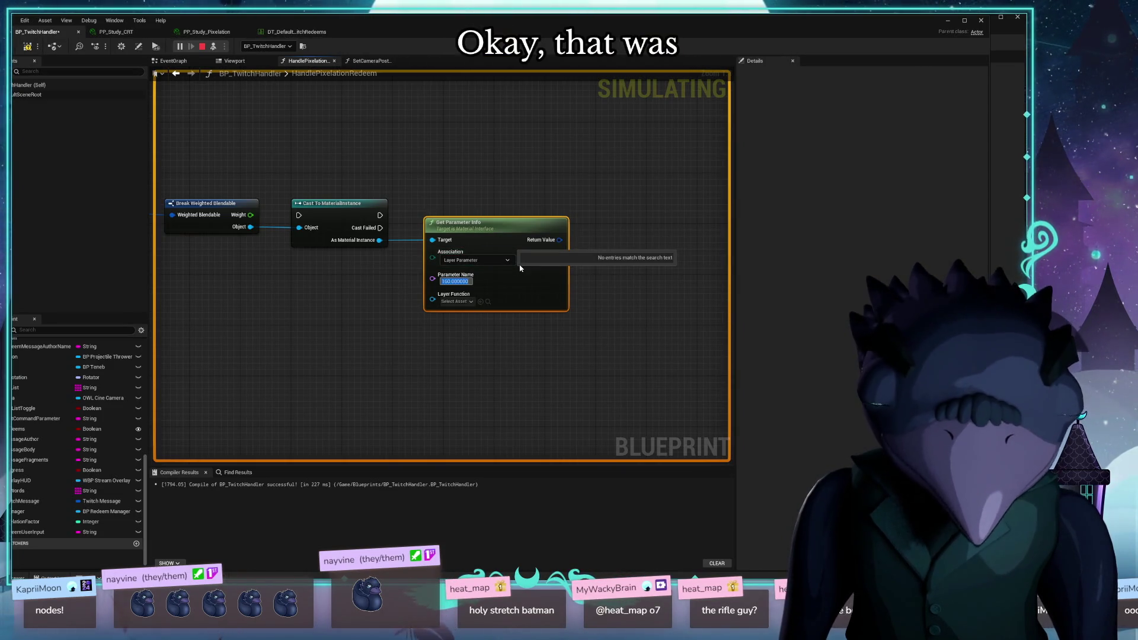
pyautogui.write('Pixelation S')
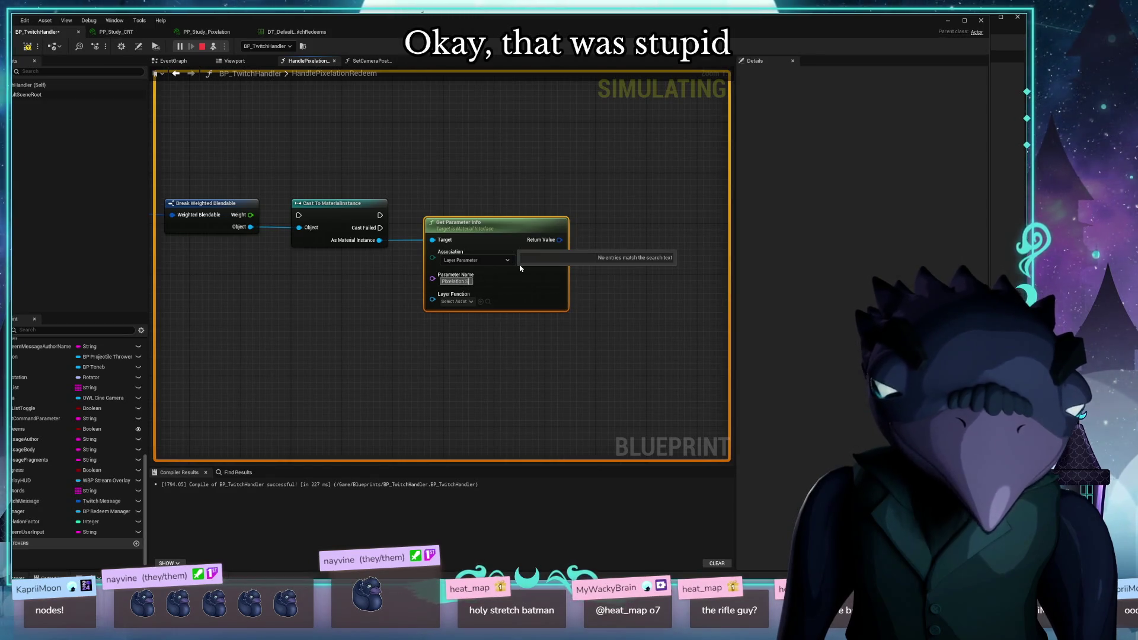
pyautogui.write('cale')
pyautogui.click(389, 399)
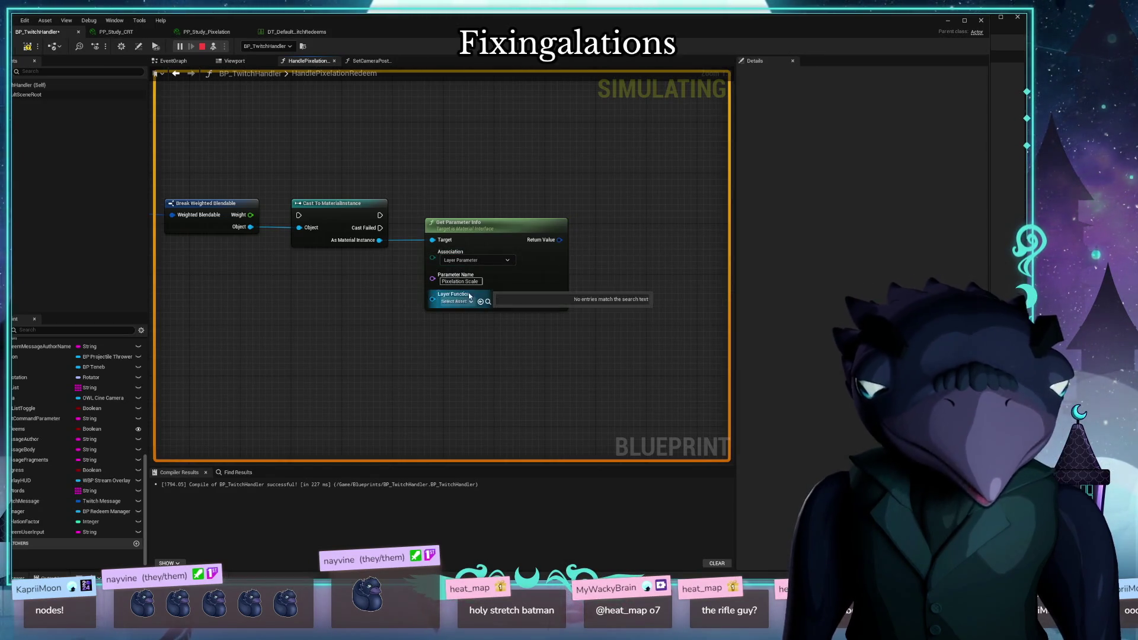
pyautogui.click(492, 261)
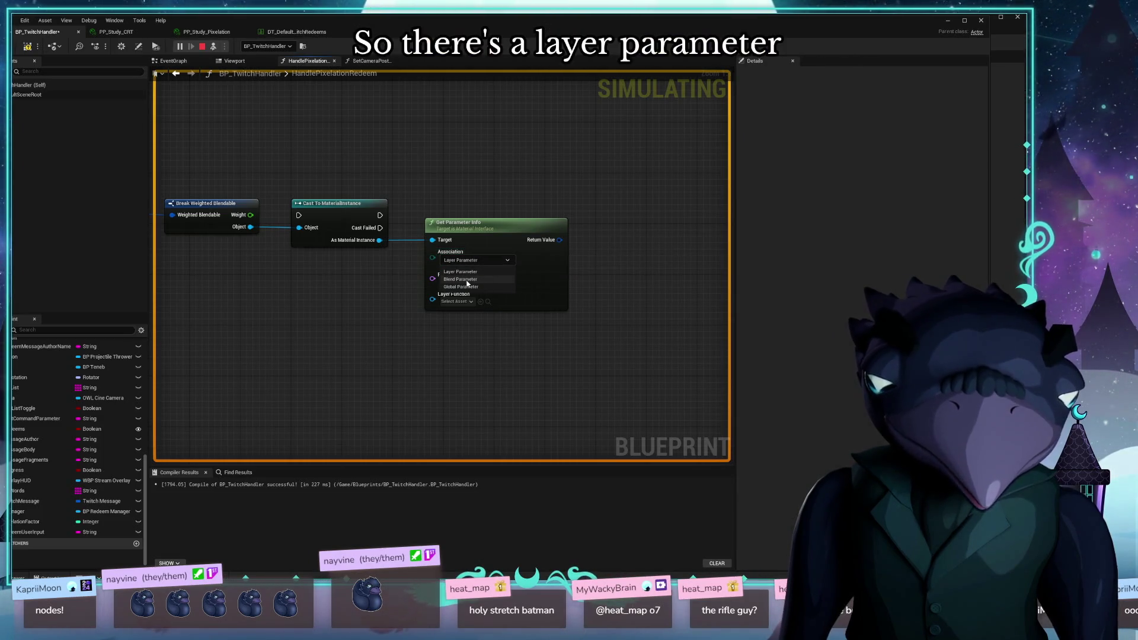
# Leave the association choices unchanged, then show DT_Default_TwitchRedeems and the CRT_VCR_Material assets
pyautogui.click(382, 290)
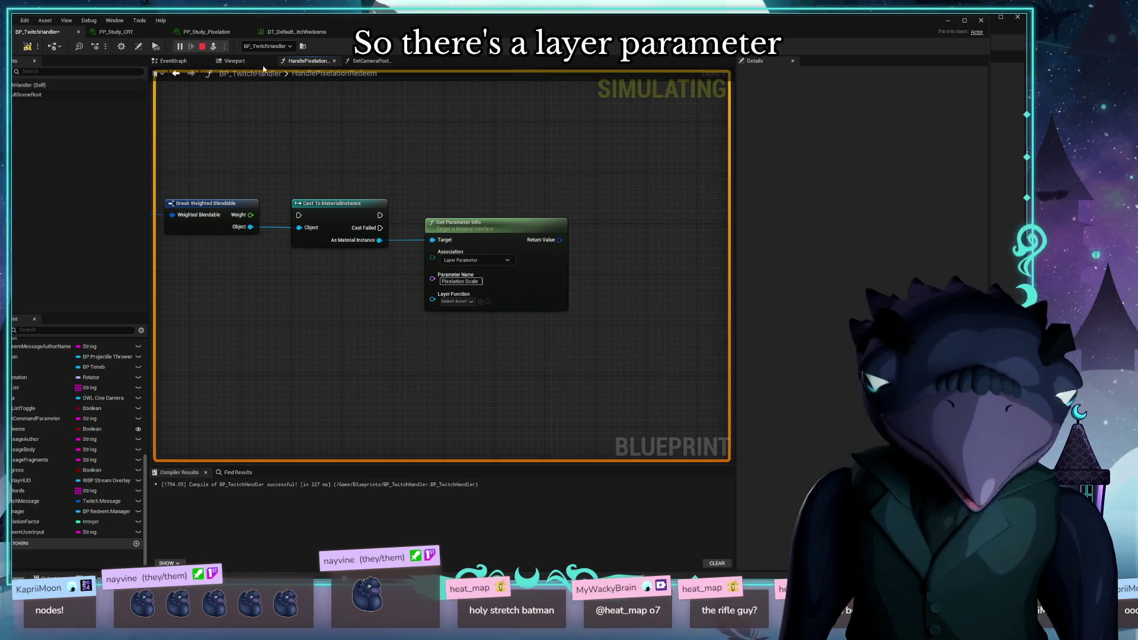
pyautogui.click(451, 260)
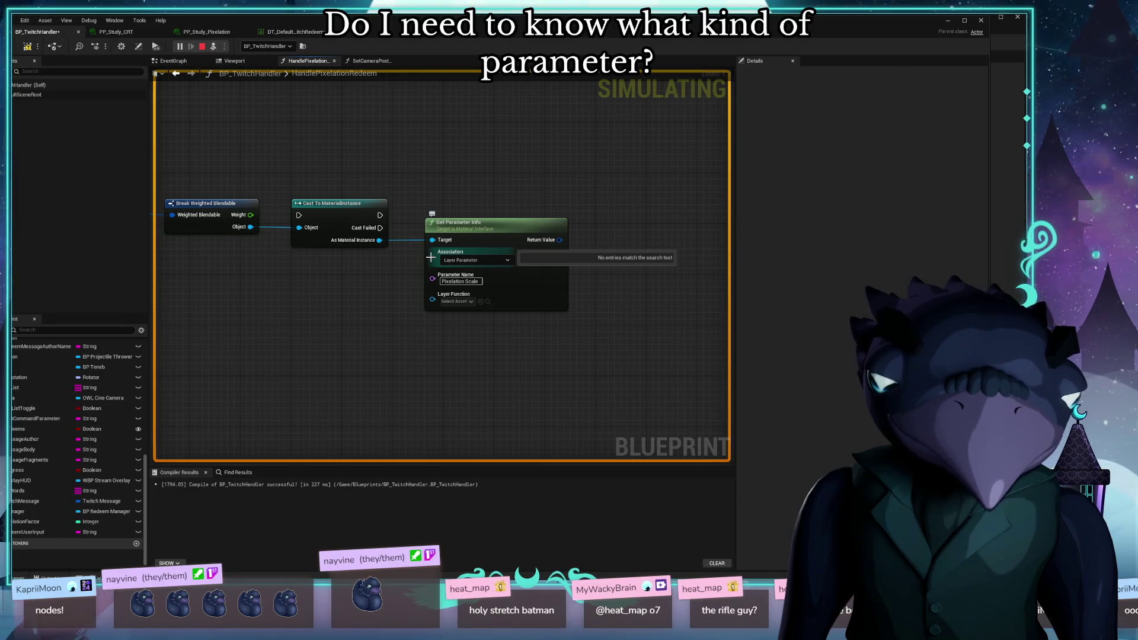
pyautogui.click(476, 263)
pyautogui.click(498, 234)
pyautogui.click(296, 32)
pyautogui.hotkey('ctrl', 'space')
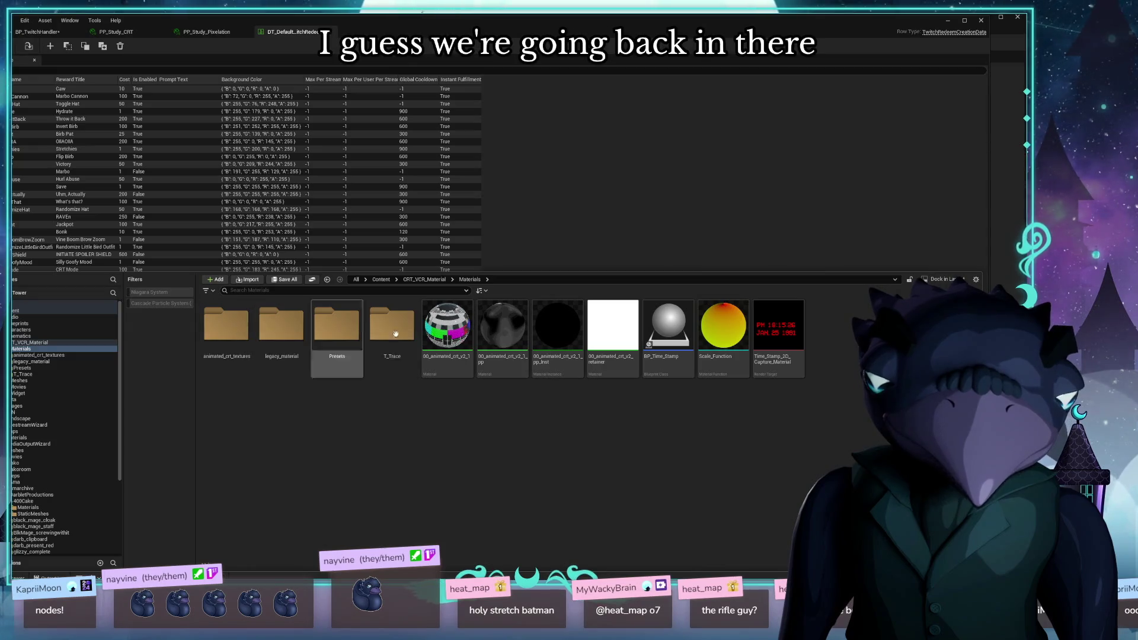
# Open PP_Study_Pixelation from Presets, then the Parameters list of its parent material 00_animated_crt_v2_1_pp
pyautogui.doubleClick(336, 325)
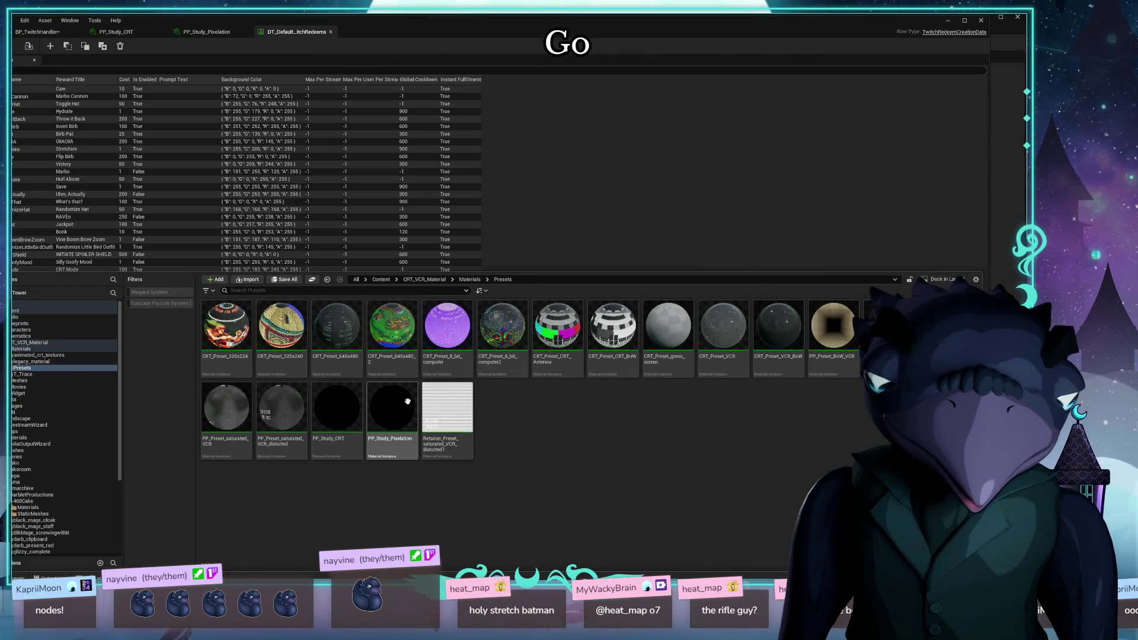
pyautogui.doubleClick(403, 403)
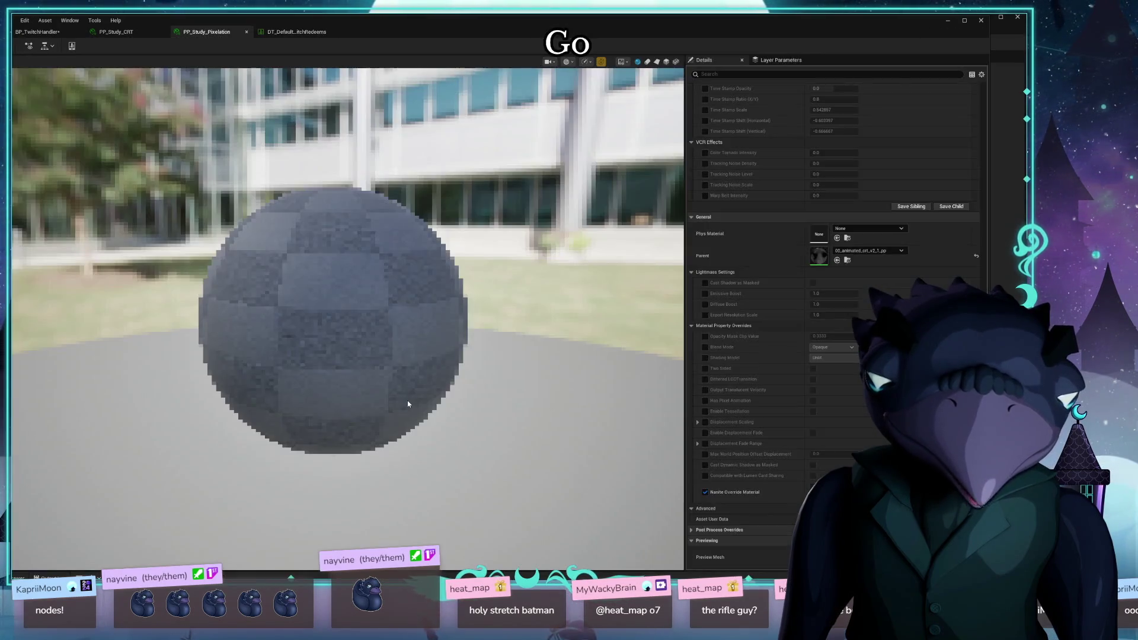
pyautogui.doubleClick(820, 256)
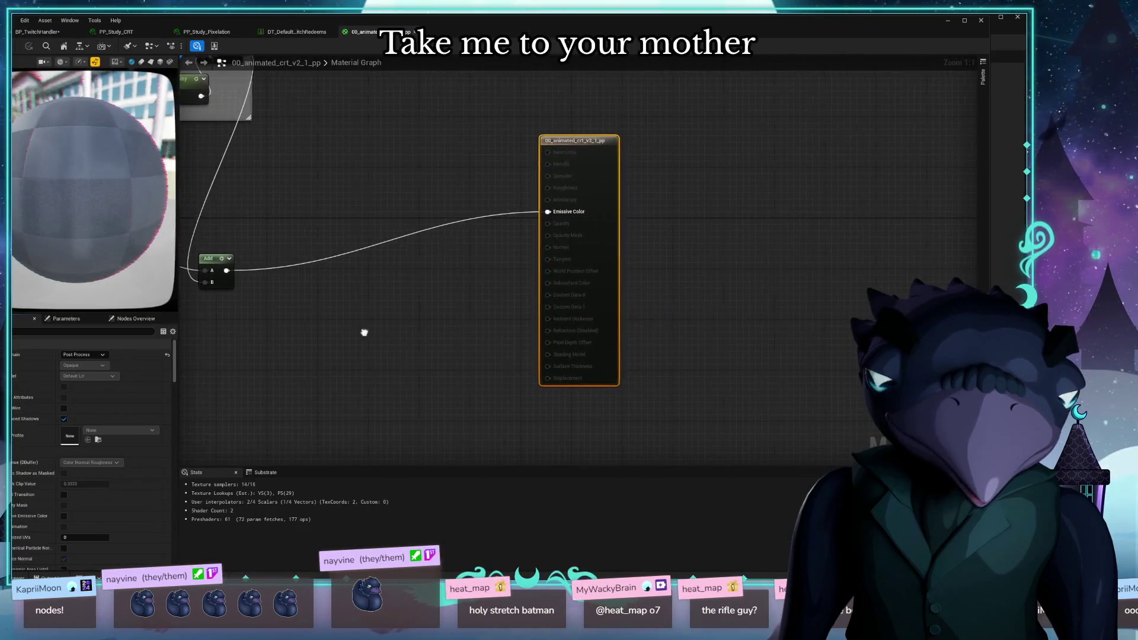
pyautogui.click(66, 318)
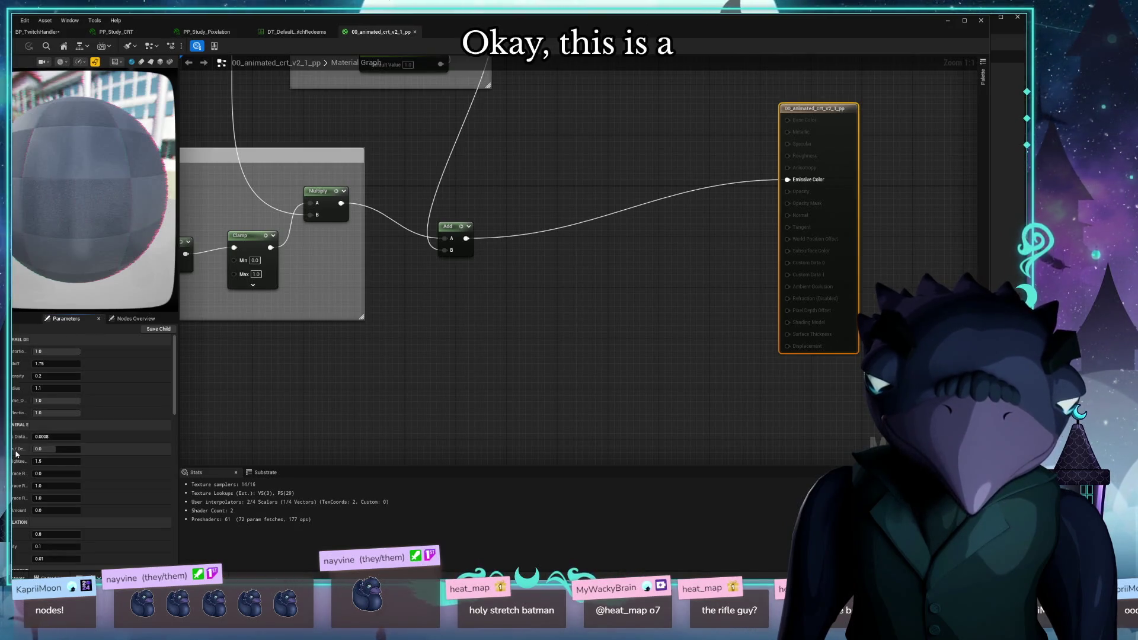
# Browse the material's parameters with a wider names column, then go to the redeems data table
pyautogui.scroll(-5, 89, 438)
pyautogui.scroll(-3, 90, 439)
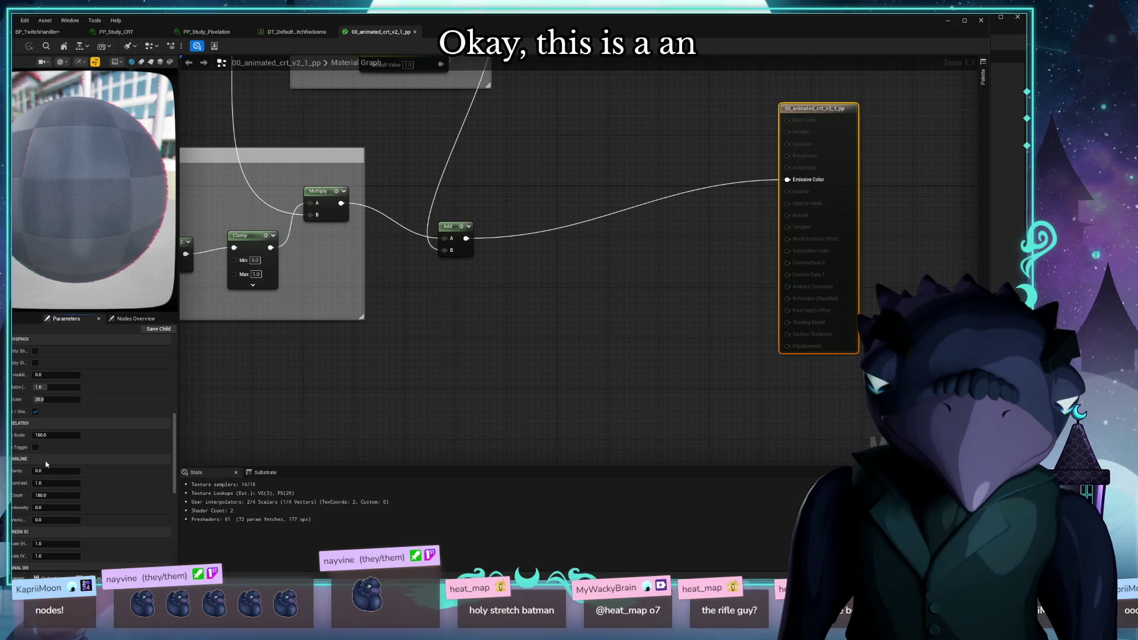
pyautogui.scroll(-10, 42, 469)
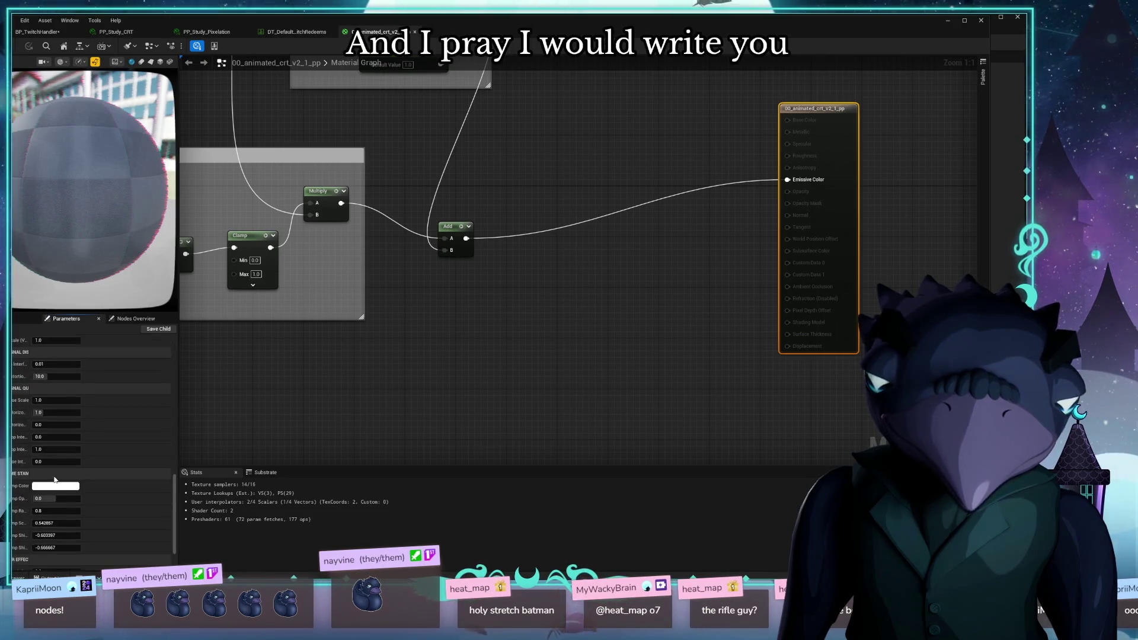
pyautogui.scroll(3, 36, 433)
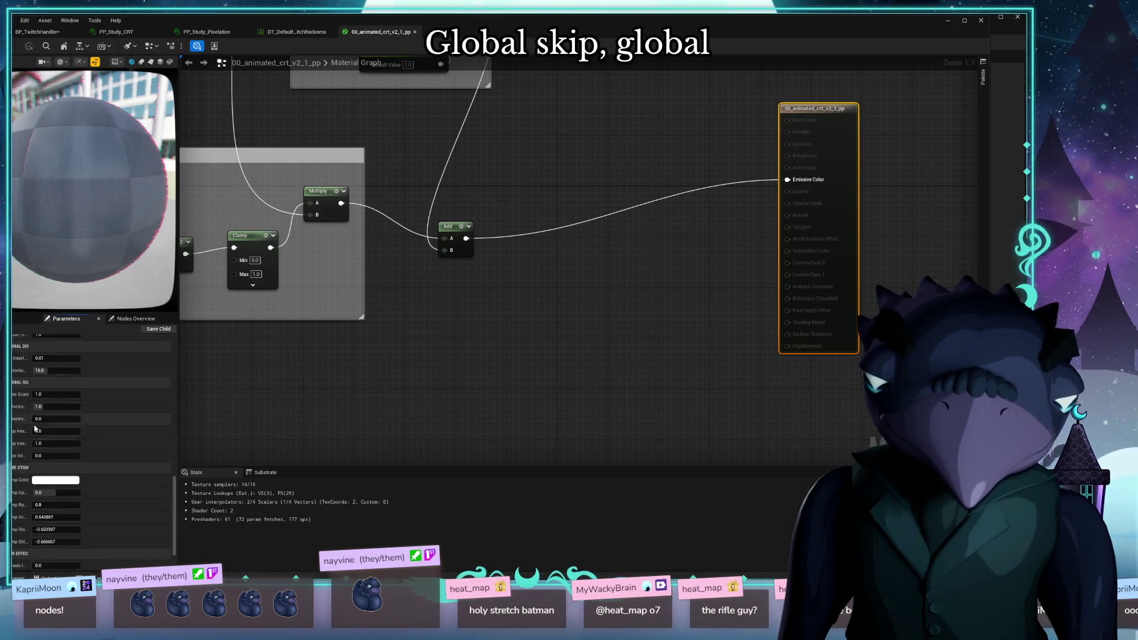
pyautogui.scroll(5, 50, 402)
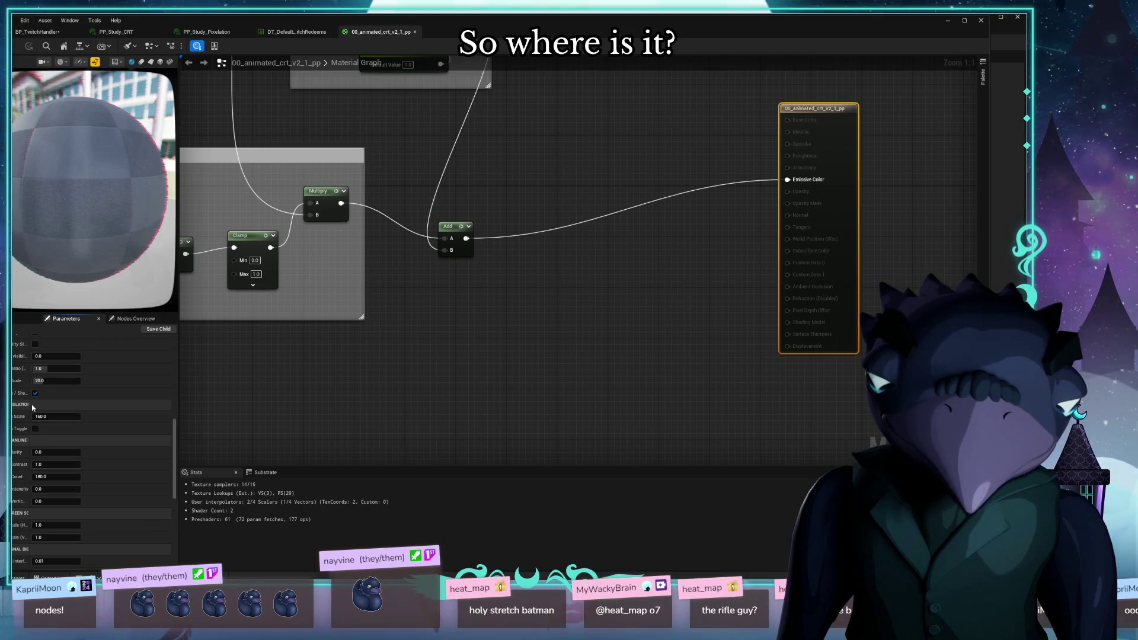
pyautogui.moveTo(31, 405); pyautogui.dragTo(42, 405)
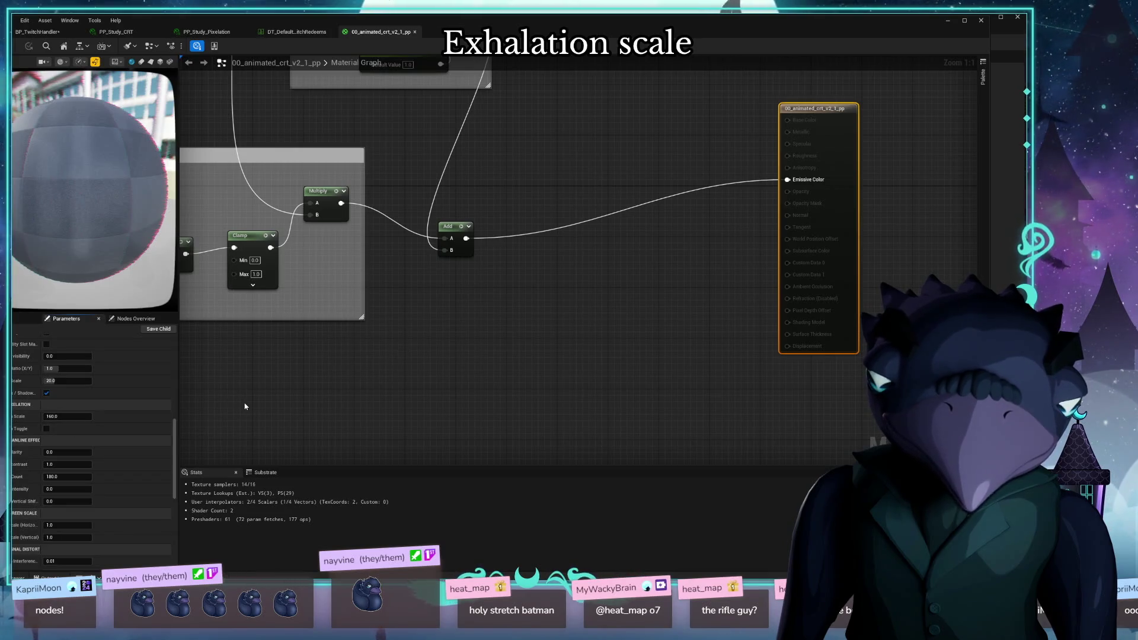
pyautogui.scroll(5, 150, 399)
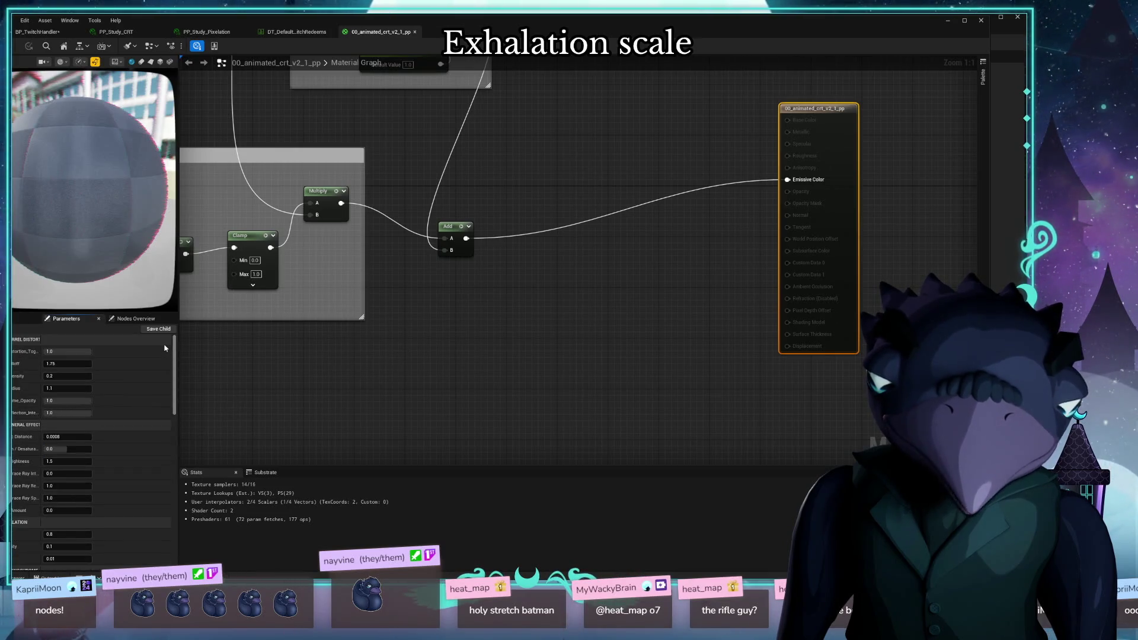
pyautogui.scroll(-10, 169, 403)
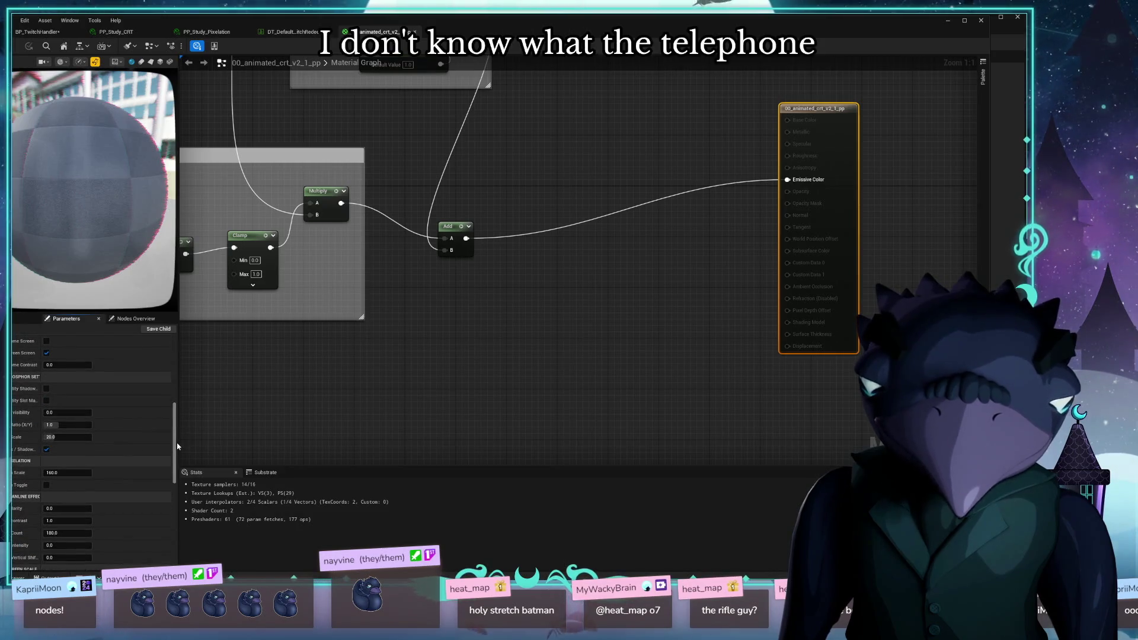
pyautogui.moveTo(177, 446); pyautogui.dragTo(177, 452)
pyautogui.scroll(-3, 464, 407)
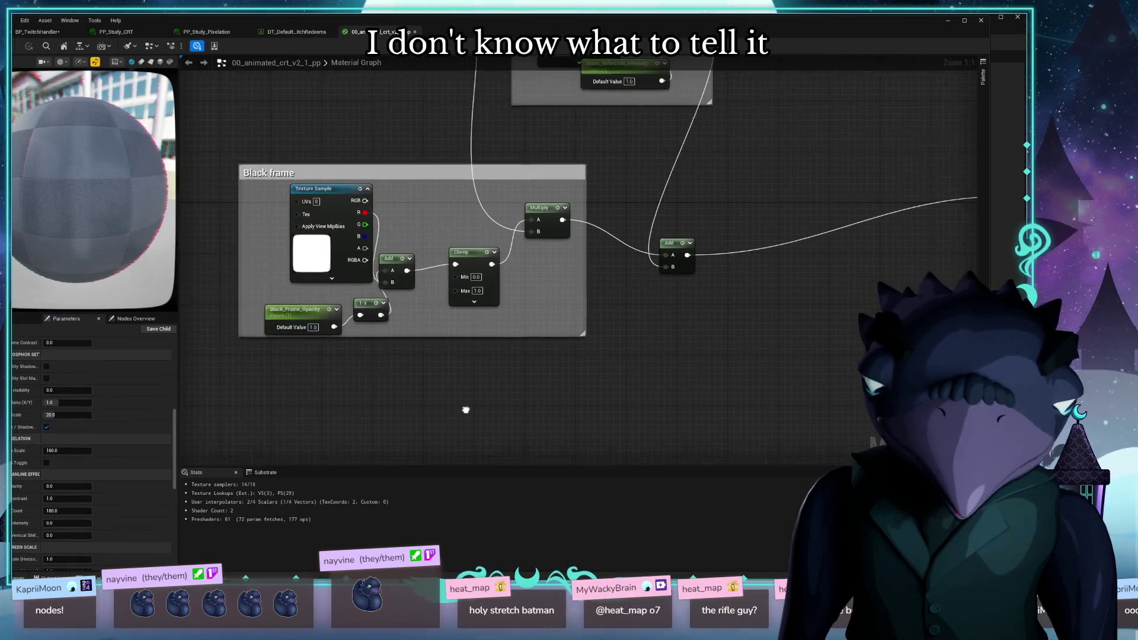
pyautogui.click(296, 31)
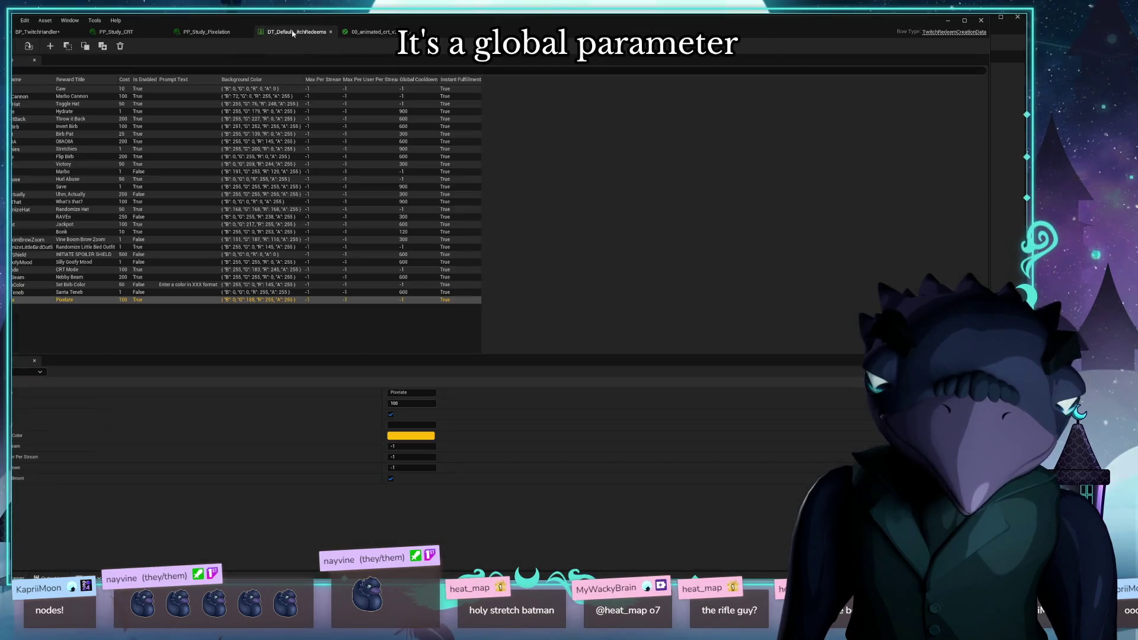
# Back in BP_TwitchHandler, set Get Parameter Info's association to Global Parameter
pyautogui.click(206, 31)
pyautogui.click(37, 31)
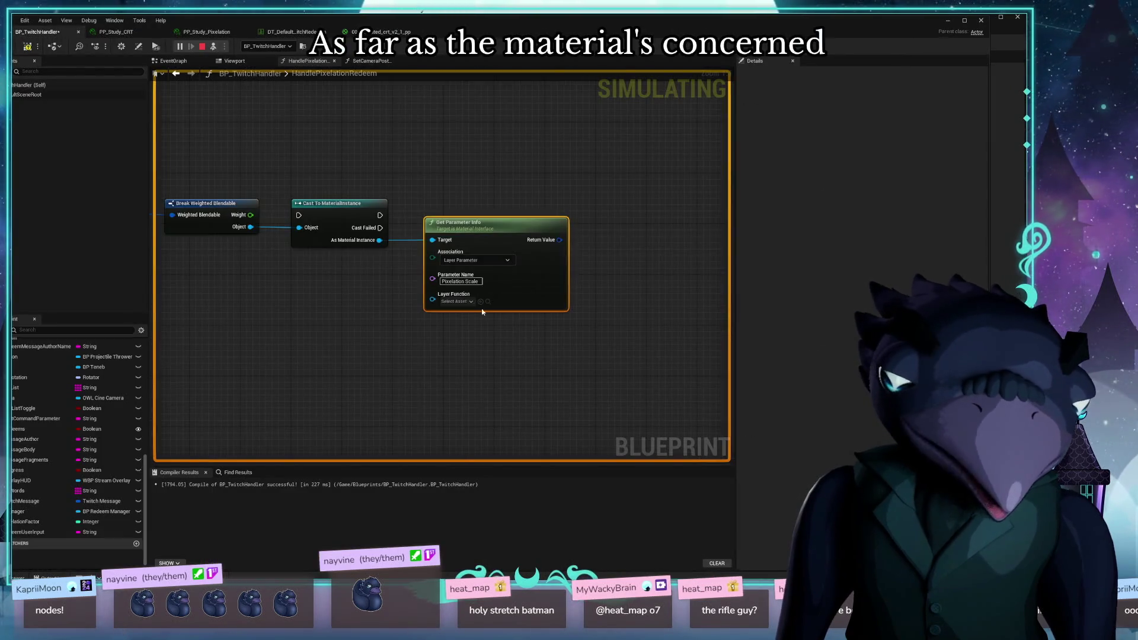
pyautogui.click(476, 260)
pyautogui.click(462, 287)
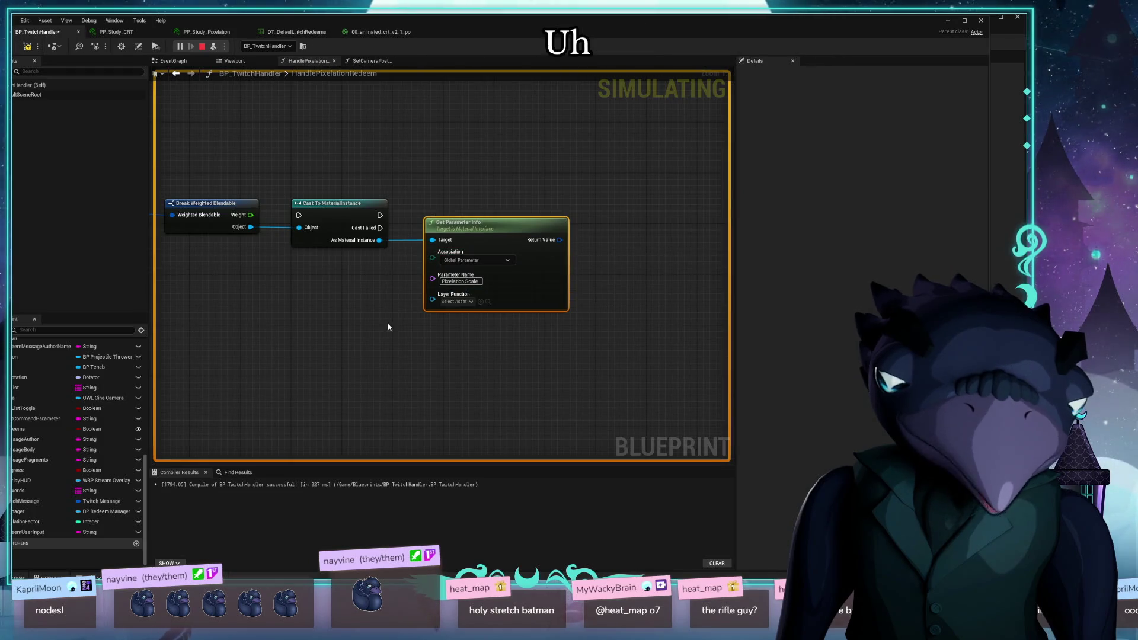
# Place the Set Camera Post Process Material node beside HandlePixelationRedeem
pyautogui.moveTo(409, 344); pyautogui.dragTo(310, 342)
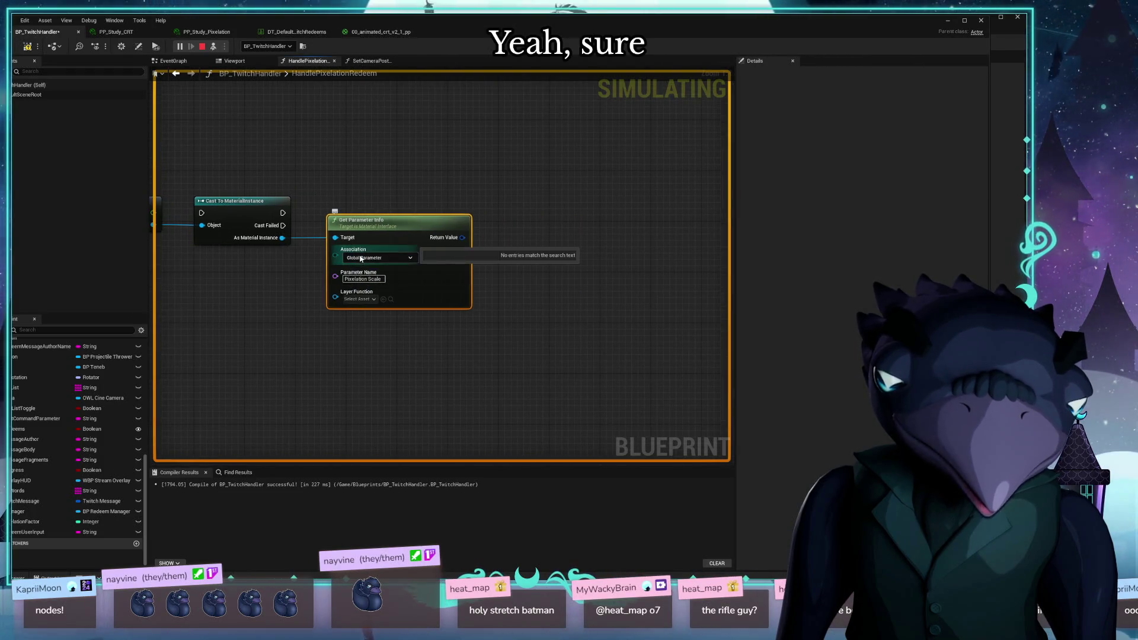
pyautogui.click(543, 356)
pyautogui.moveTo(543, 357)
pyautogui.mouseDown()
pyautogui.moveTo(606, 398)
pyautogui.moveTo(607, 379)
pyautogui.mouseUp()
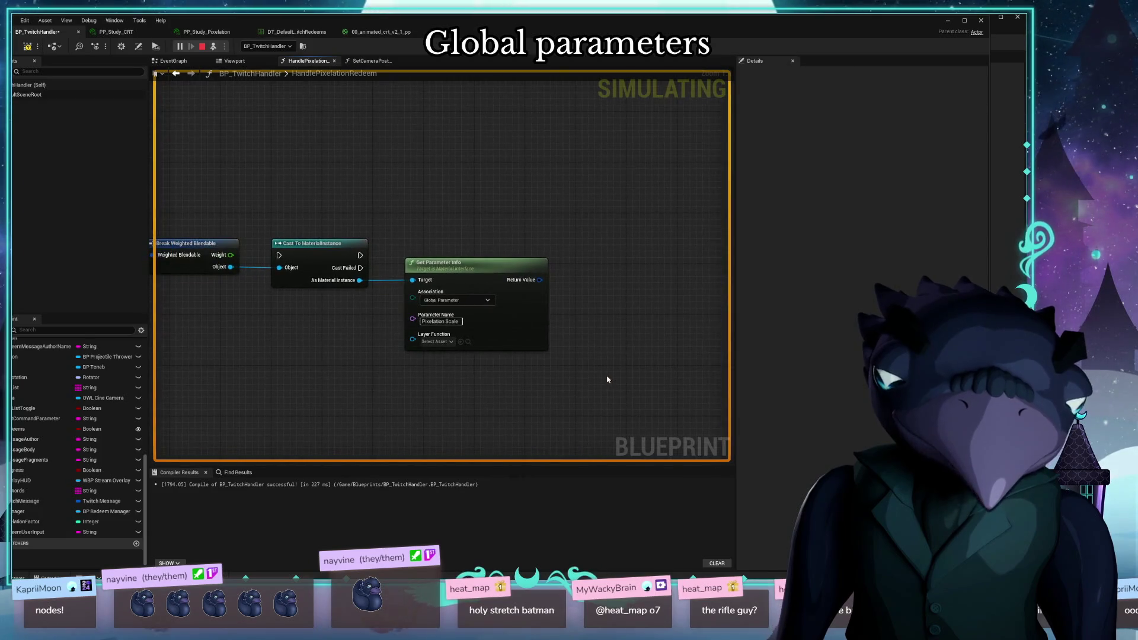
pyautogui.moveTo(322, 336)
pyautogui.mouseDown()
pyautogui.moveTo(460, 340)
pyautogui.moveTo(549, 424)
pyautogui.moveTo(483, 483)
pyautogui.mouseUp()
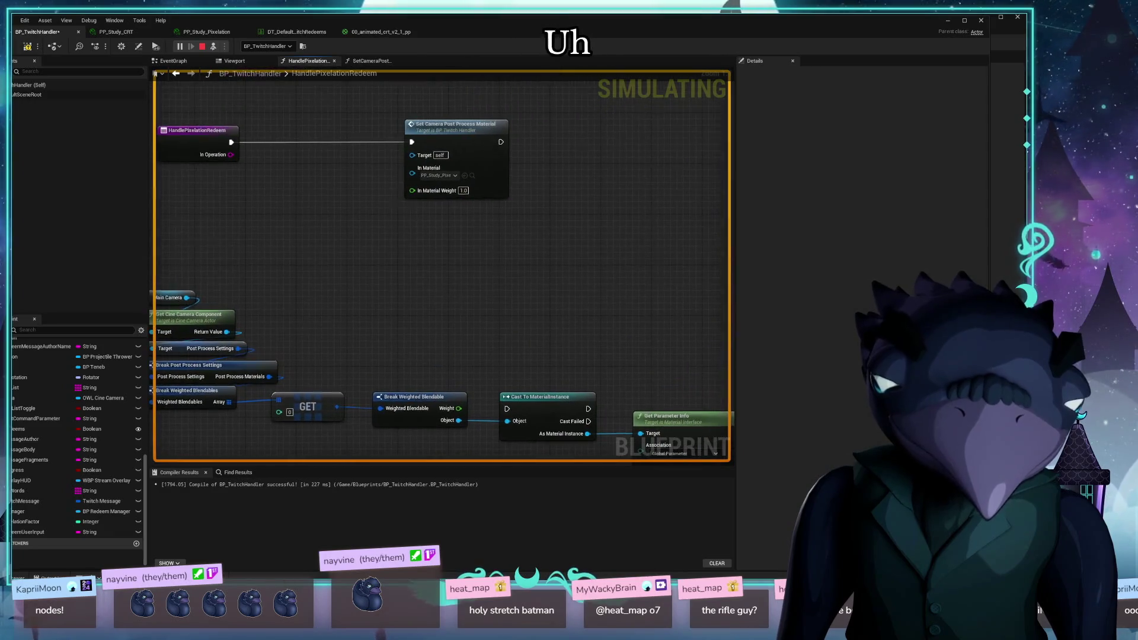
pyautogui.moveTo(450, 126); pyautogui.dragTo(662, 145)
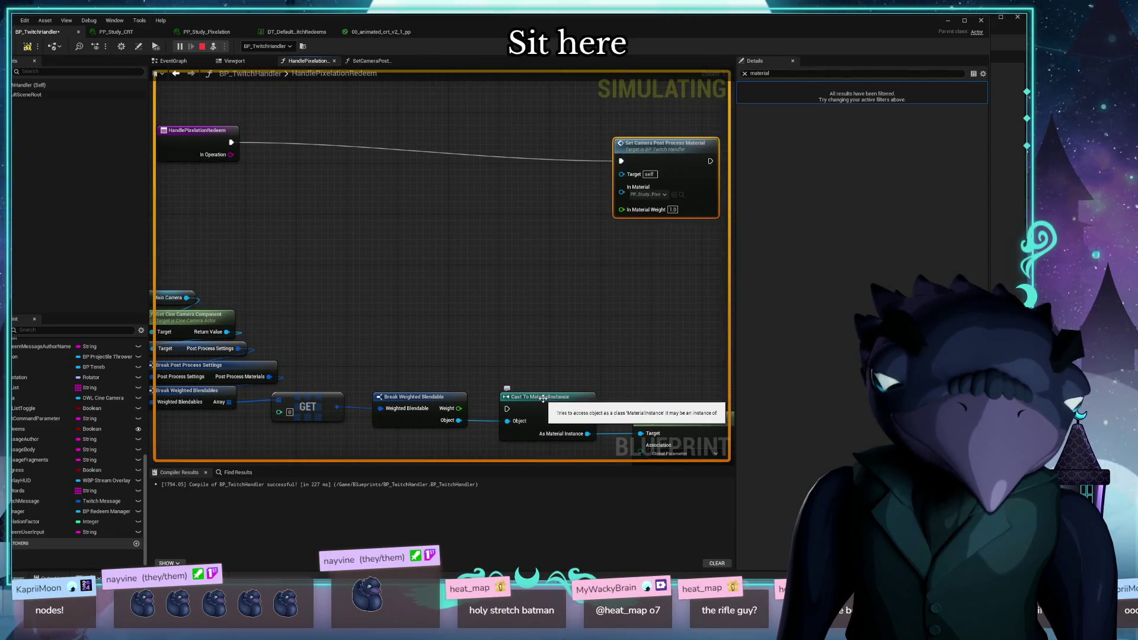
pyautogui.moveTo(604, 285)
pyautogui.mouseDown()
pyautogui.moveTo(478, 262)
pyautogui.moveTo(474, 287)
pyautogui.moveTo(584, 337)
pyautogui.mouseUp()
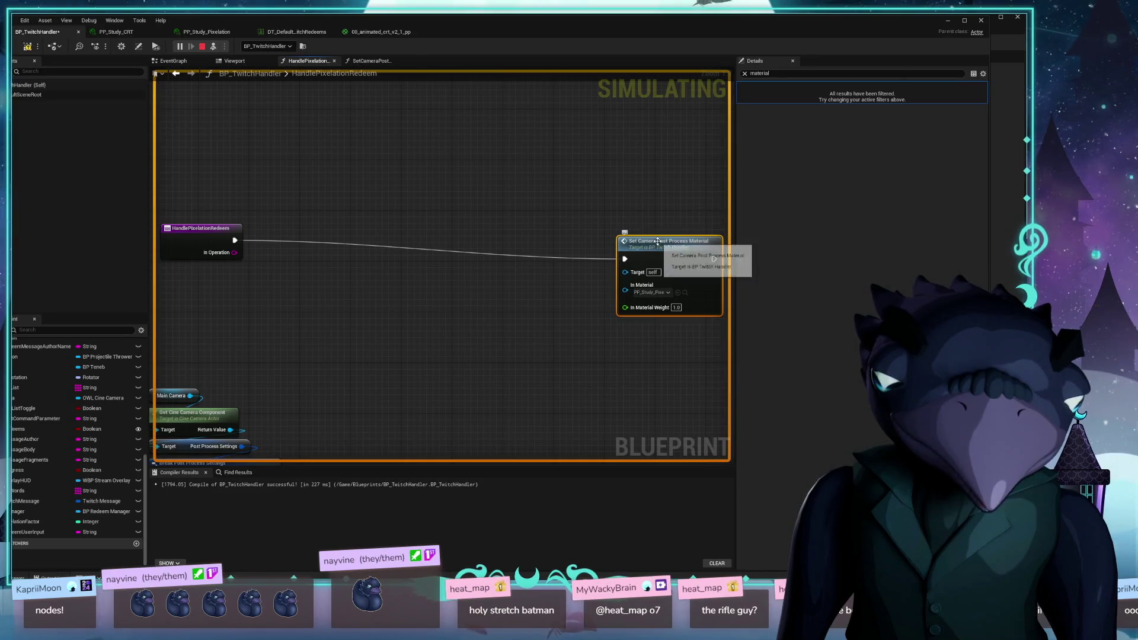
pyautogui.moveTo(657, 244)
pyautogui.mouseDown()
pyautogui.moveTo(351, 218)
pyautogui.moveTo(457, 272)
pyautogui.moveTo(503, 336)
pyautogui.moveTo(441, 106)
pyautogui.mouseUp()
# Line up Cast To MaterialInstance beside Set Camera, with Get Parameter Info right next to it
pyautogui.moveTo(504, 302)
pyautogui.mouseDown()
pyautogui.moveTo(450, 325)
pyautogui.moveTo(472, 415)
pyautogui.moveTo(477, 211)
pyautogui.mouseUp()
pyautogui.moveTo(345, 250); pyautogui.dragTo(402, 368)
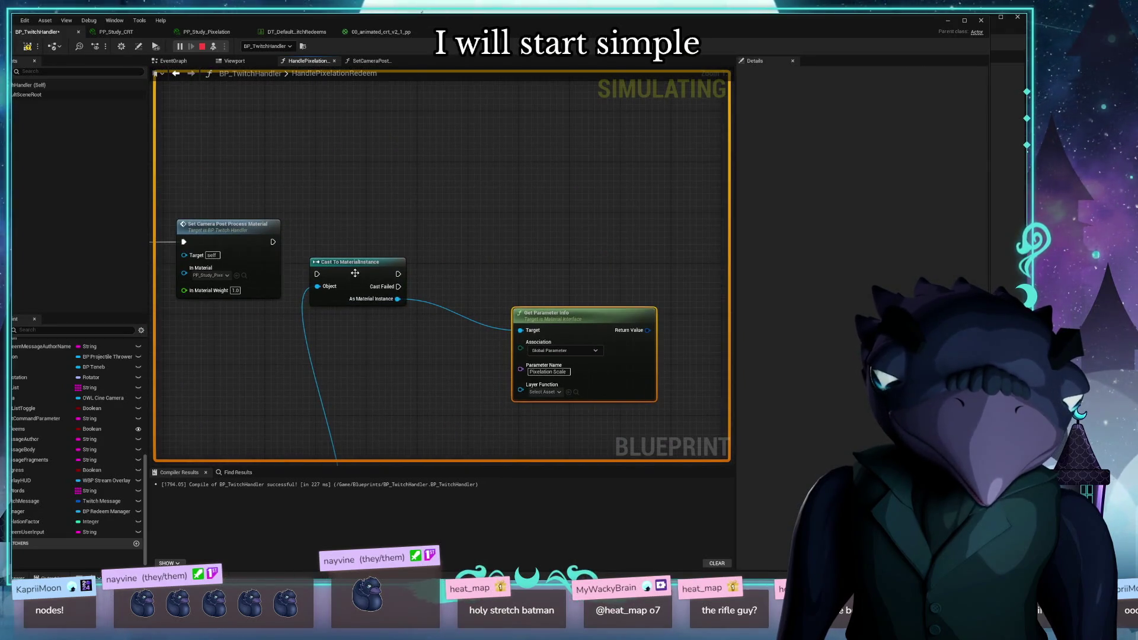
pyautogui.moveTo(354, 274)
pyautogui.mouseDown()
pyautogui.moveTo(342, 230)
pyautogui.moveTo(325, 235)
pyautogui.mouseUp()
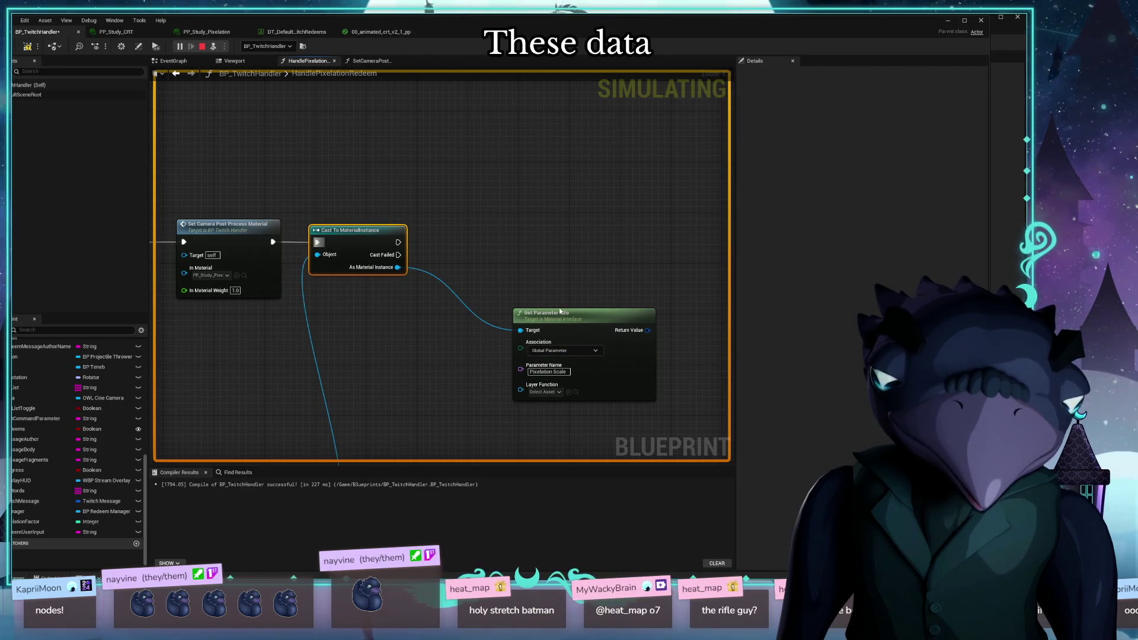
pyautogui.moveTo(560, 310); pyautogui.dragTo(482, 304)
pyautogui.moveTo(369, 227); pyautogui.dragTo(563, 227)
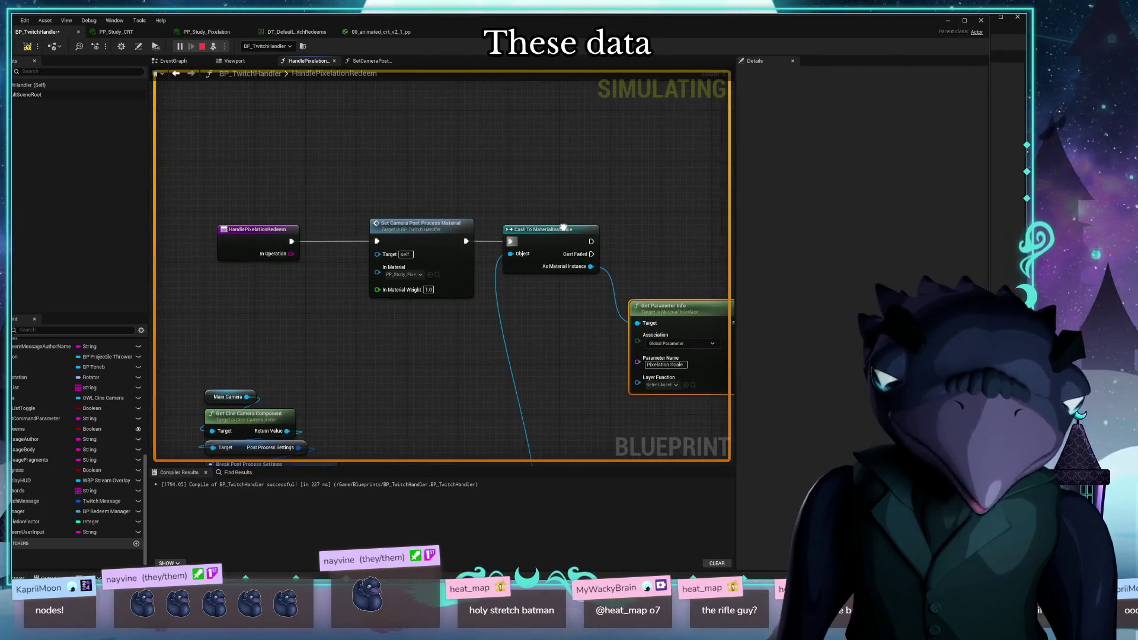
pyautogui.moveTo(477, 154)
pyautogui.mouseDown()
pyautogui.moveTo(419, 153)
pyautogui.moveTo(368, 208)
pyautogui.moveTo(325, 193)
pyautogui.moveTo(341, 204)
pyautogui.mouseUp()
pyautogui.moveTo(533, 308)
pyautogui.mouseDown()
pyautogui.moveTo(518, 305)
pyautogui.moveTo(527, 297)
pyautogui.mouseUp()
pyautogui.moveTo(515, 233); pyautogui.dragTo(439, 264)
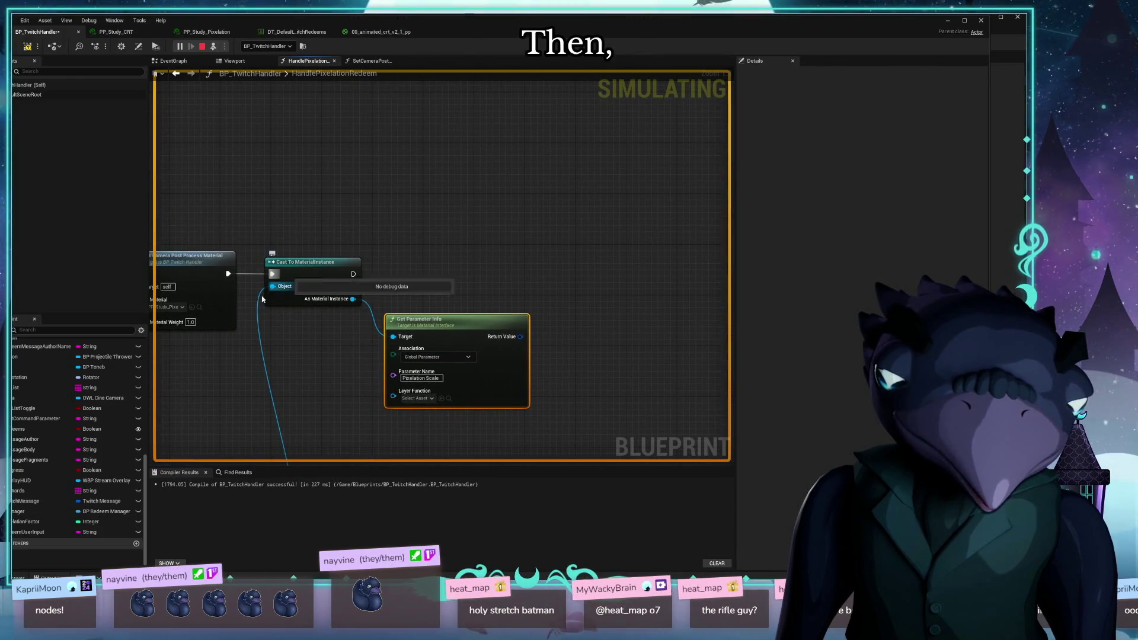
# Review the GET, Break and camera nodes, then bring up the Return Value pin's options
pyautogui.moveTo(237, 457)
pyautogui.mouseDown()
pyautogui.moveTo(332, 347)
pyautogui.moveTo(584, 274)
pyautogui.moveTo(497, 323)
pyautogui.mouseUp()
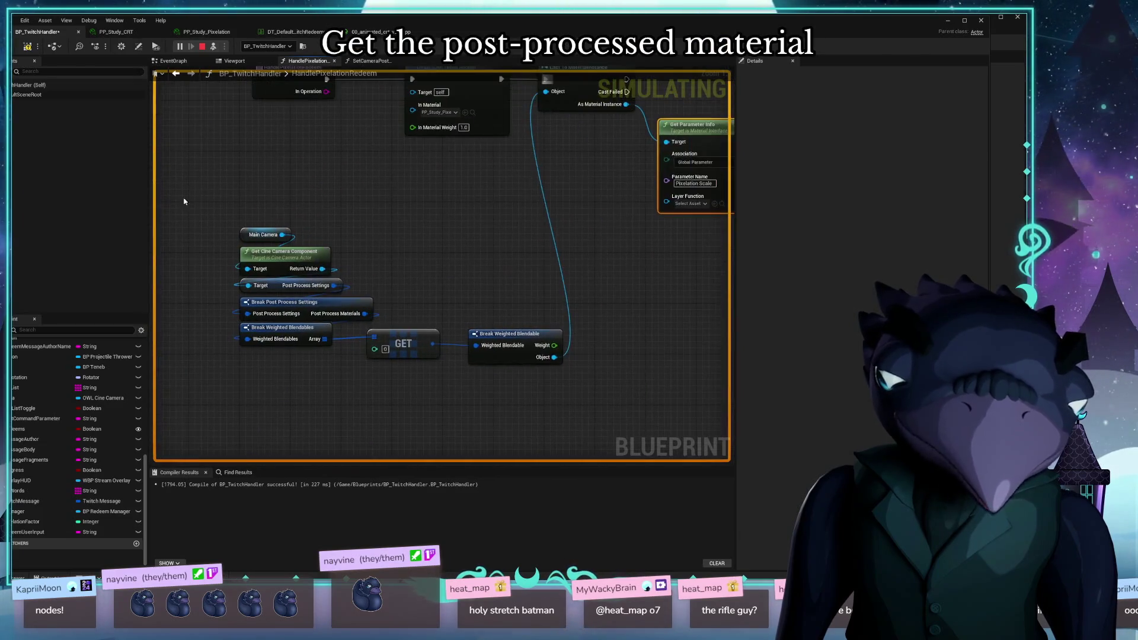
pyautogui.moveTo(170, 189)
pyautogui.mouseDown()
pyautogui.moveTo(447, 392)
pyautogui.moveTo(474, 356)
pyautogui.moveTo(520, 225)
pyautogui.moveTo(521, 235)
pyautogui.moveTo(319, 318)
pyautogui.moveTo(645, 330)
pyautogui.moveTo(569, 394)
pyautogui.moveTo(401, 383)
pyautogui.mouseUp()
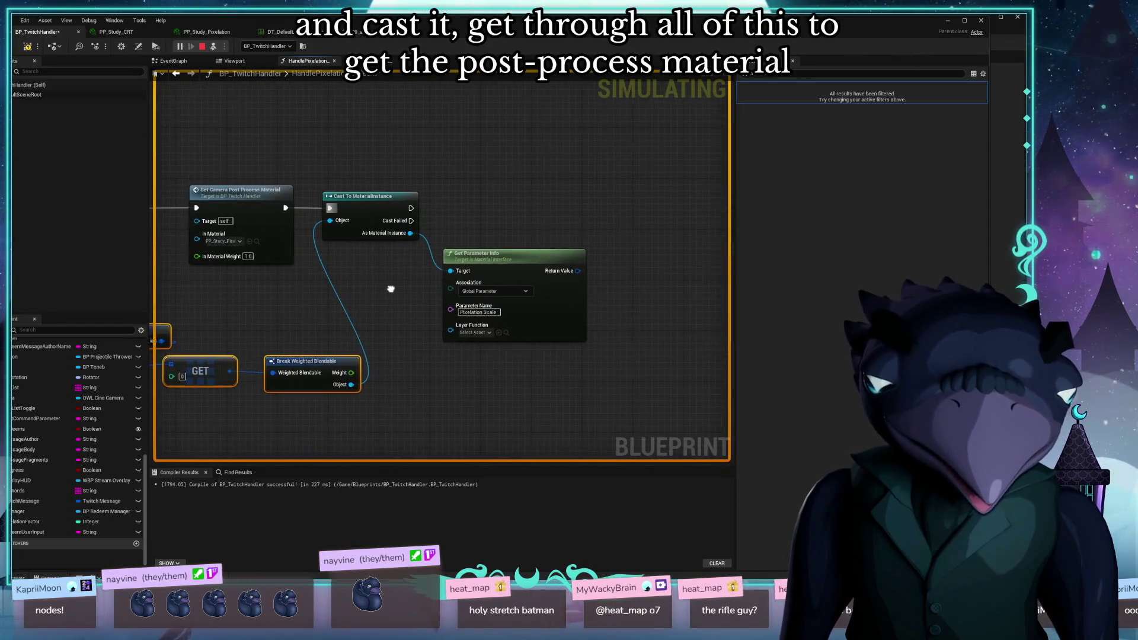
pyautogui.moveTo(516, 190)
pyautogui.mouseDown()
pyautogui.moveTo(358, 170)
pyautogui.moveTo(399, 195)
pyautogui.moveTo(323, 205)
pyautogui.mouseUp()
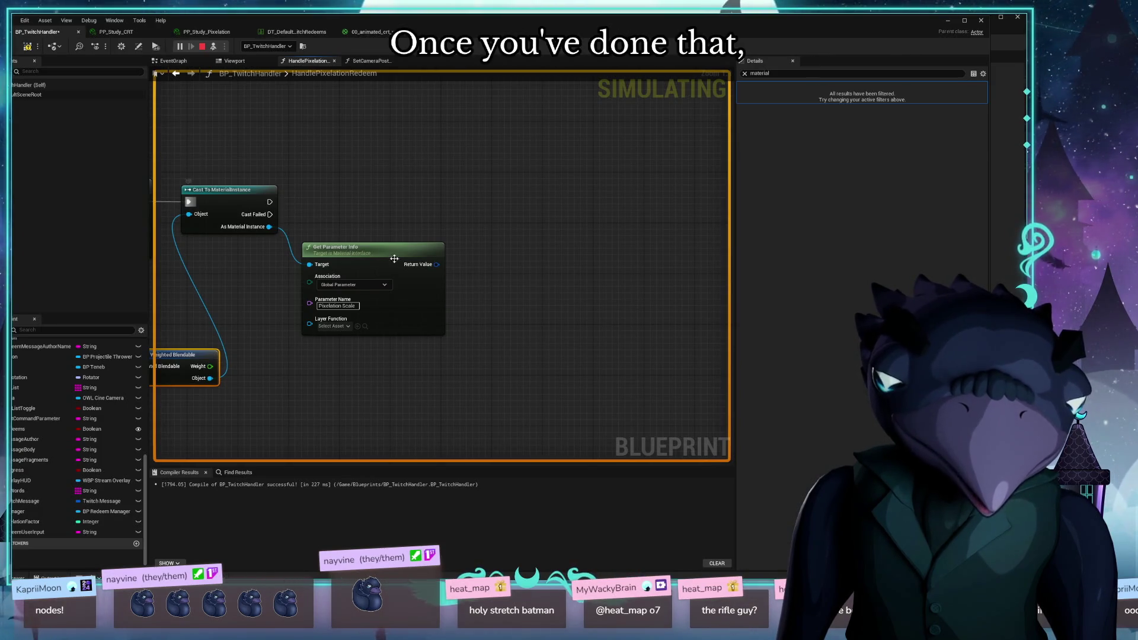
pyautogui.rightClick(435, 265)
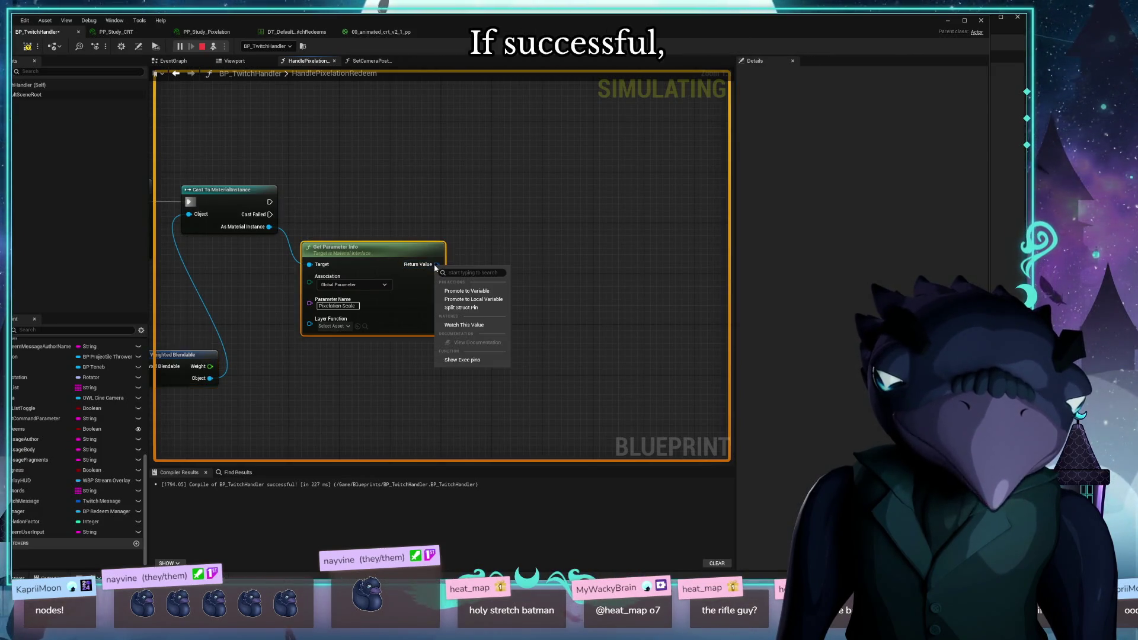
# Split Return Value into Name, Association and Index, keeping Association at Global Parameter
pyautogui.click(459, 307)
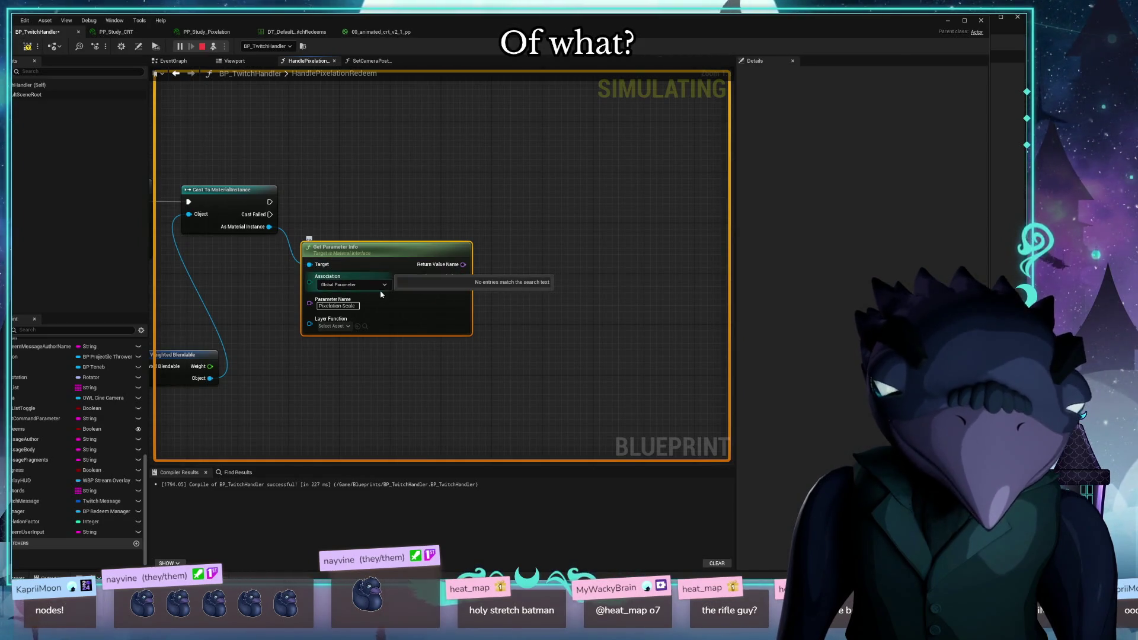
pyautogui.click(351, 285)
pyautogui.click(354, 303)
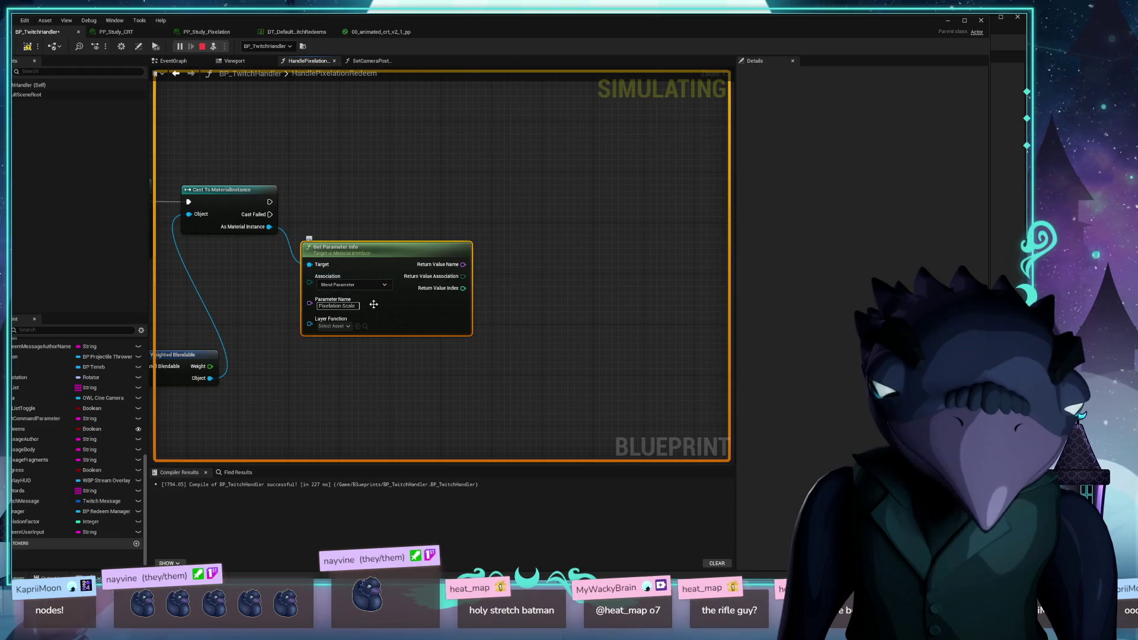
pyautogui.click(375, 288)
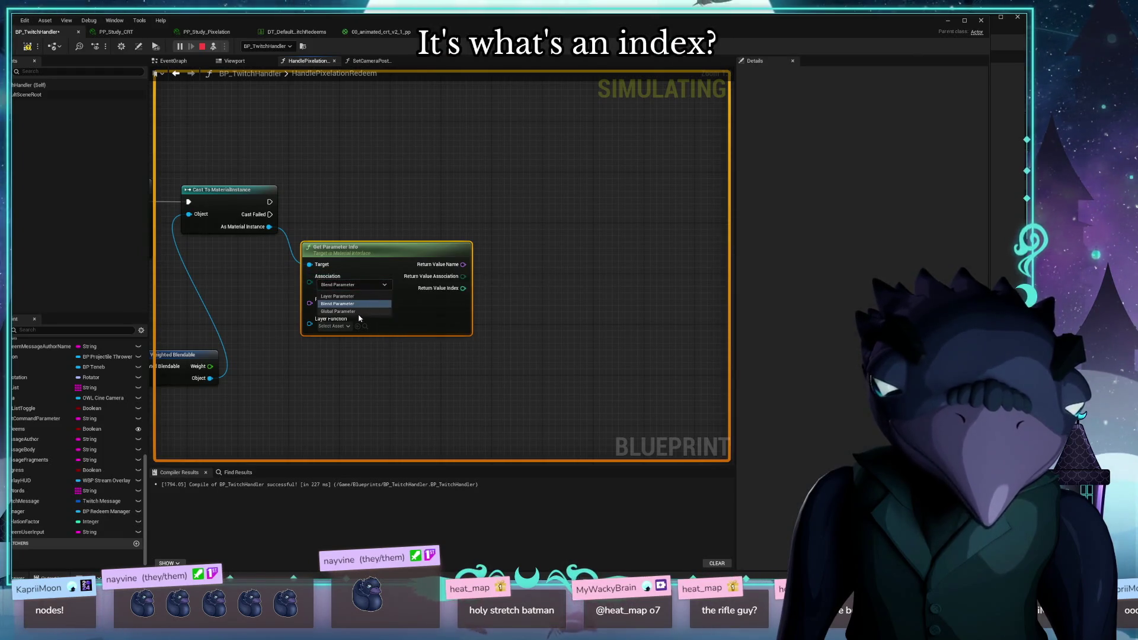
pyautogui.click(358, 313)
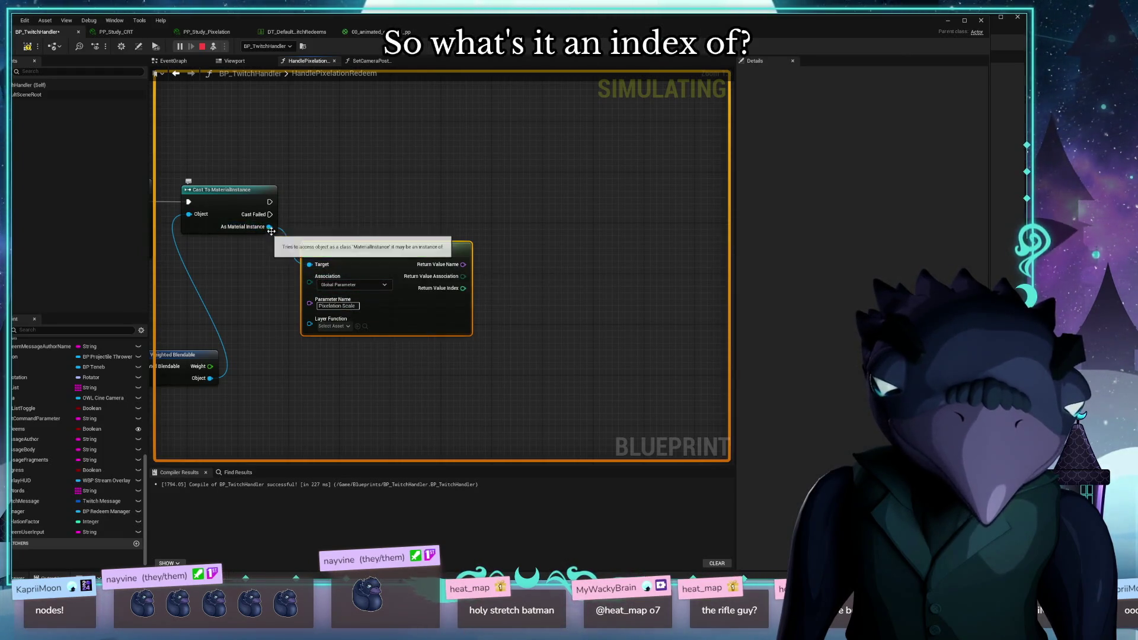
# Search material parameter actions from As Material Instance, cancel, then drag from Return Value Name
pyautogui.moveTo(270, 226); pyautogui.dragTo(450, 208)
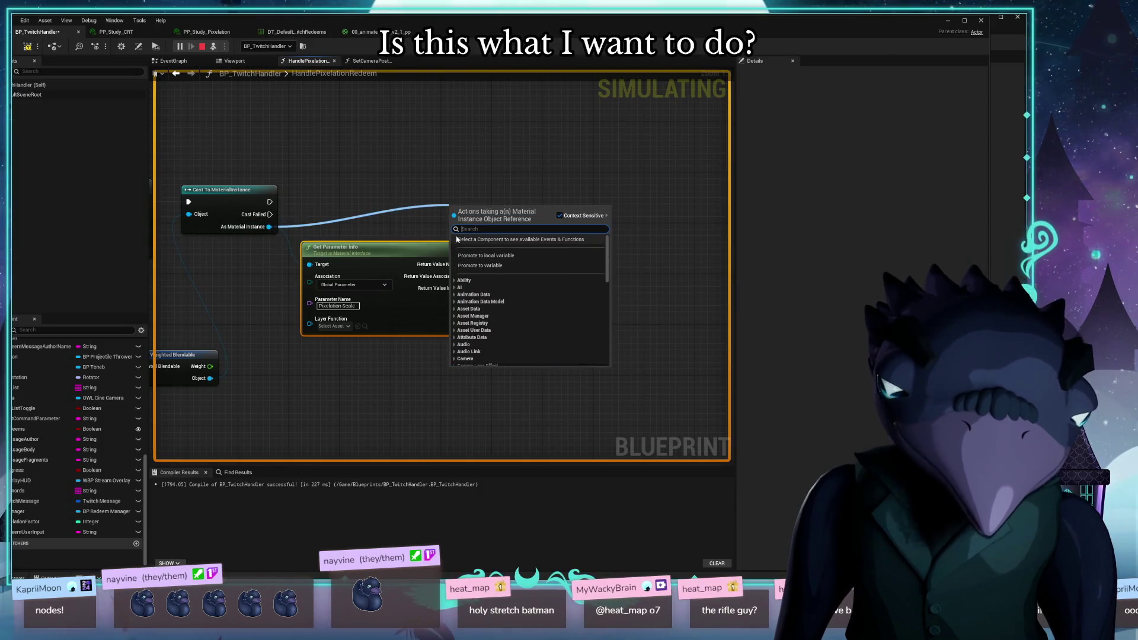
pyautogui.write('get material pa')
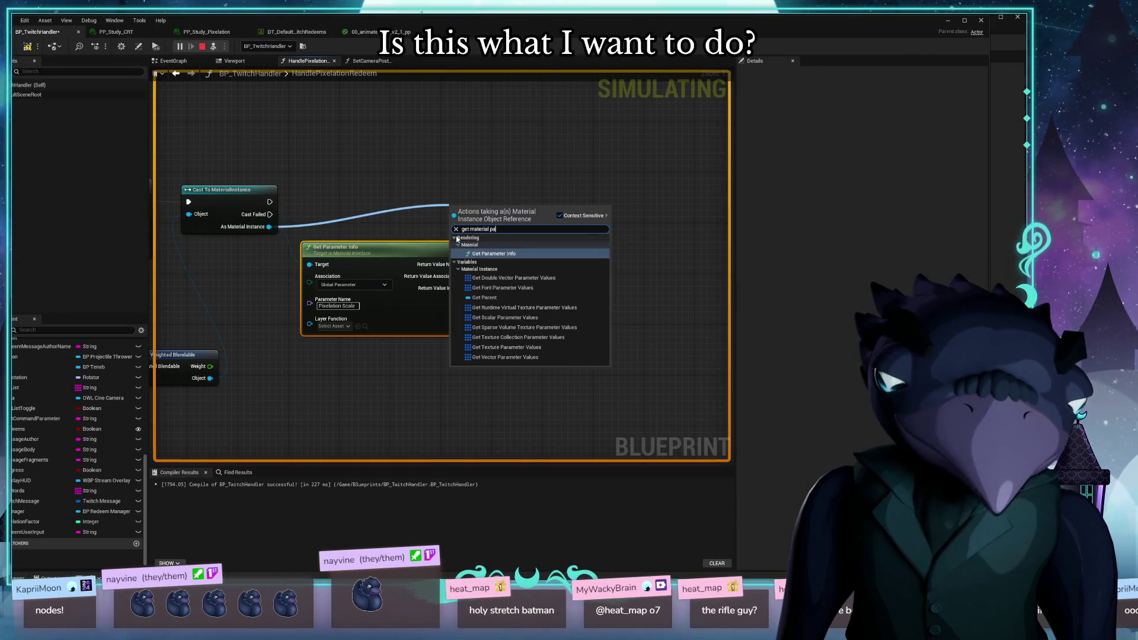
pyautogui.write('ra')
pyautogui.hotkey('ctrl', 'a')
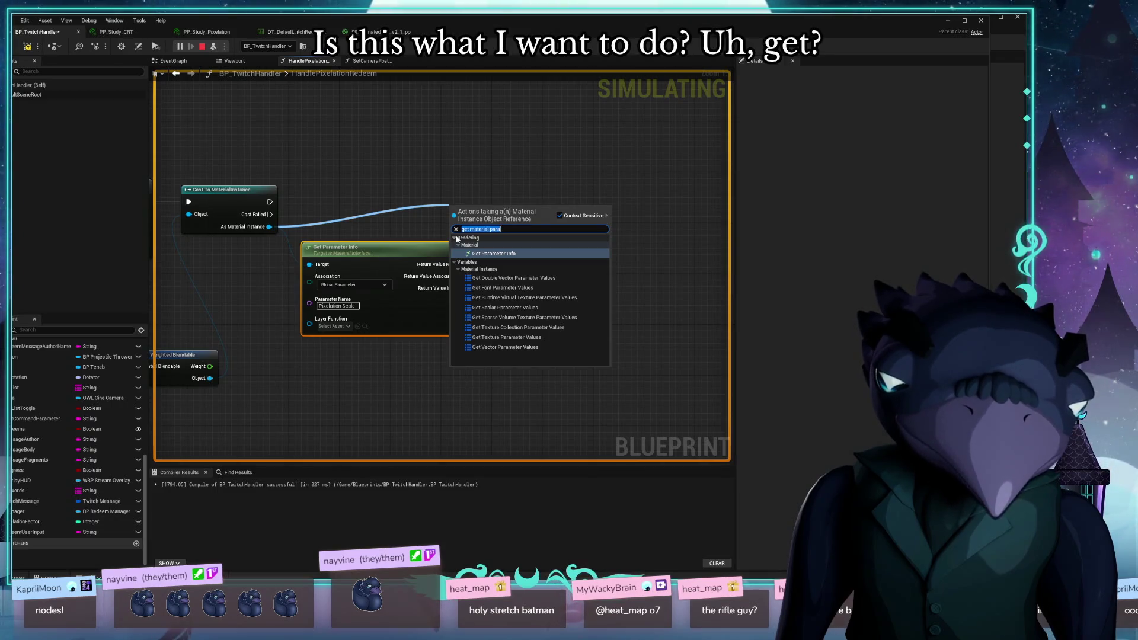
pyautogui.write('material')
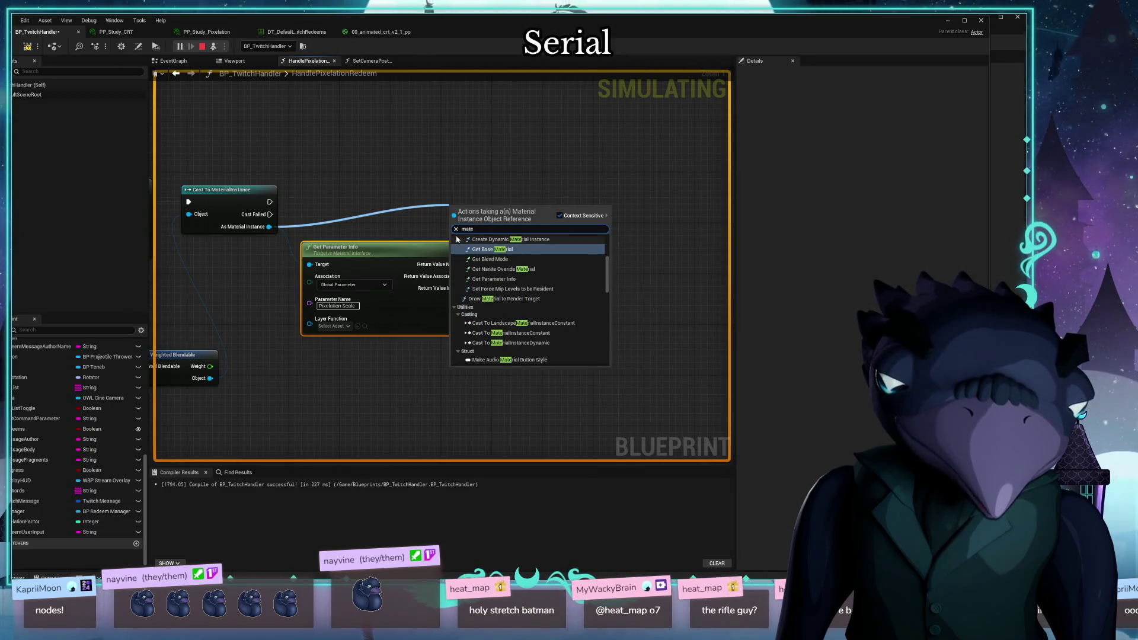
pyautogui.write(' para')
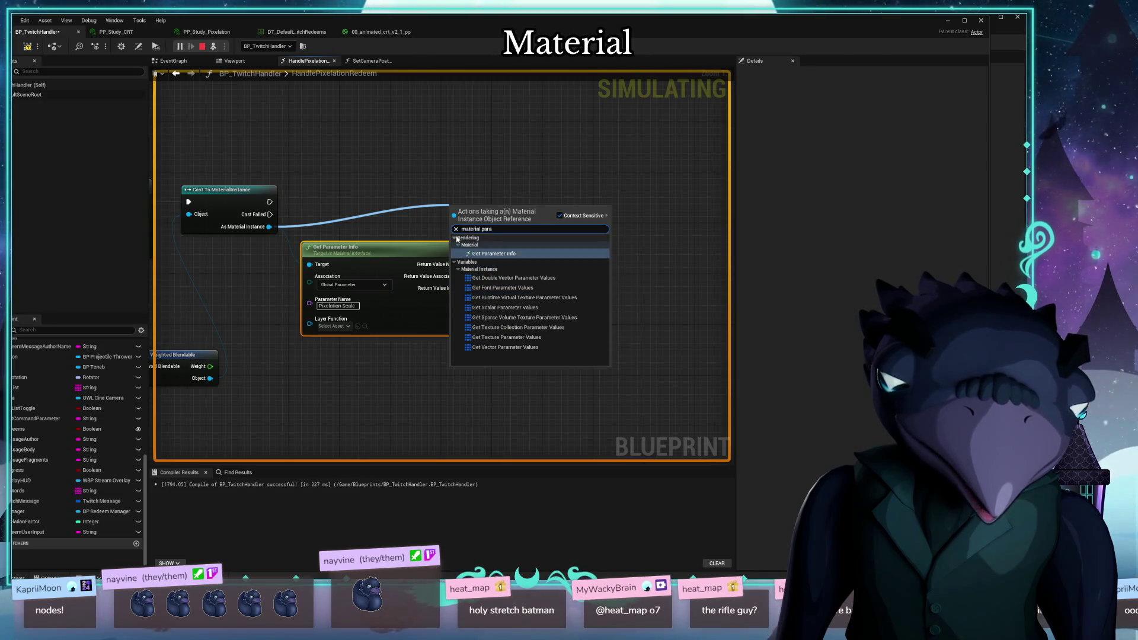
pyautogui.click(401, 188)
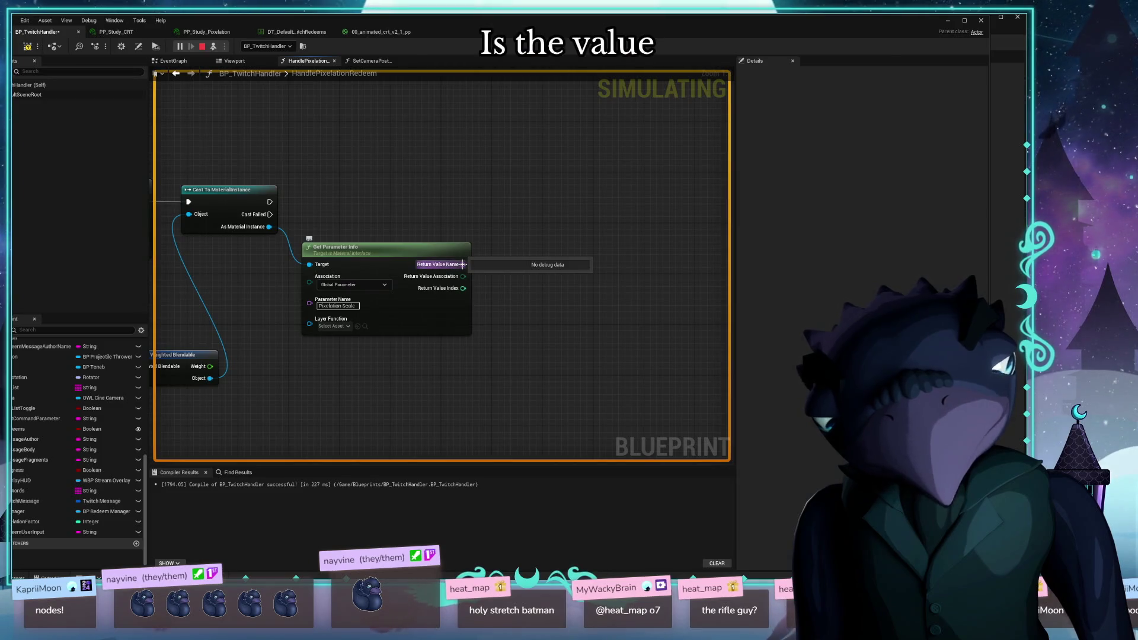
pyautogui.moveTo(462, 265)
pyautogui.mouseDown()
pyautogui.moveTo(533, 253)
pyautogui.moveTo(546, 196)
pyautogui.mouseUp()
# Add a Print Text node from Return Value Name, then delete it
pyautogui.write('print')
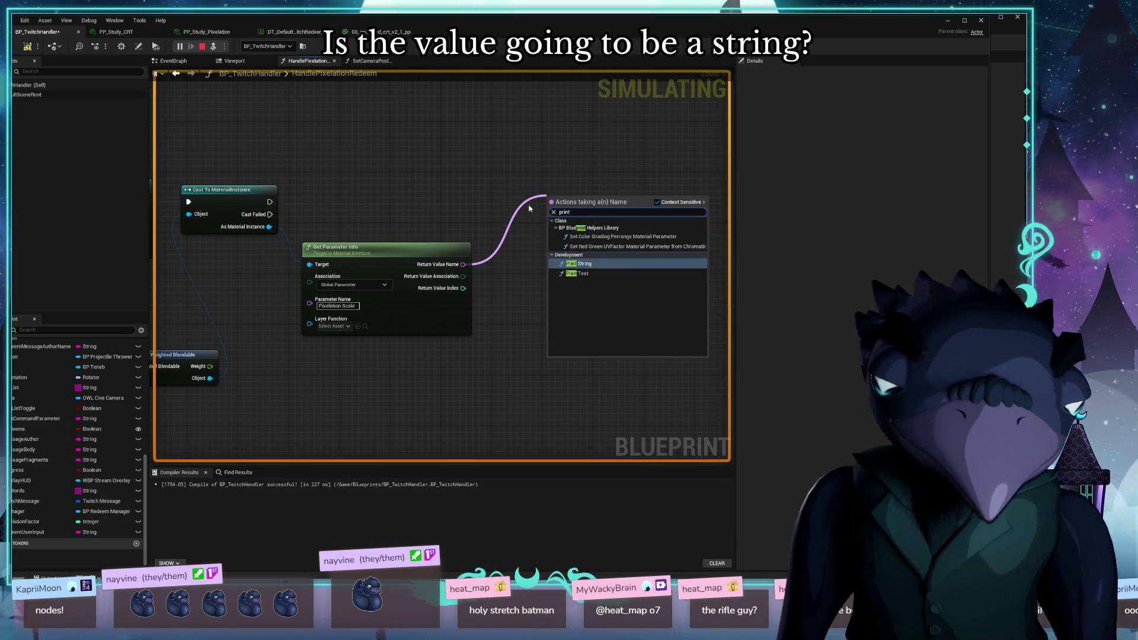
pyautogui.press('Down')
pyautogui.press('Return')
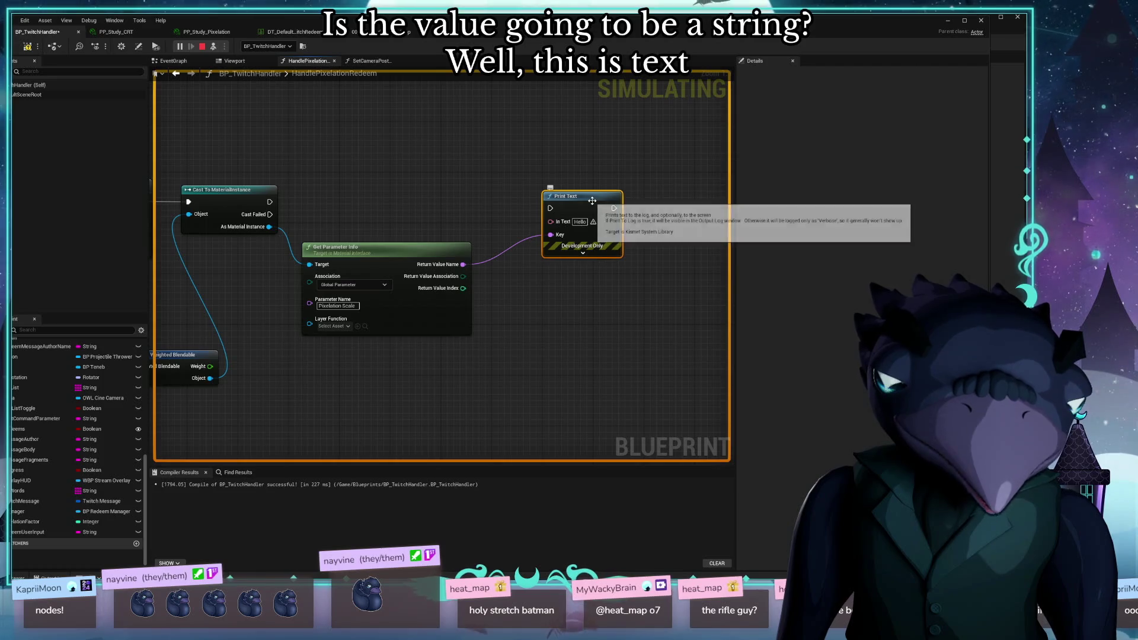
pyautogui.moveTo(462, 271)
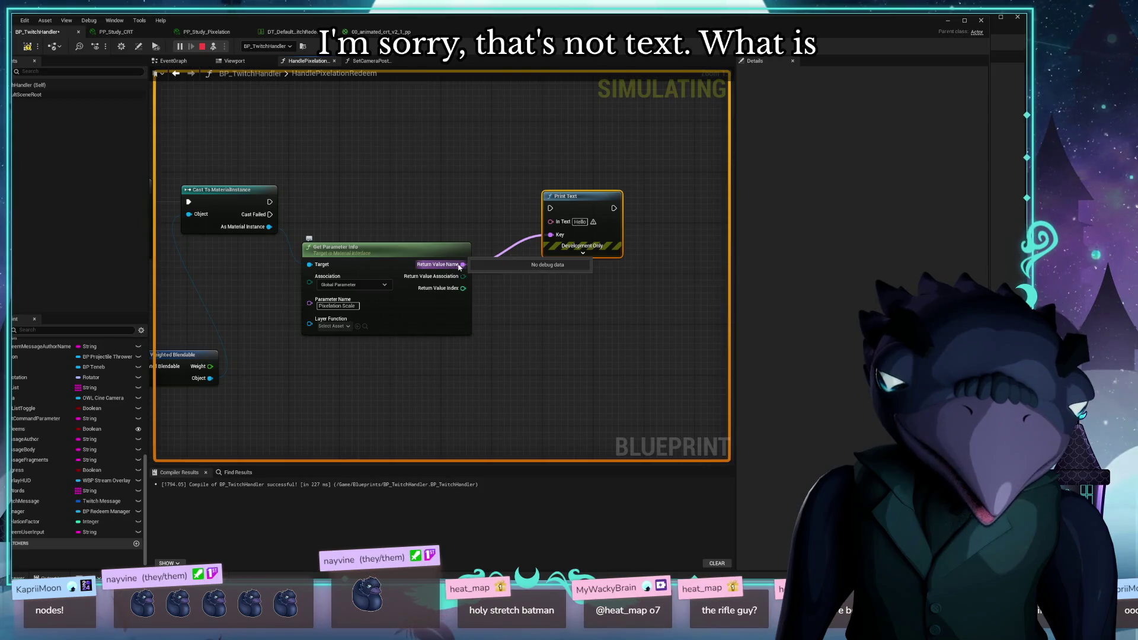
pyautogui.press('Delete')
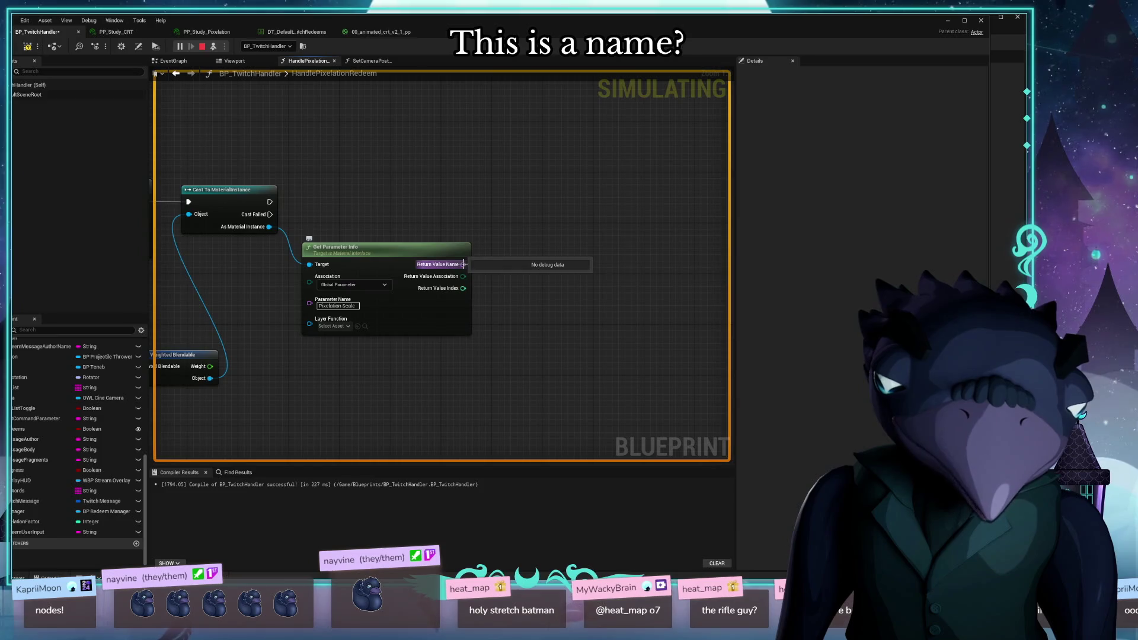
# Add Print String fed by Return Value Name and run it after the successful cast
pyautogui.moveTo(463, 265); pyautogui.dragTo(518, 210)
pyautogui.write('print')
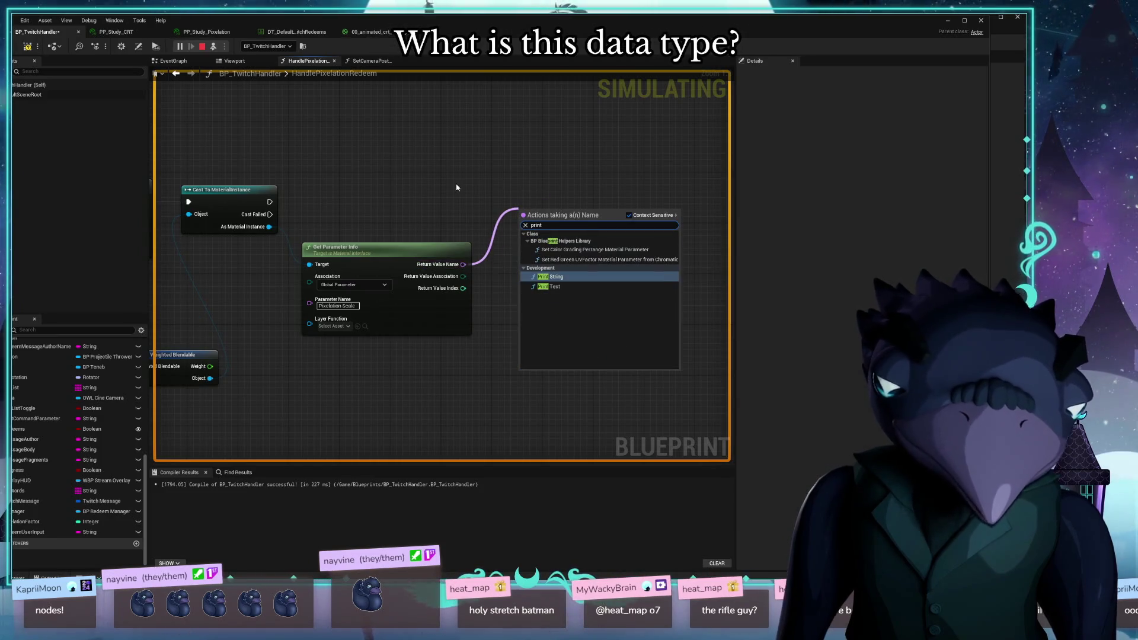
pyautogui.press('Return')
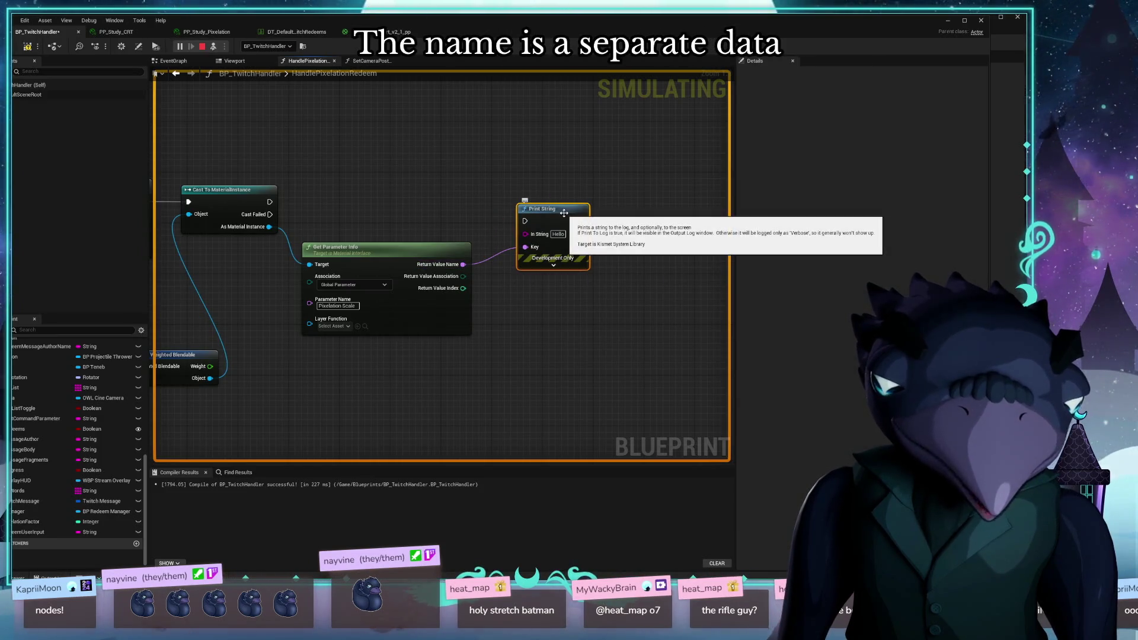
pyautogui.moveTo(530, 253)
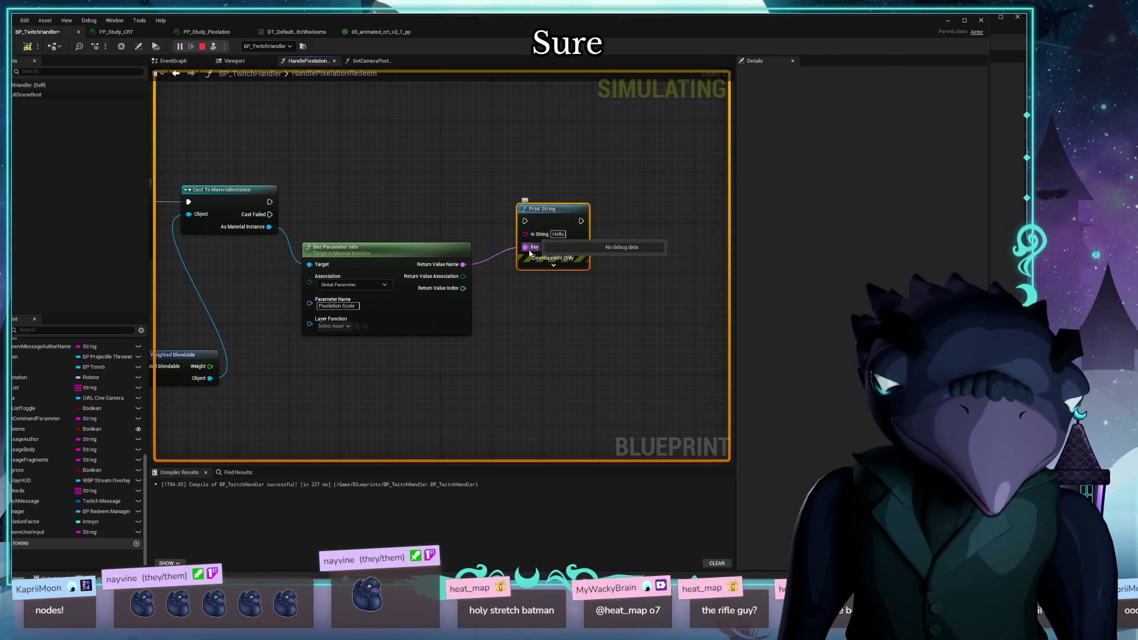
pyautogui.moveTo(530, 253)
pyautogui.mouseDown()
pyautogui.moveTo(554, 251)
pyautogui.moveTo(563, 233)
pyautogui.mouseUp()
pyautogui.doubleClick(454, 230)
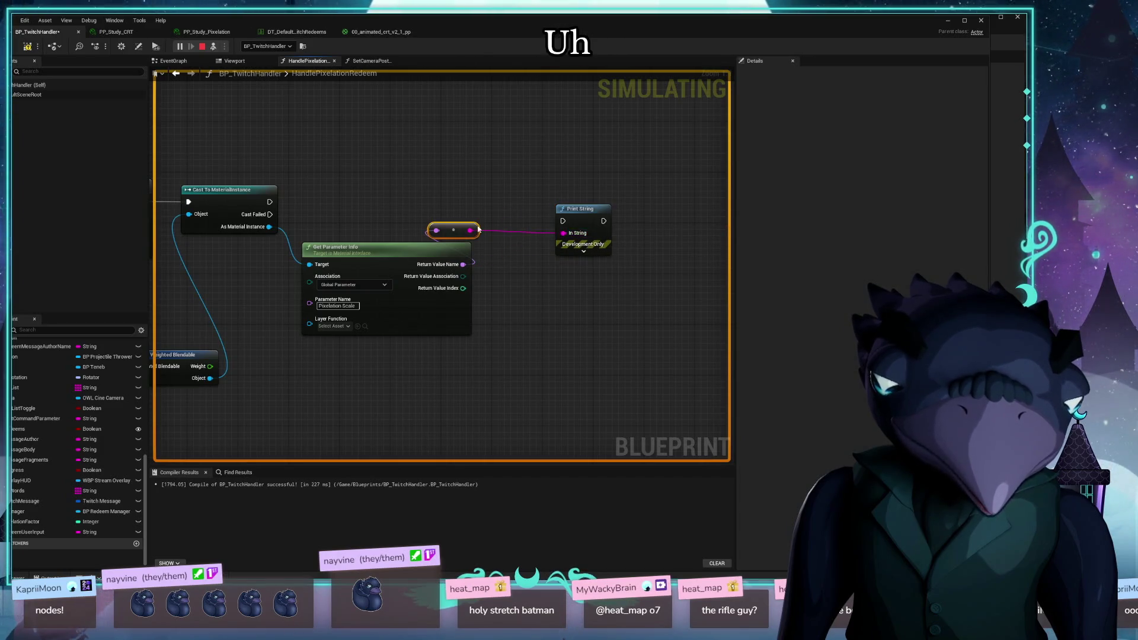
pyautogui.moveTo(478, 229)
pyautogui.mouseDown()
pyautogui.moveTo(515, 231)
pyautogui.moveTo(542, 254)
pyautogui.mouseUp()
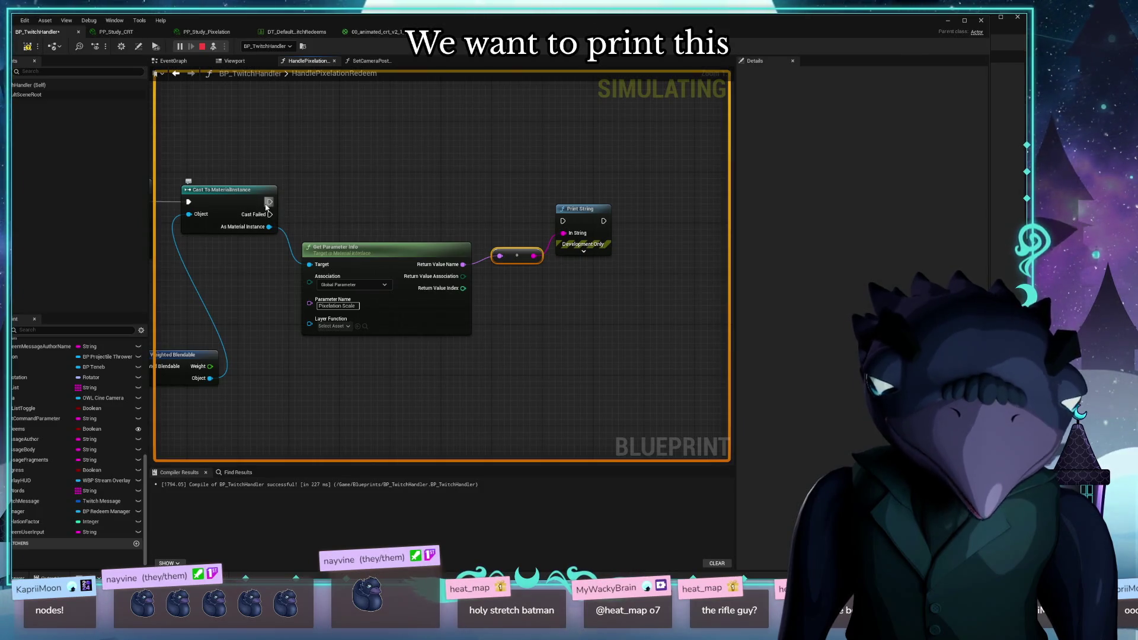
pyautogui.moveTo(269, 202)
pyautogui.mouseDown()
pyautogui.moveTo(563, 221)
pyautogui.moveTo(585, 196)
pyautogui.moveTo(606, 234)
pyautogui.mouseUp()
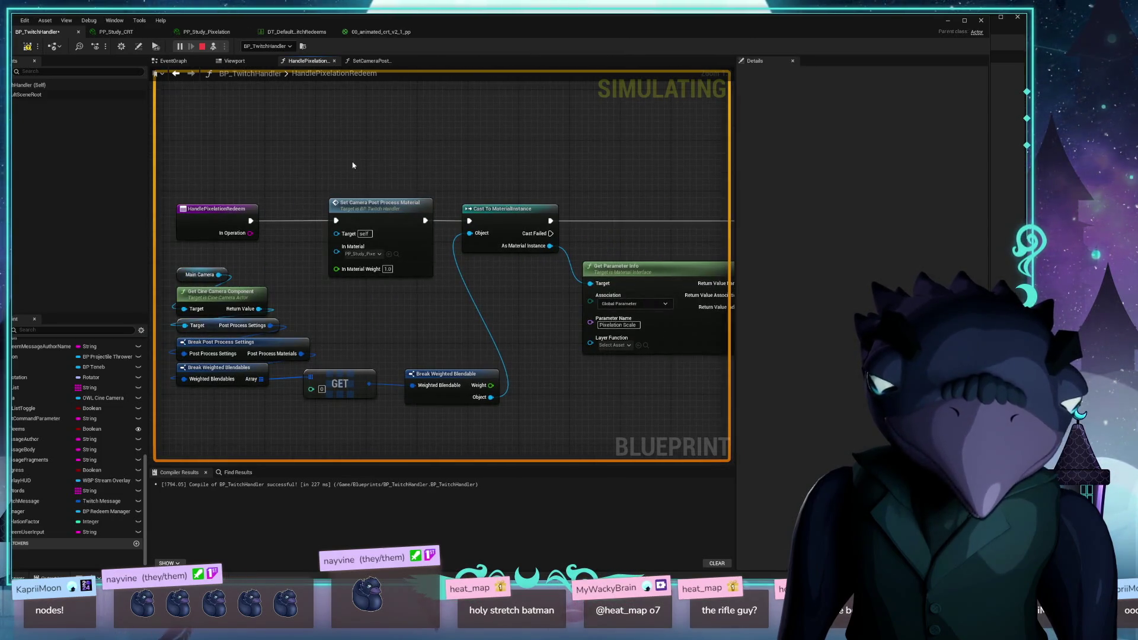
# Compile the blueprint and switch to the EventGraph
pyautogui.click(26, 47)
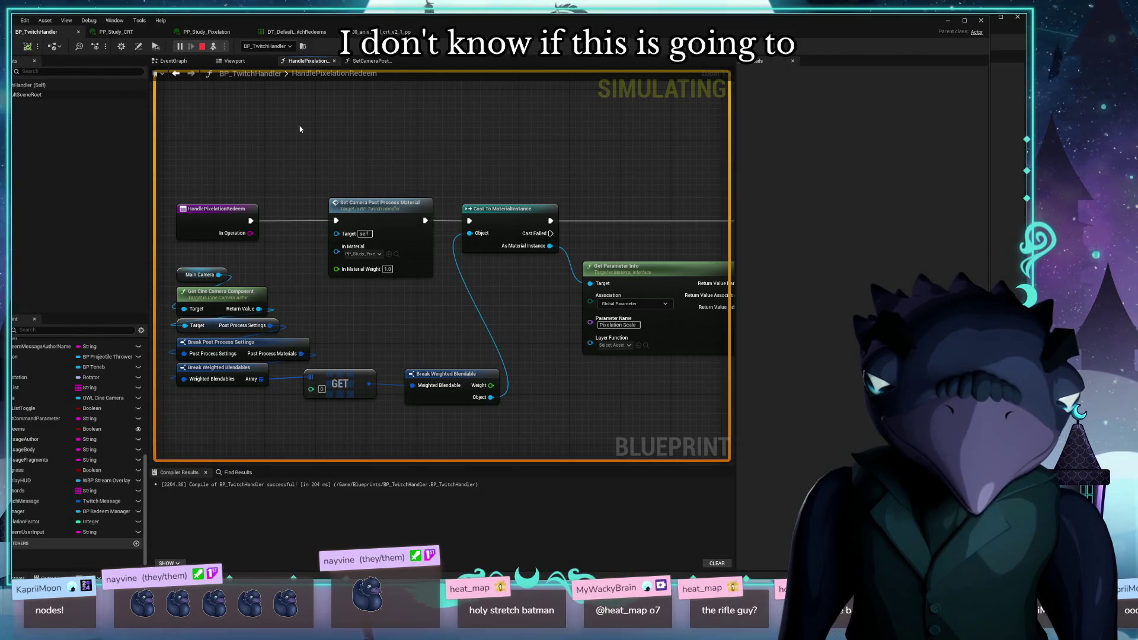
pyautogui.moveTo(304, 132)
pyautogui.mouseDown()
pyautogui.moveTo(342, 135)
pyautogui.moveTo(264, 139)
pyautogui.mouseUp()
pyautogui.click(386, 63)
pyautogui.click(308, 60)
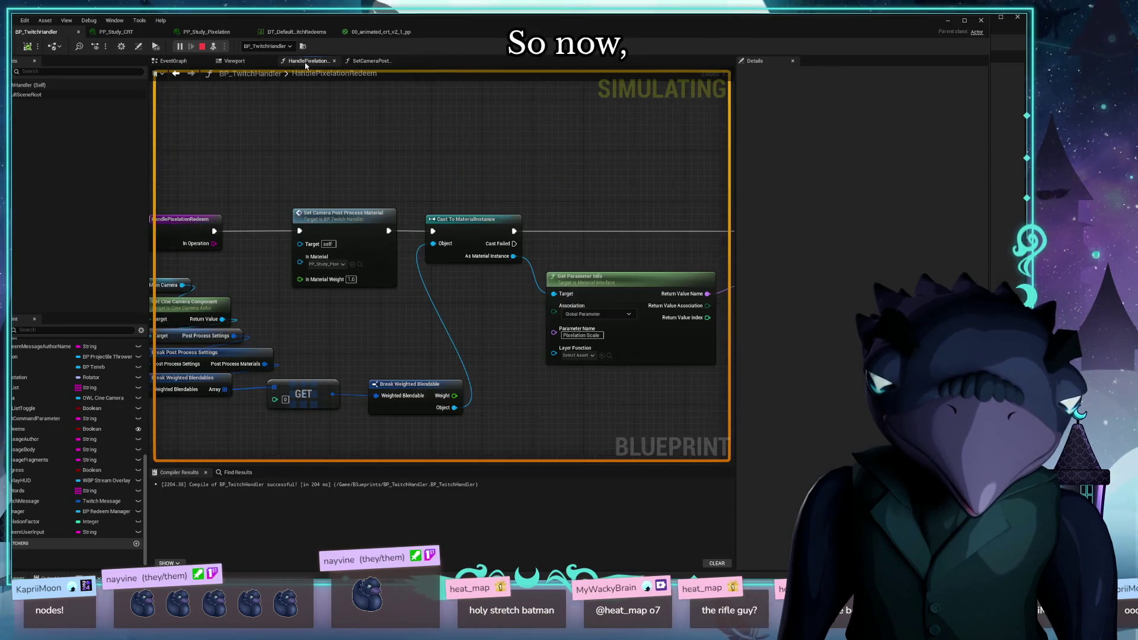
# Look over the CRT Mode and Pixelate sections of the EventGraph
pyautogui.click(172, 60)
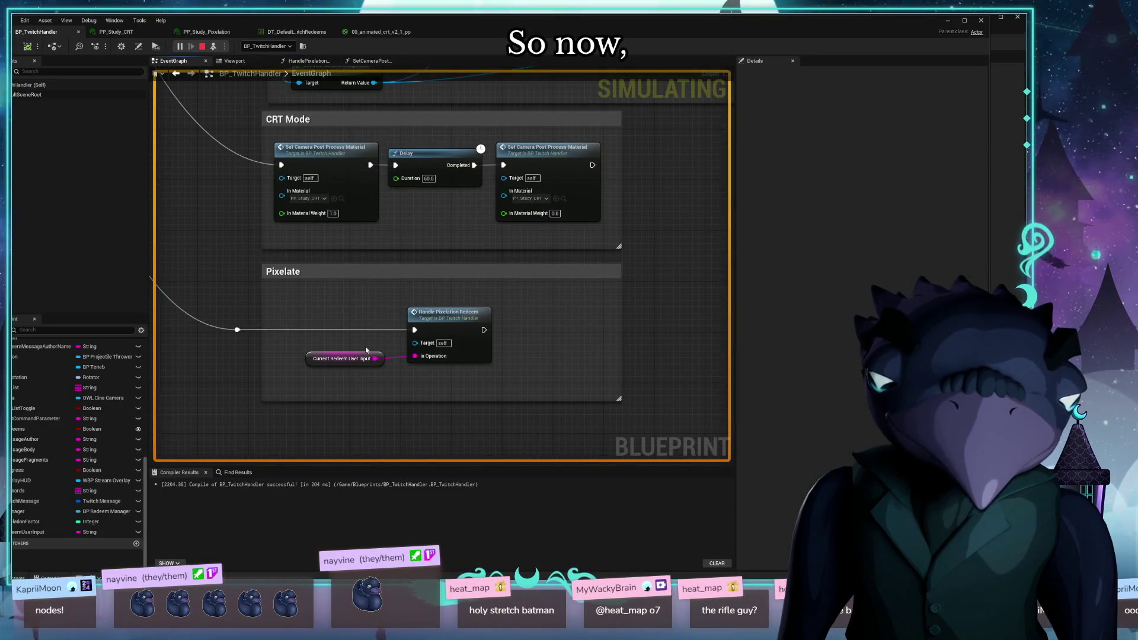
pyautogui.moveTo(366, 350); pyautogui.dragTo(401, 296)
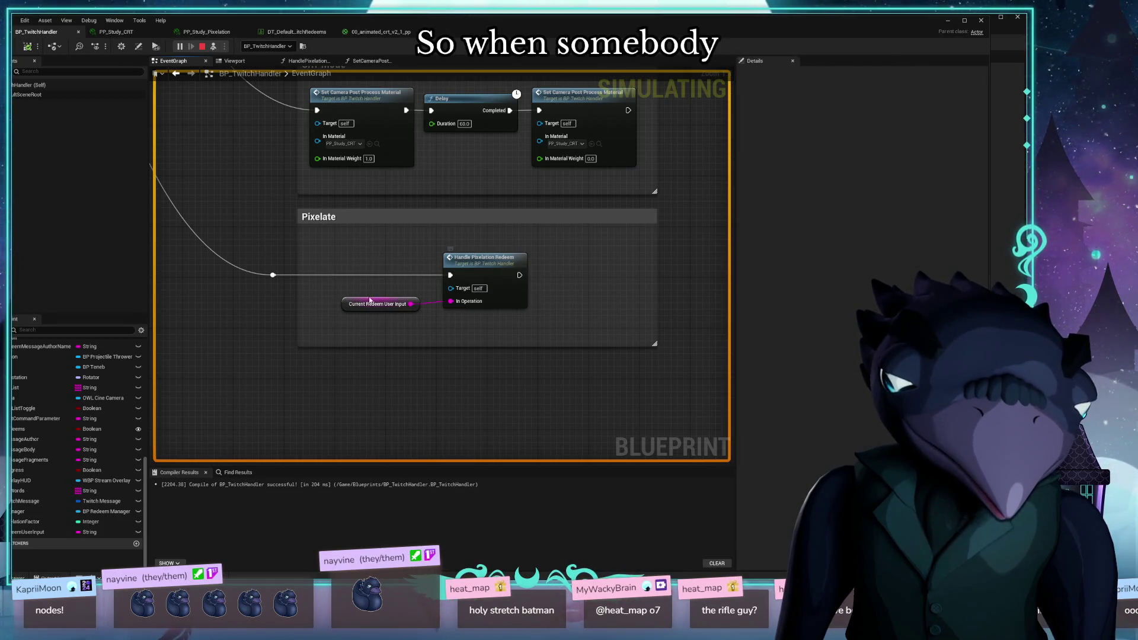
pyautogui.moveTo(343, 305); pyautogui.dragTo(339, 305)
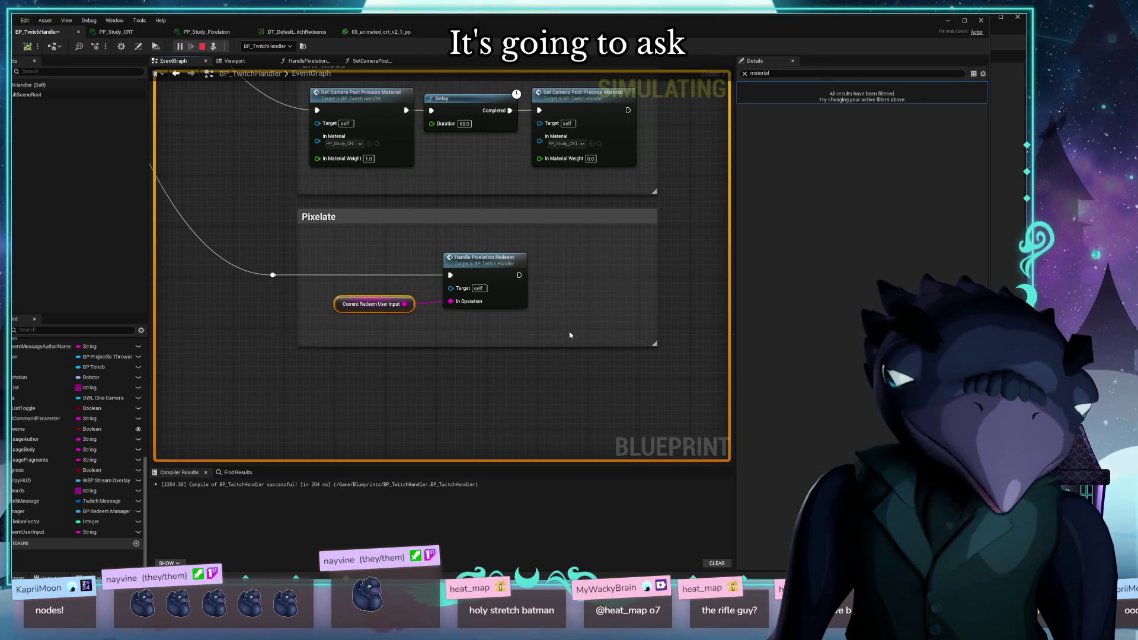
pyautogui.moveTo(570, 334)
pyautogui.mouseDown()
pyautogui.moveTo(495, 373)
pyautogui.moveTo(484, 362)
pyautogui.mouseUp()
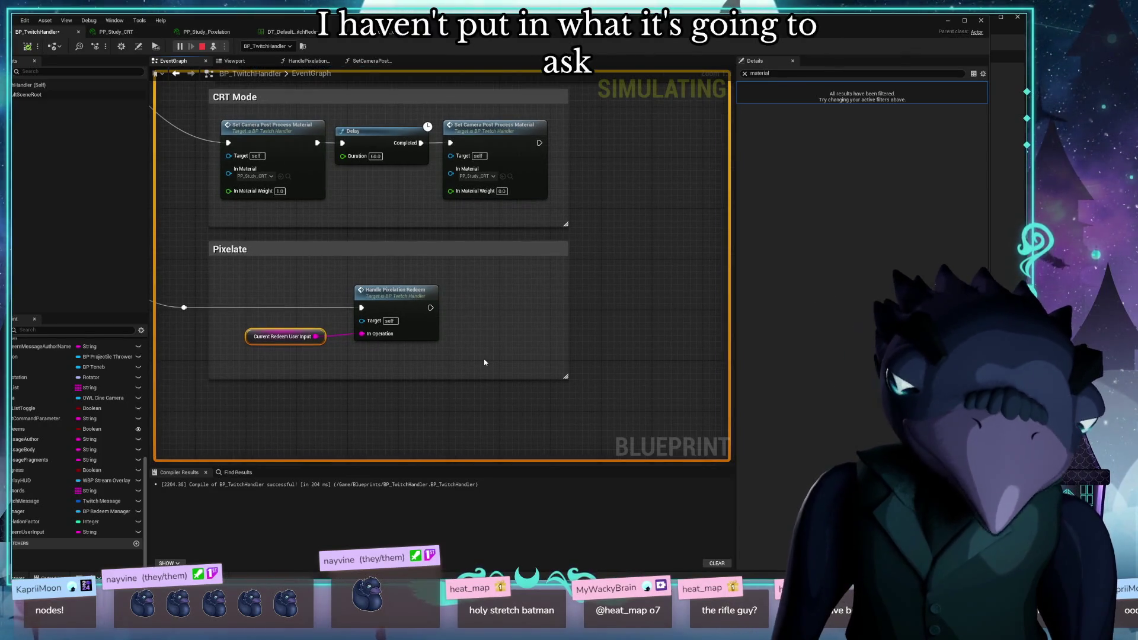
# Open the HandlePixelationRedeem graph, review its nodes, and move the Blueprint editor aside
pyautogui.doubleClick(421, 321)
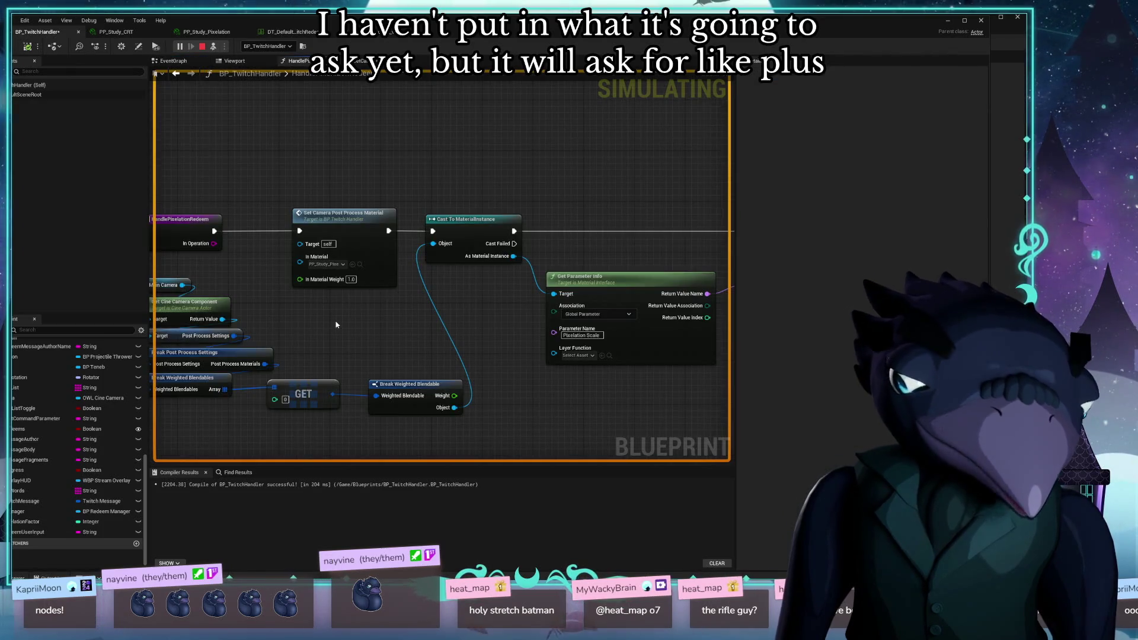
pyautogui.moveTo(355, 279)
pyautogui.mouseDown()
pyautogui.moveTo(442, 322)
pyautogui.moveTo(569, 233)
pyautogui.mouseUp()
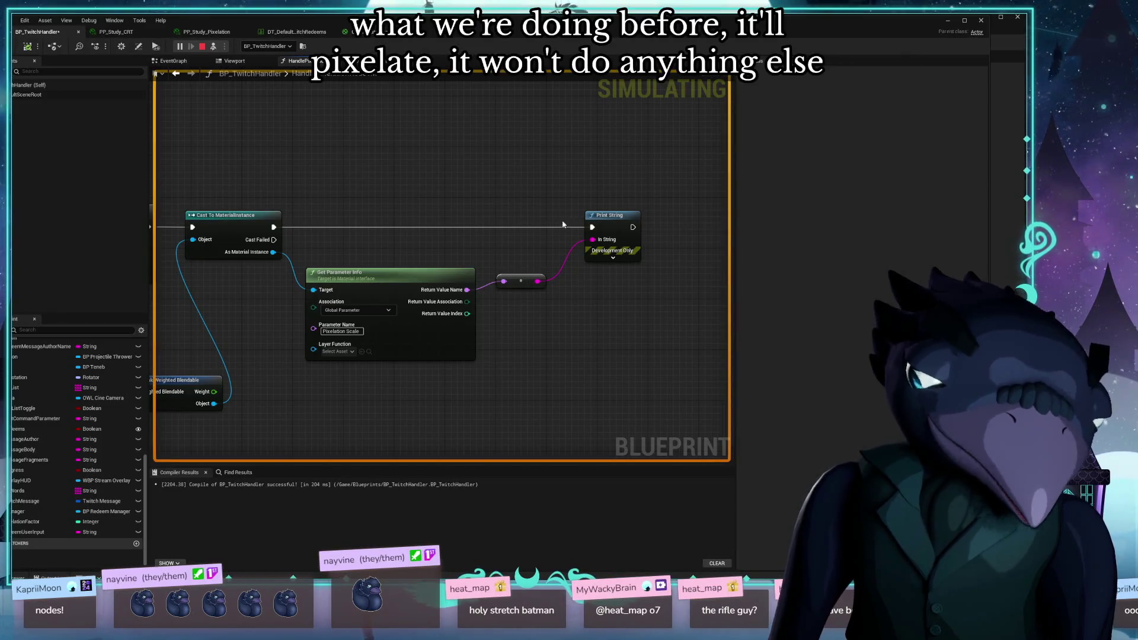
pyautogui.moveTo(526, 191); pyautogui.dragTo(476, 190)
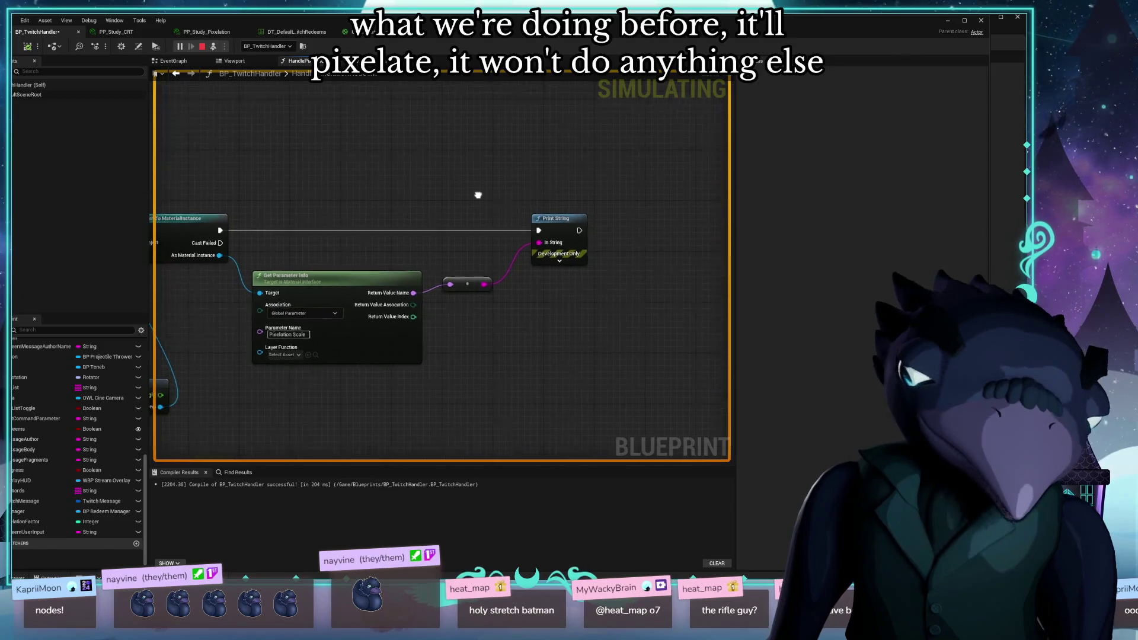
pyautogui.moveTo(510, 376); pyautogui.dragTo(605, 324)
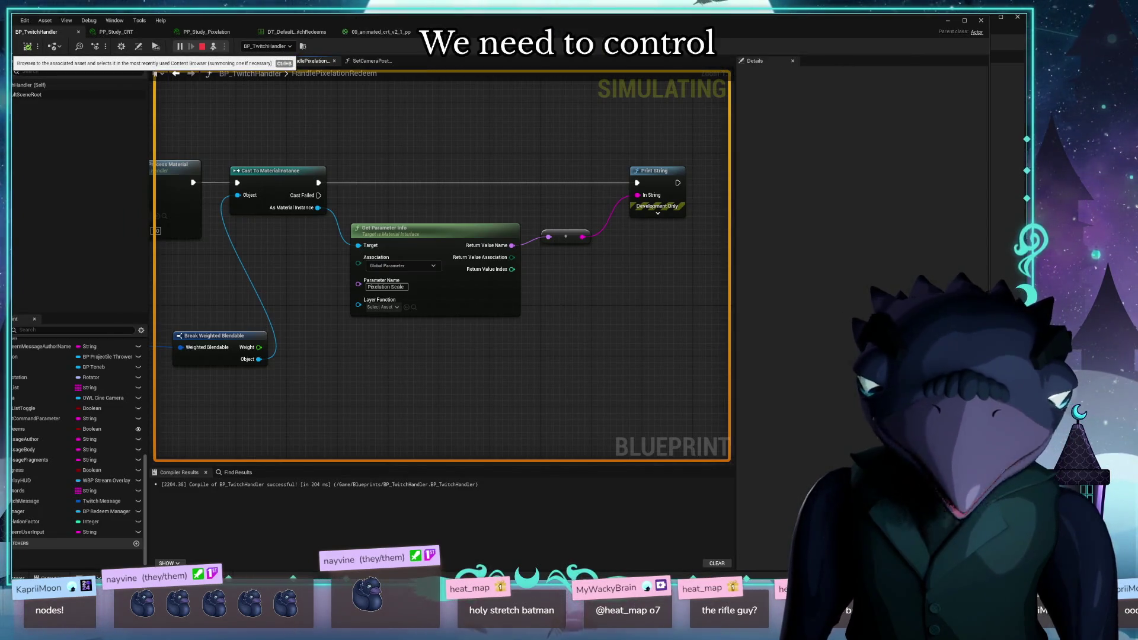
pyautogui.moveTo(388, 14); pyautogui.dragTo(393, 491)
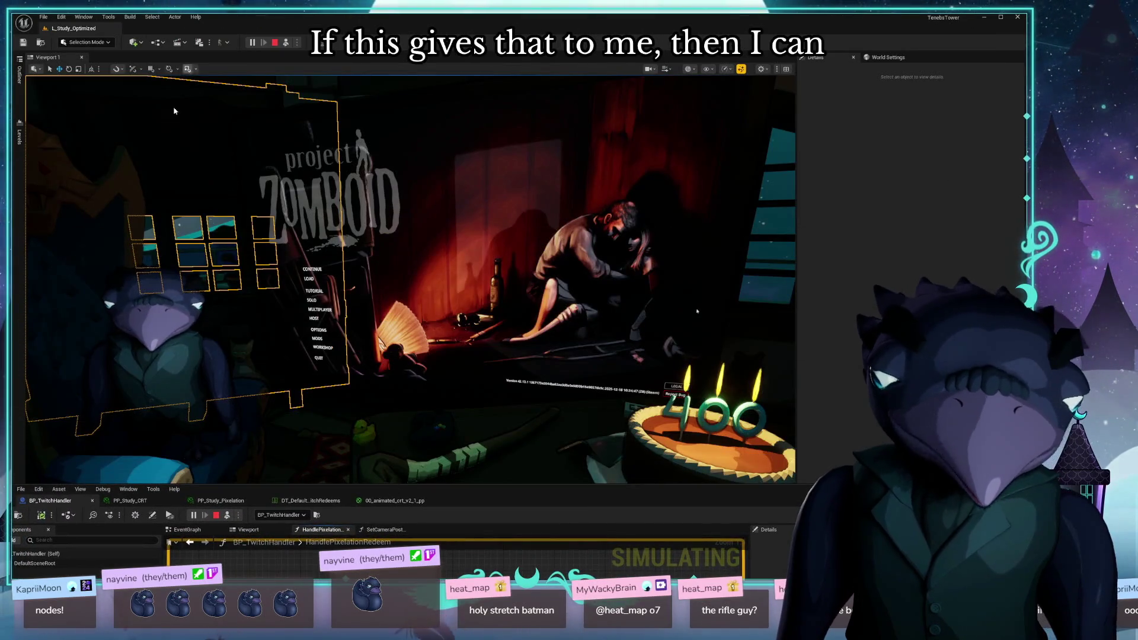
# Stop simulating and play the level full-screen to see the pixelation effect
pyautogui.press('Escape')
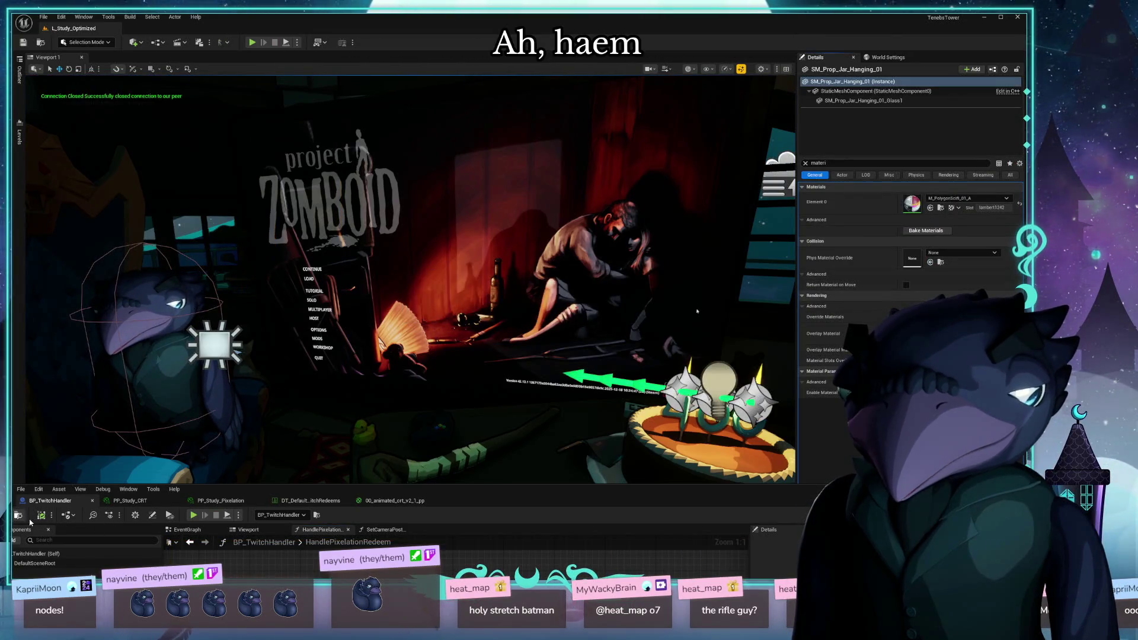
pyautogui.click(256, 43)
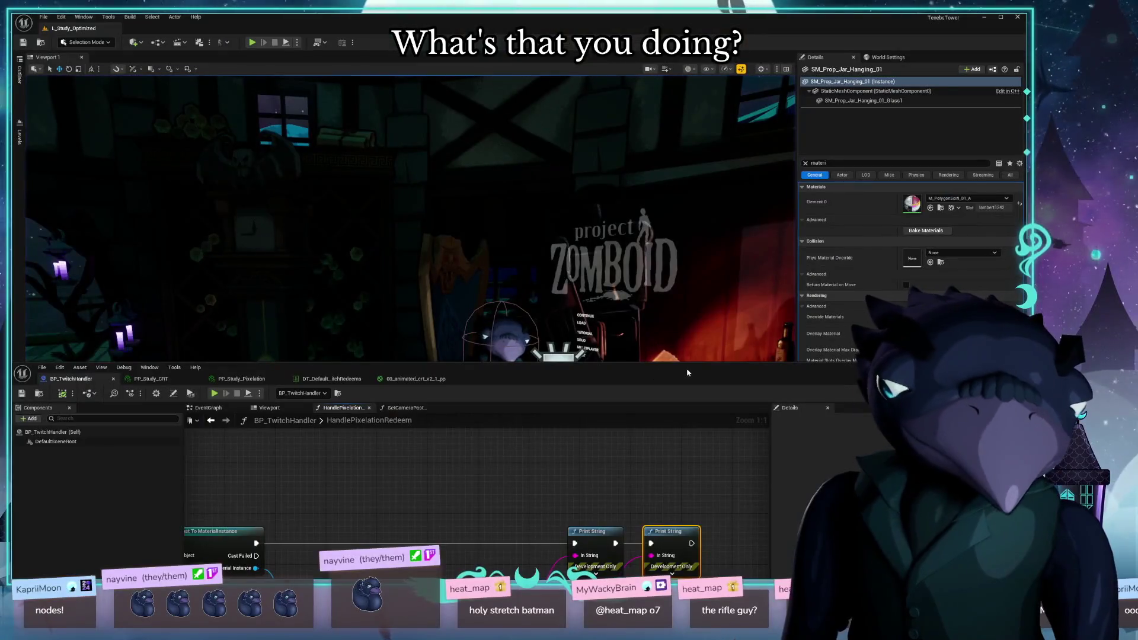
# Bring the Blueprint editor window back up over the level viewport
pyautogui.moveTo(688, 372)
pyautogui.mouseDown()
pyautogui.moveTo(643, 100)
pyautogui.moveTo(675, 70)
pyautogui.moveTo(675, 87)
pyautogui.moveTo(684, 83)
pyautogui.mouseUp()
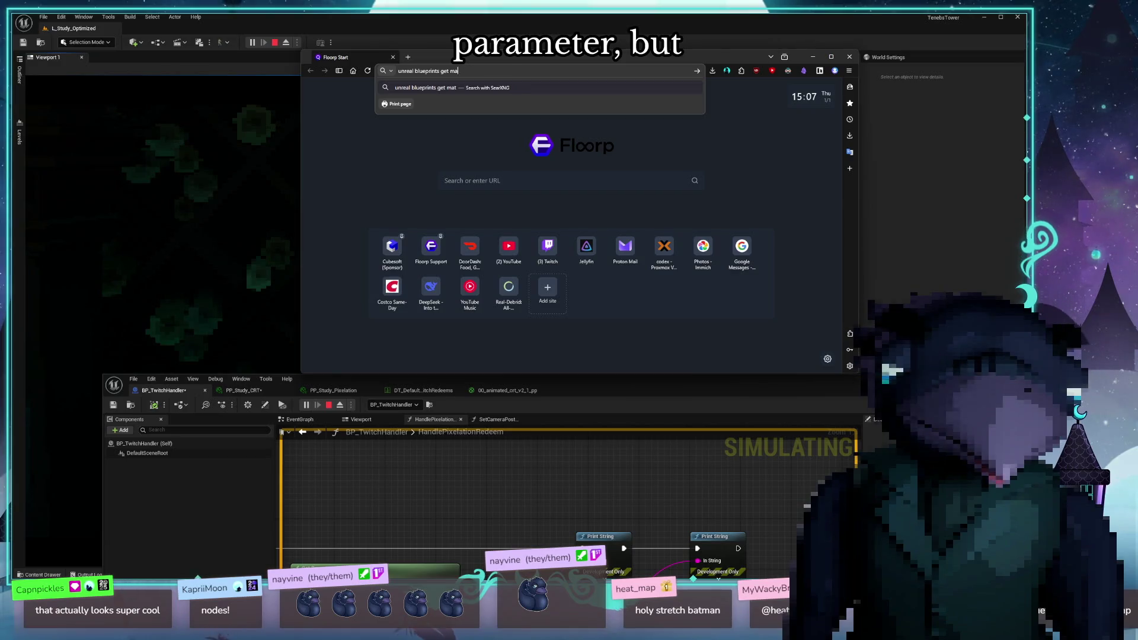
# Finish the query with 'info' and read Epic's Get Parameter Info inputs and outputs
pyautogui.write('info')
pyautogui.press('Return')
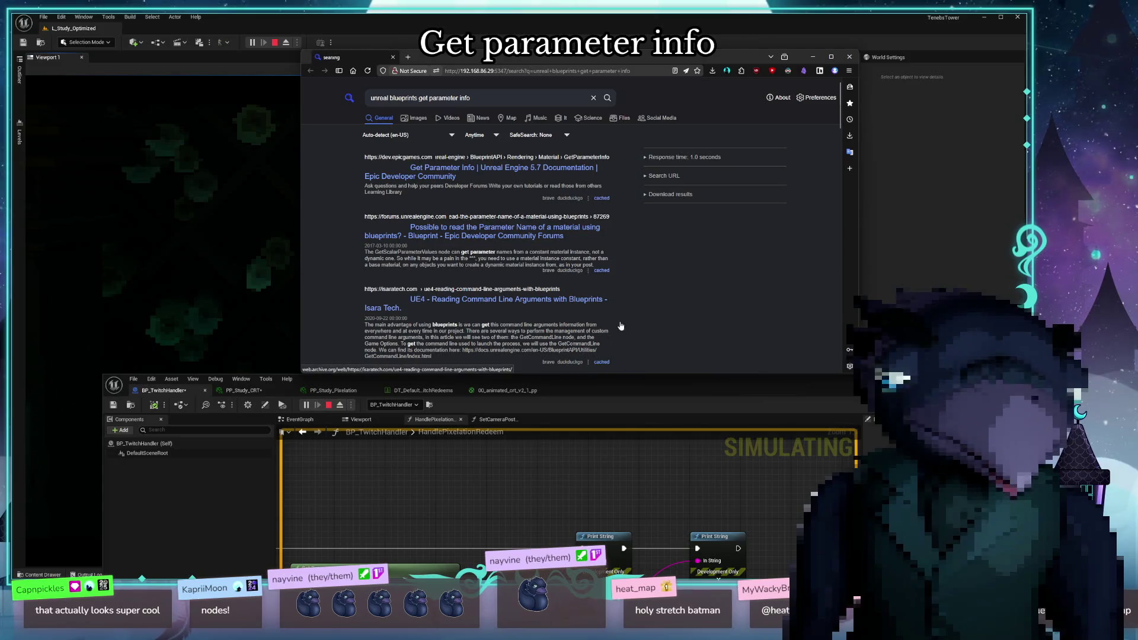
pyautogui.click(462, 181)
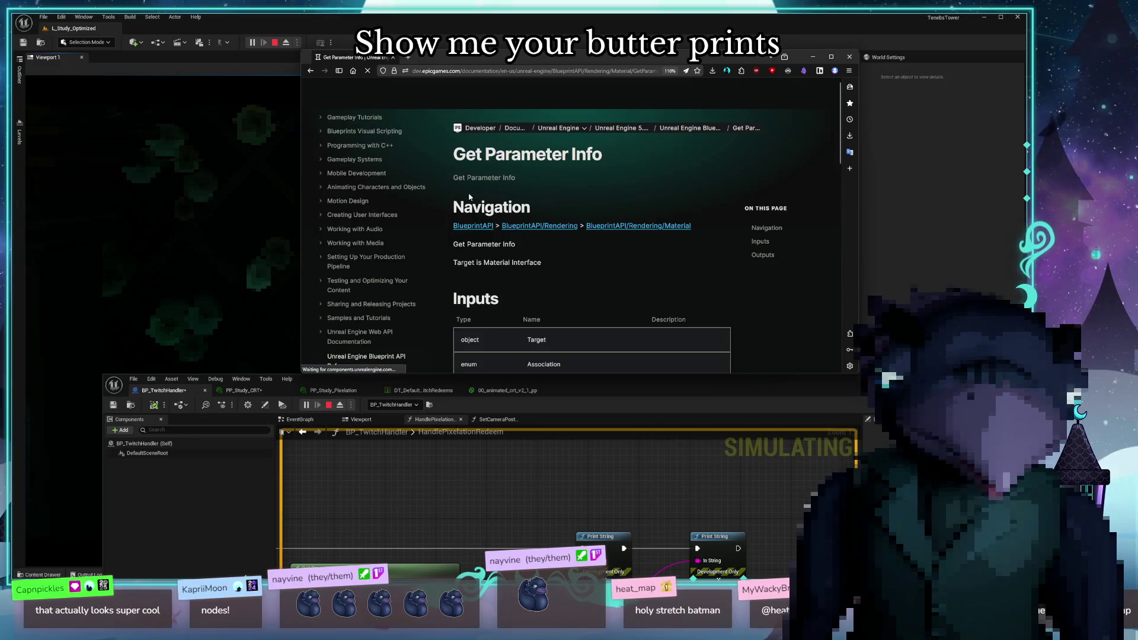
pyautogui.scroll(-7, 576, 188)
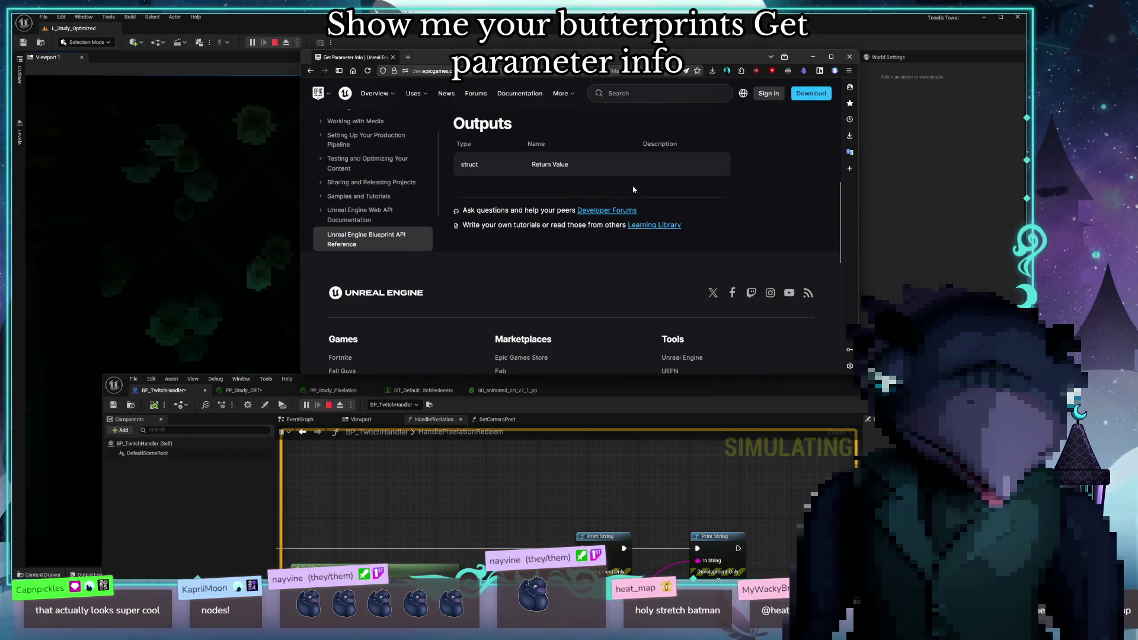
pyautogui.scroll(4, 575, 189)
pyautogui.scroll(-2, 522, 242)
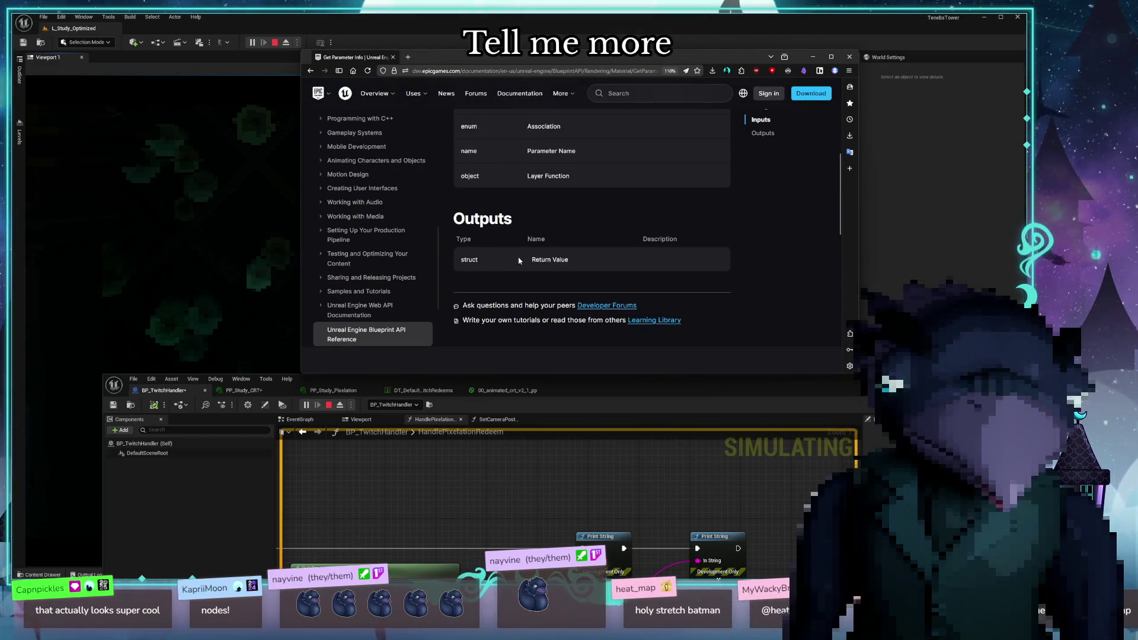
pyautogui.scroll(3, 583, 253)
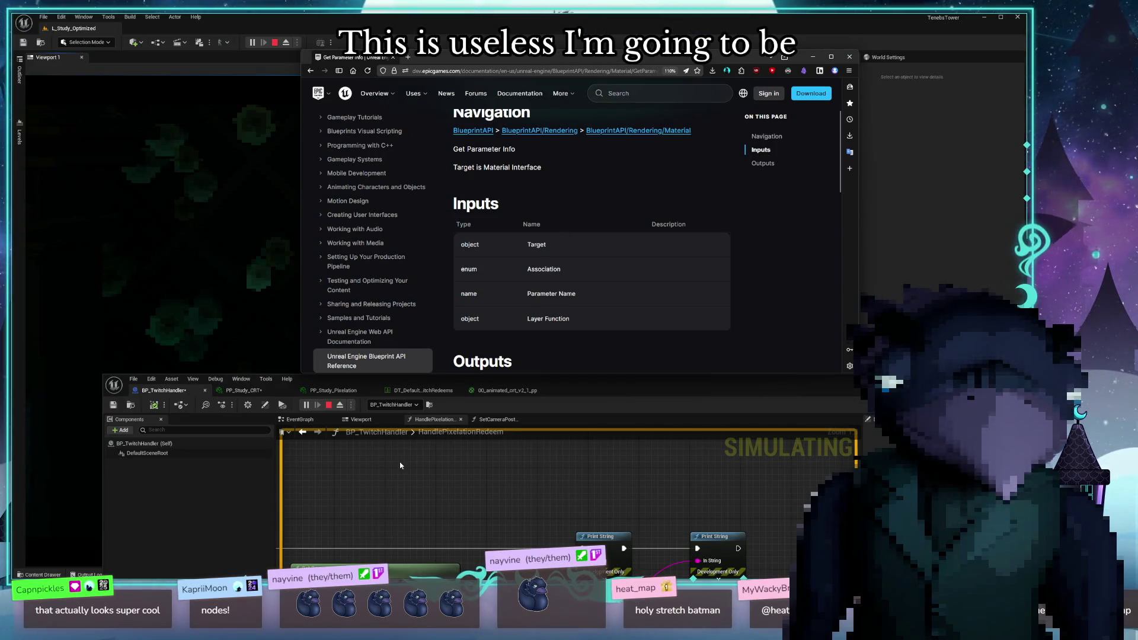
# Maximize the Blueprint editor and bring Cast, Get Parameter Info and Print String into view
pyautogui.click(340, 555)
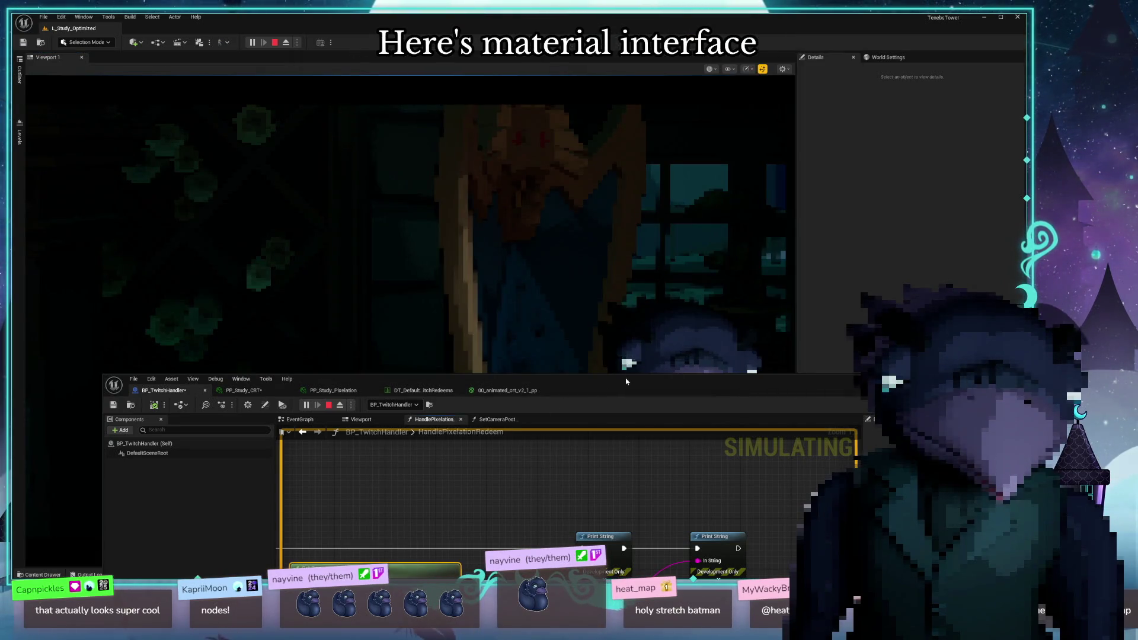
pyautogui.moveTo(630, 375); pyautogui.dragTo(812, 226)
pyautogui.moveTo(587, 403); pyautogui.dragTo(608, 378)
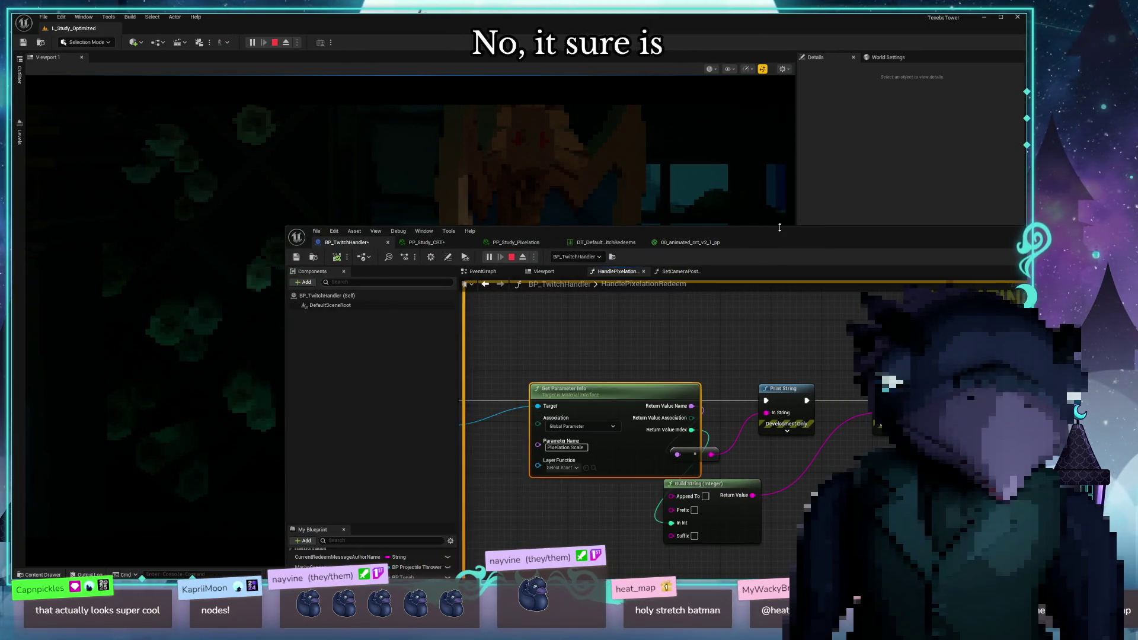
pyautogui.doubleClick(771, 234)
pyautogui.moveTo(456, 140); pyautogui.dragTo(740, 171)
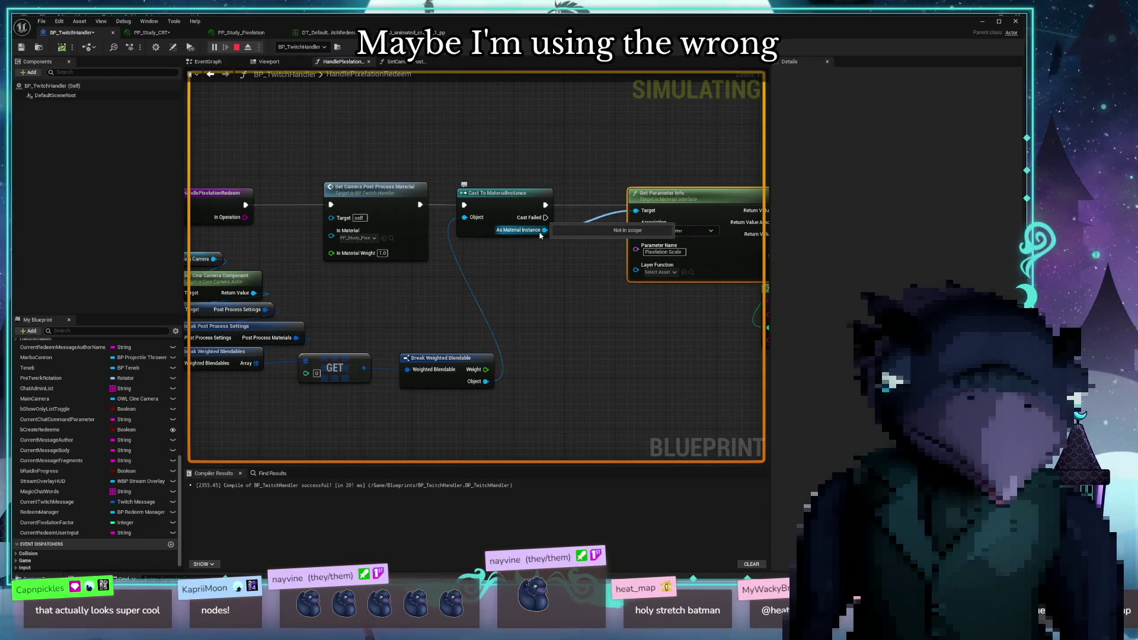
pyautogui.moveTo(592, 326); pyautogui.dragTo(369, 317)
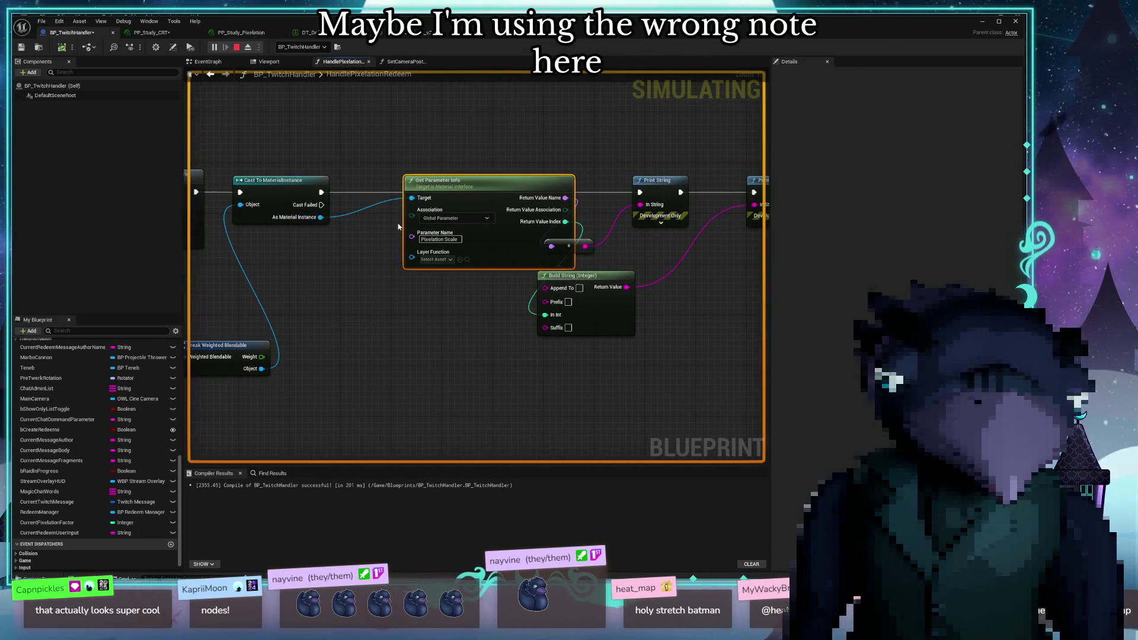
# Break the Target wire and search 'material' among actions for the cast material instance
pyautogui.keyDown('alt'); pyautogui.click(318, 217); pyautogui.keyUp('alt')
pyautogui.moveTo(318, 218); pyautogui.dragTo(380, 139)
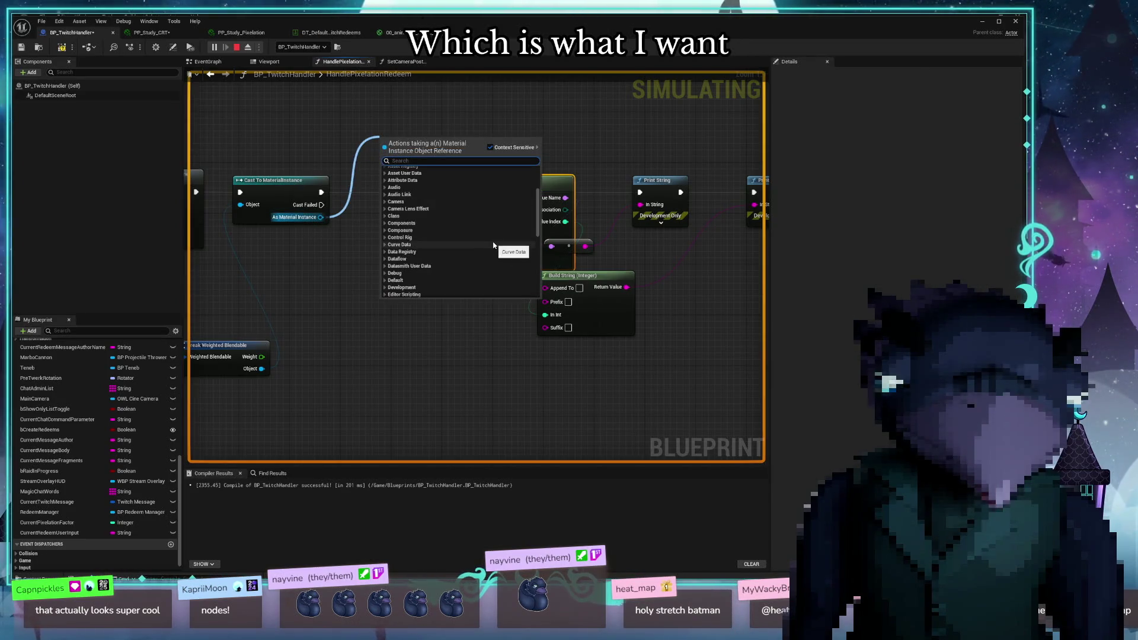
pyautogui.scroll(-5, 493, 245)
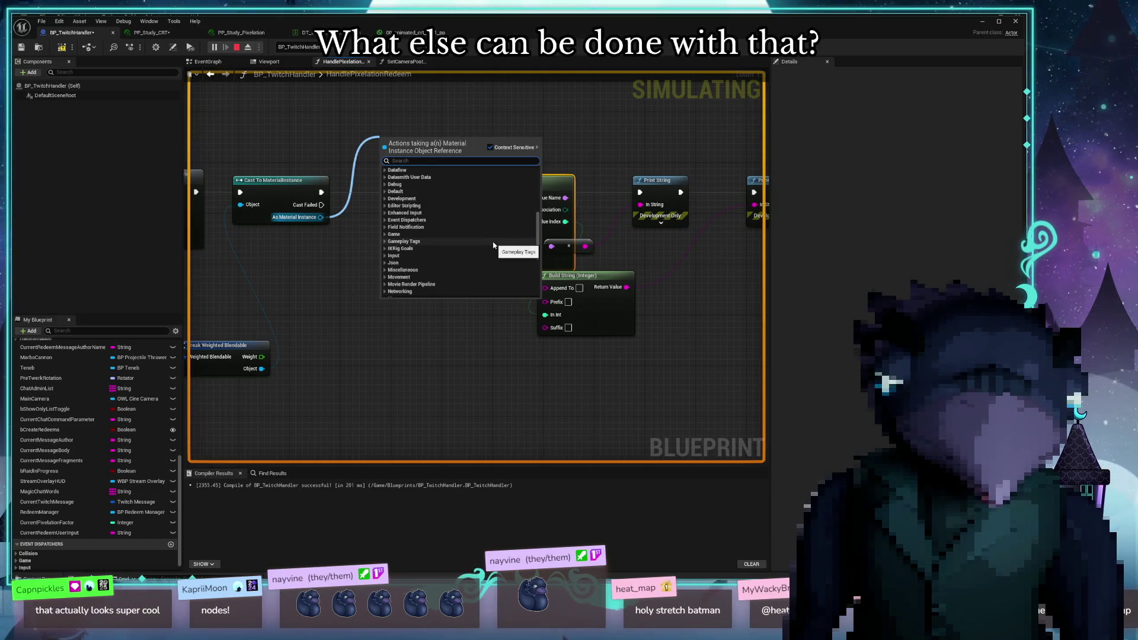
pyautogui.scroll(-4, 444, 269)
pyautogui.scroll(-3, 444, 269)
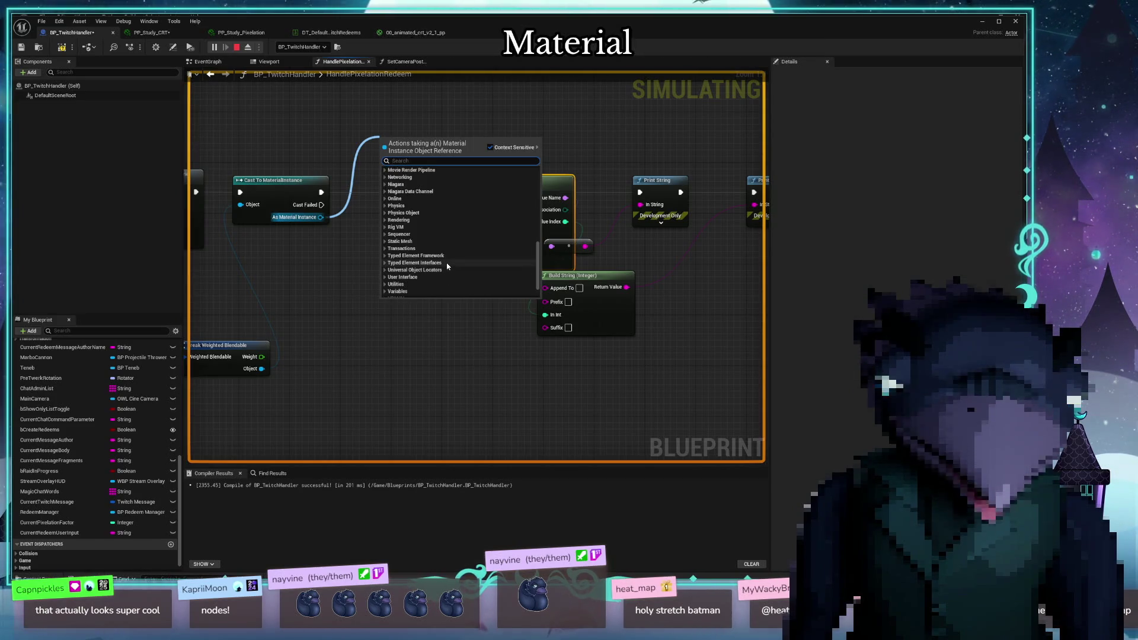
pyautogui.scroll(-2, 439, 239)
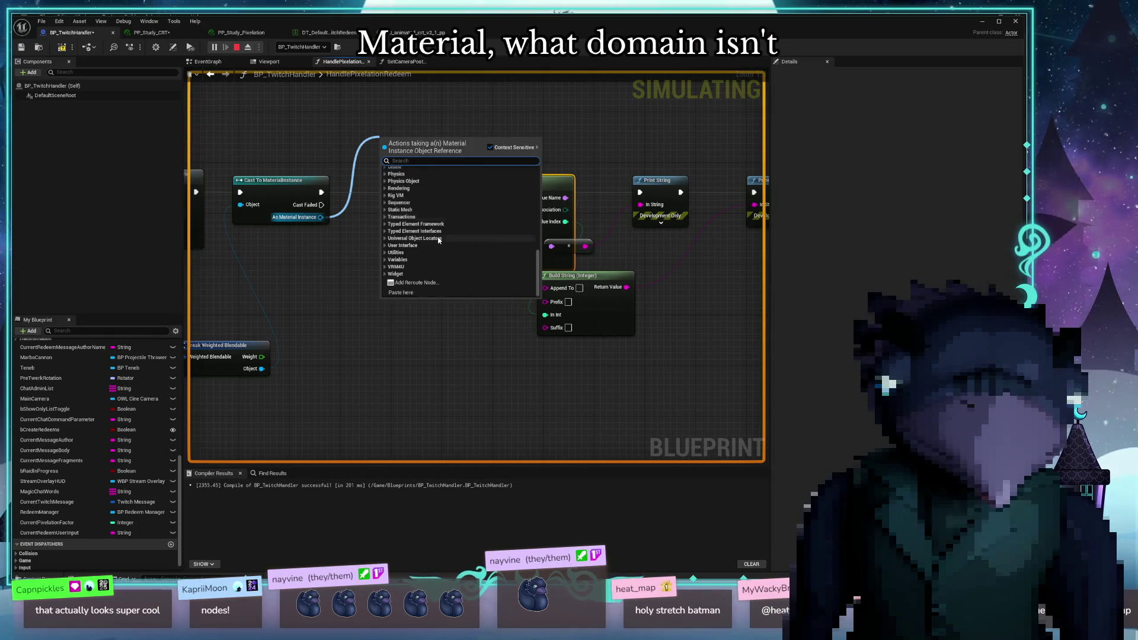
pyautogui.scroll(10, 459, 252)
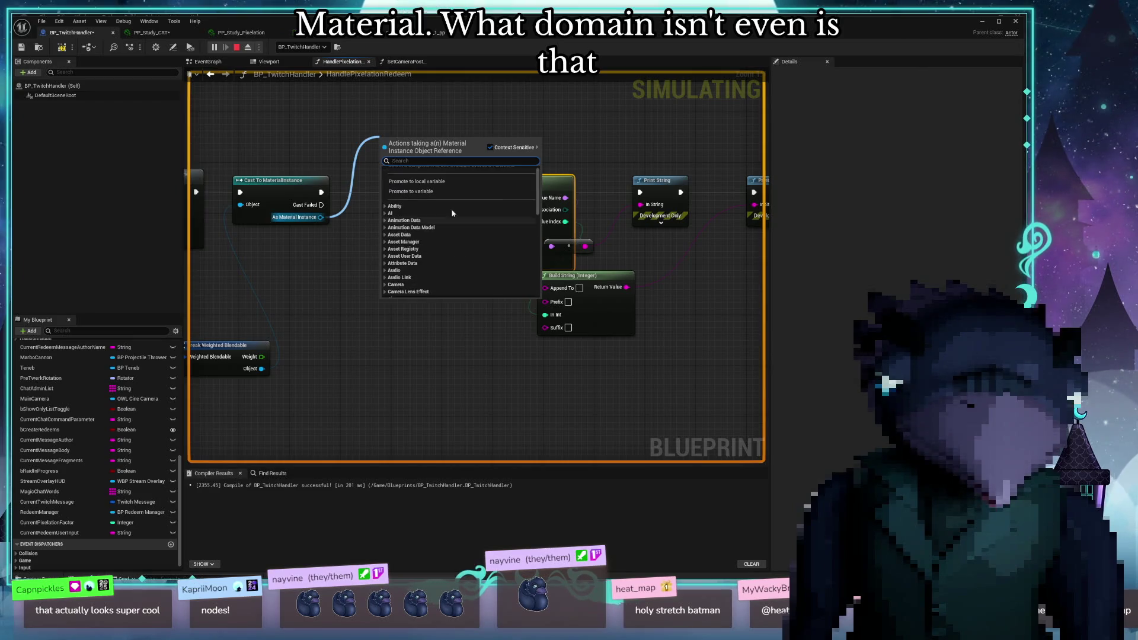
pyautogui.write('material')
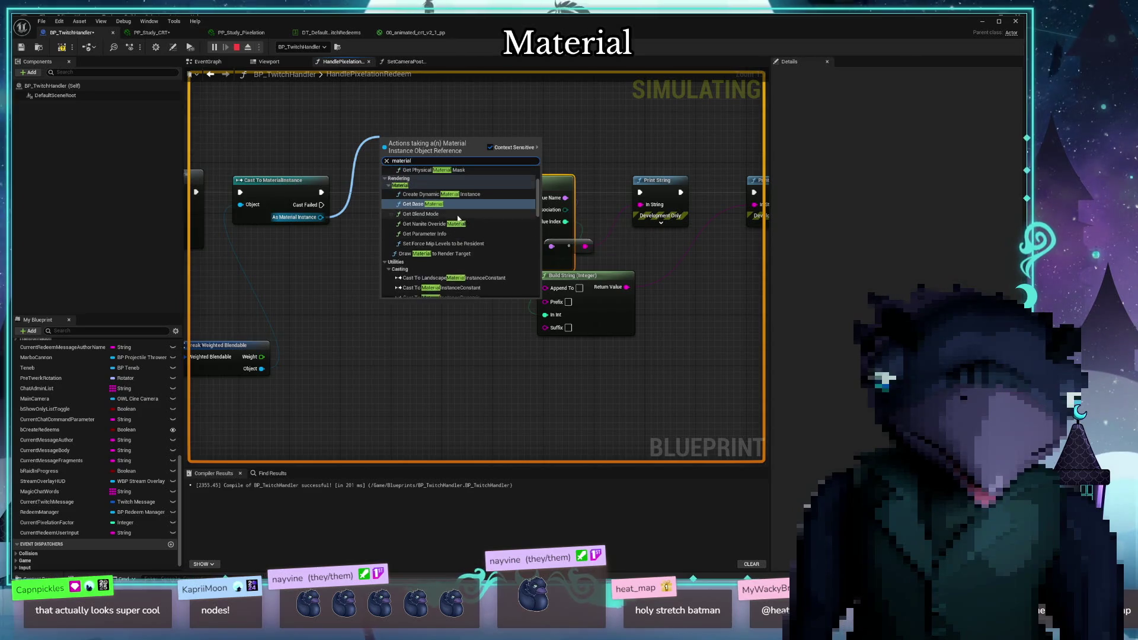
pyautogui.scroll(2, 444, 221)
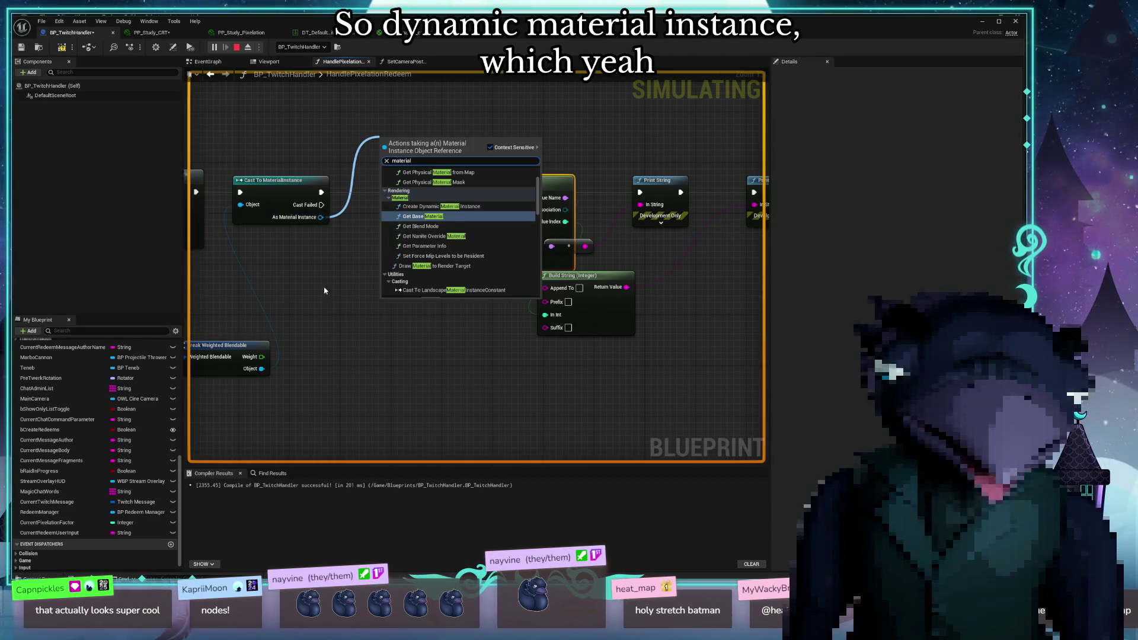
# Dismiss the action list and open the SetCameraPostProcessMaterial function graph
pyautogui.click(342, 281)
pyautogui.moveTo(342, 281); pyautogui.dragTo(647, 262)
pyautogui.moveTo(366, 273); pyautogui.dragTo(512, 302)
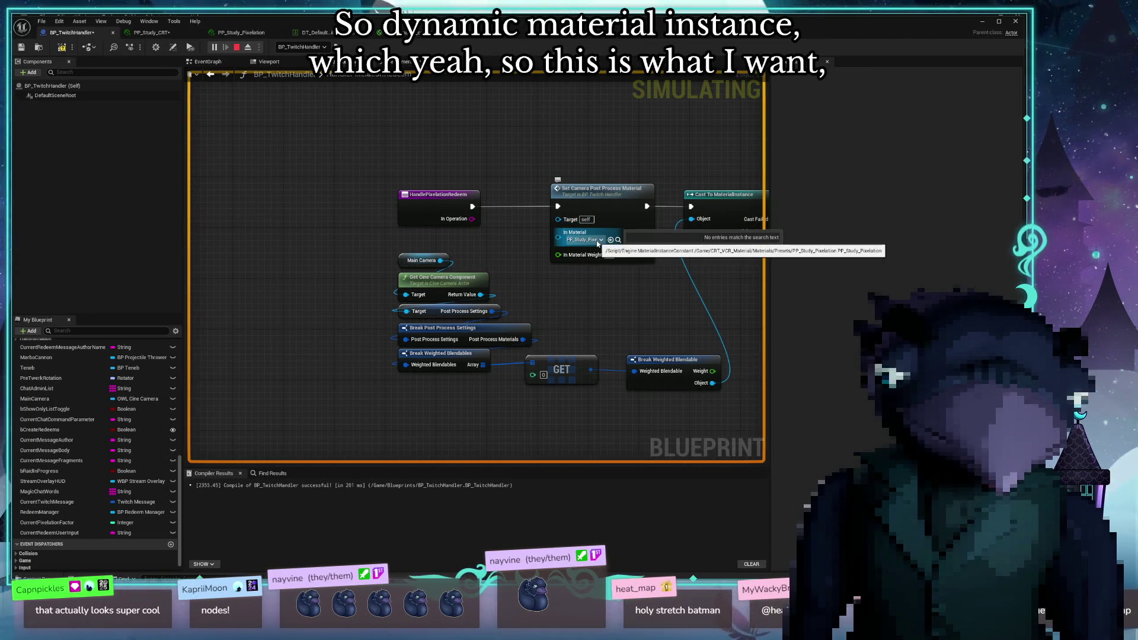
pyautogui.doubleClick(602, 188)
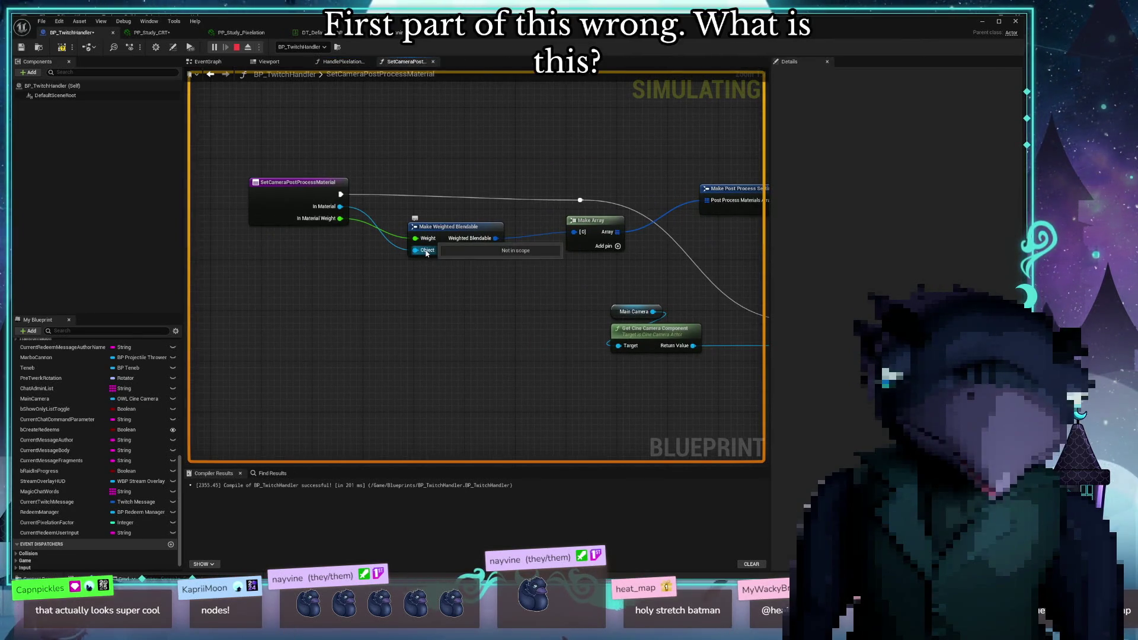
pyautogui.moveTo(460, 272)
pyautogui.mouseDown()
pyautogui.moveTo(366, 271)
pyautogui.moveTo(396, 229)
pyautogui.mouseUp()
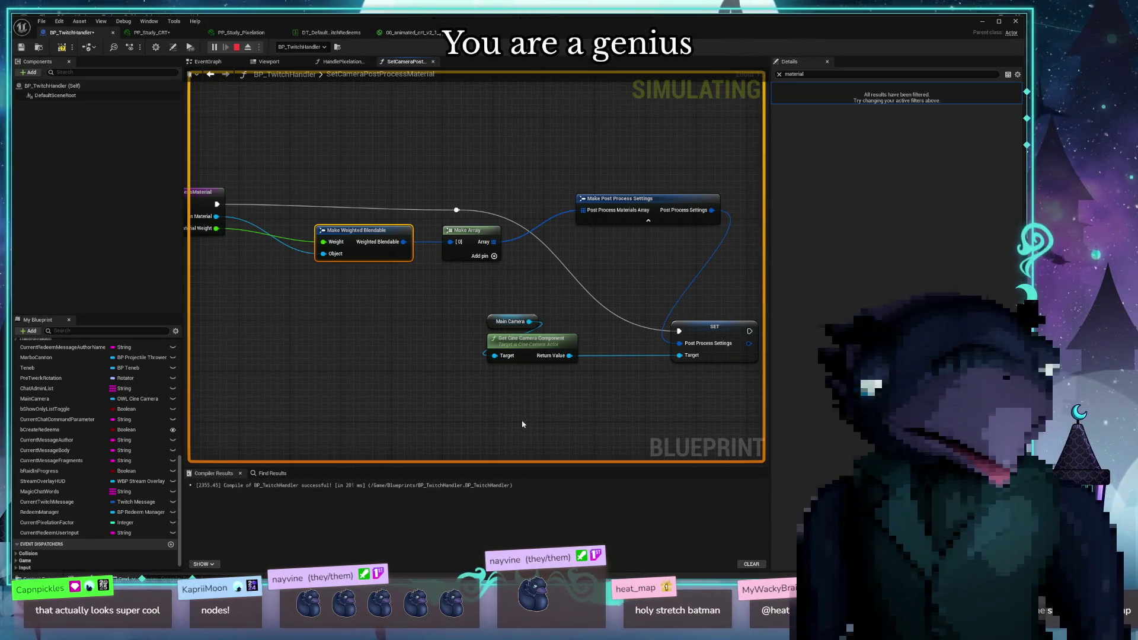
# Recenter the function's nodes, shift SetCameraPostProcessMaterial left, and close the function
pyautogui.scroll(-3, 493, 422)
pyautogui.moveTo(493, 422); pyautogui.dragTo(536, 388)
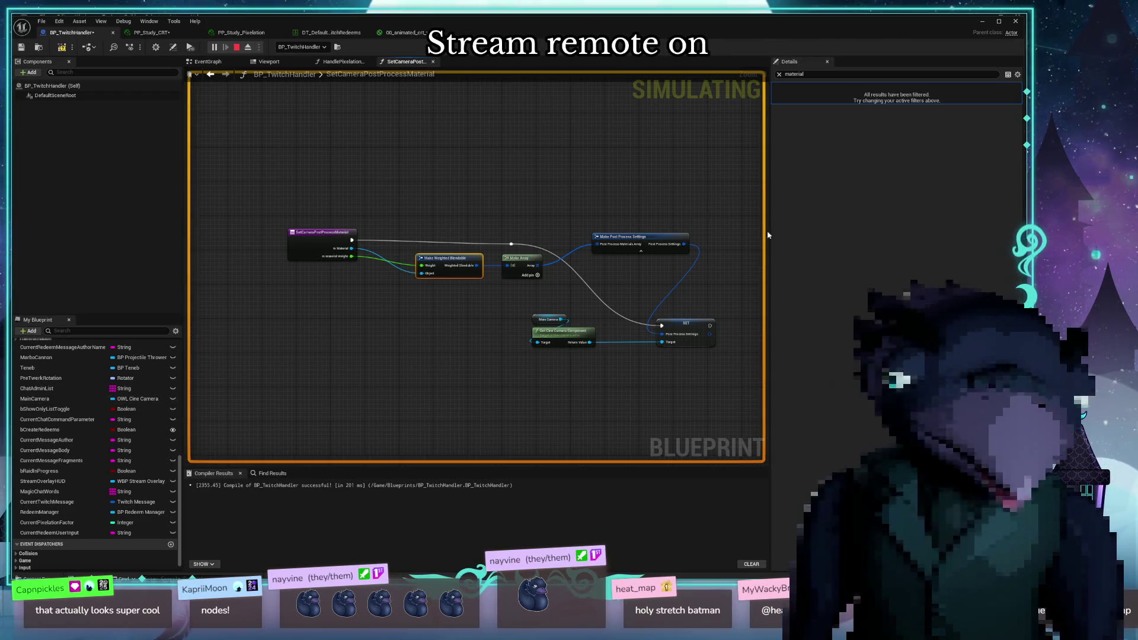
pyautogui.moveTo(553, 339)
pyautogui.mouseDown()
pyautogui.moveTo(436, 350)
pyautogui.moveTo(389, 338)
pyautogui.moveTo(399, 285)
pyautogui.mouseUp()
pyautogui.moveTo(311, 293)
pyautogui.mouseDown()
pyautogui.moveTo(353, 350)
pyautogui.moveTo(460, 427)
pyautogui.mouseUp()
pyautogui.scroll(2, 353, 350)
pyautogui.moveTo(445, 340); pyautogui.dragTo(411, 338)
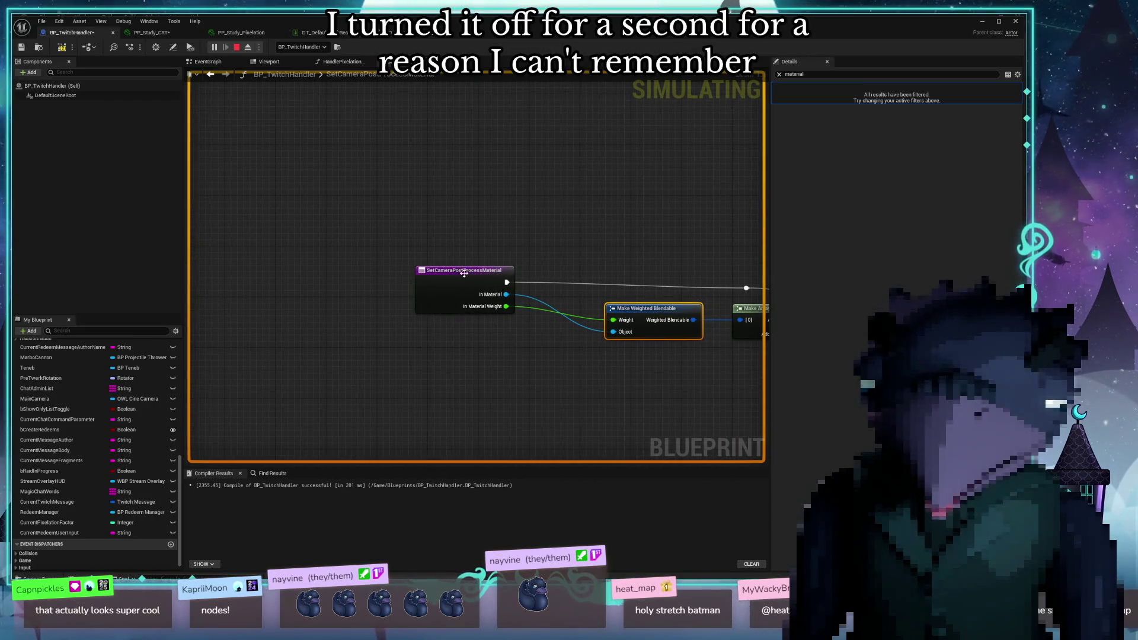
pyautogui.moveTo(460, 278); pyautogui.dragTo(394, 283)
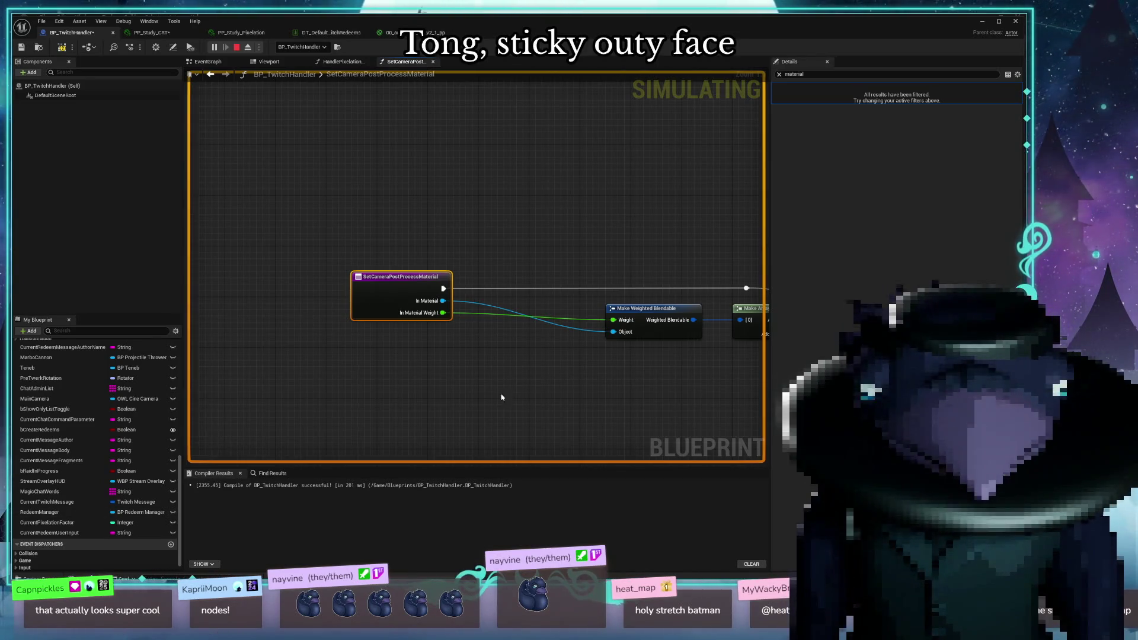
pyautogui.moveTo(443, 338); pyautogui.dragTo(419, 342)
pyautogui.moveTo(390, 283); pyautogui.dragTo(326, 292)
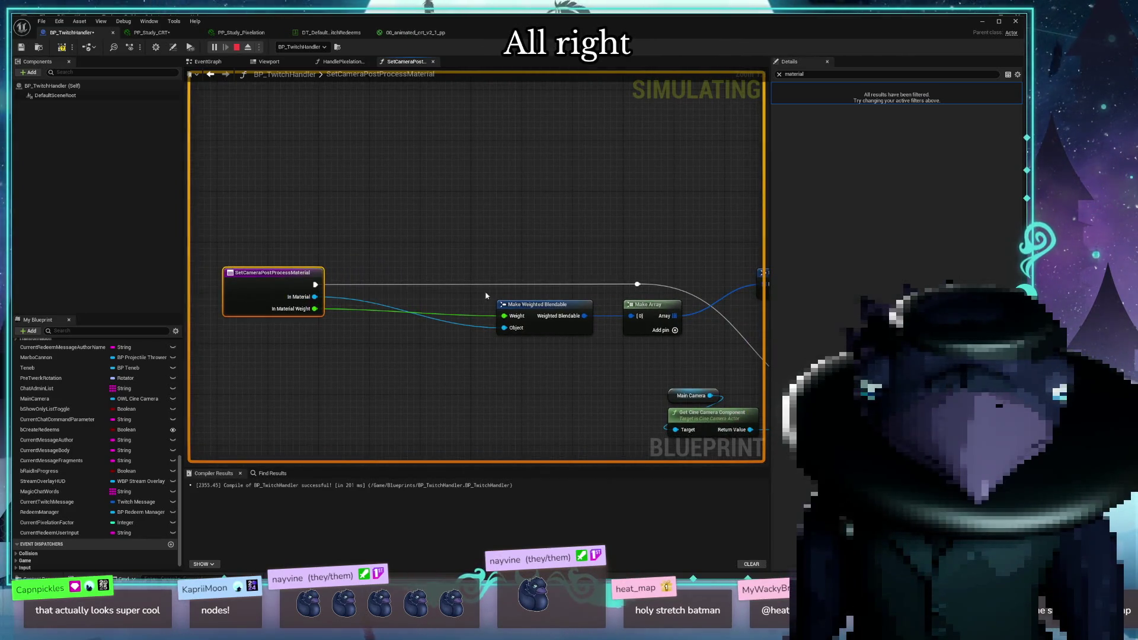
pyautogui.click(433, 61)
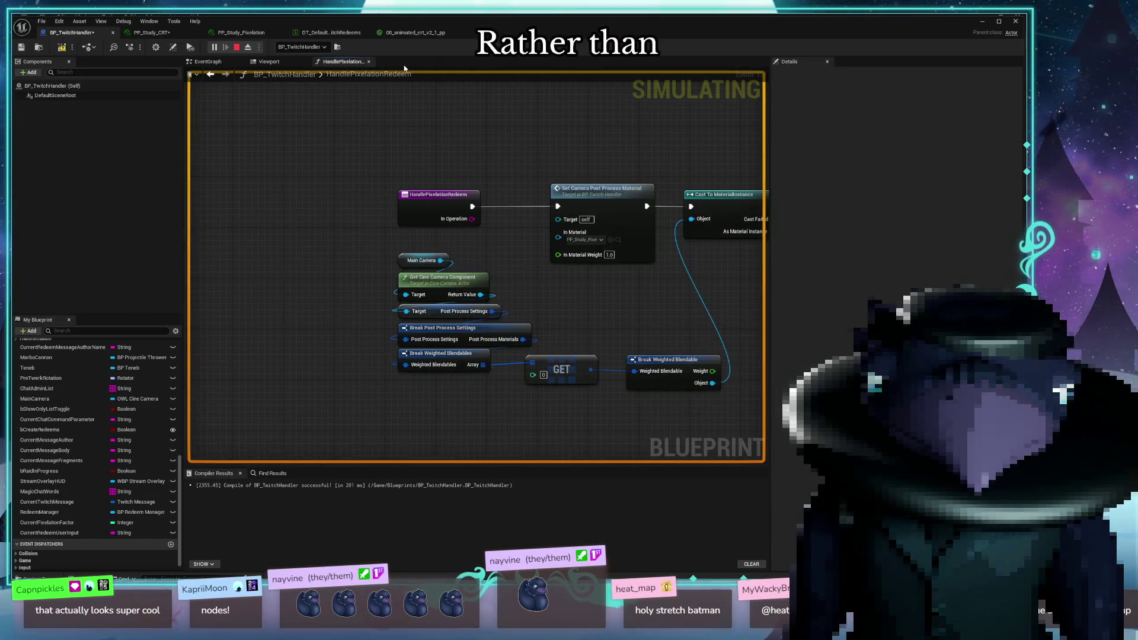
# Move the camera and blendable lookup nodes down, reposition HandlePixelationRedeem, and search 'create dy' from it
pyautogui.click(572, 240)
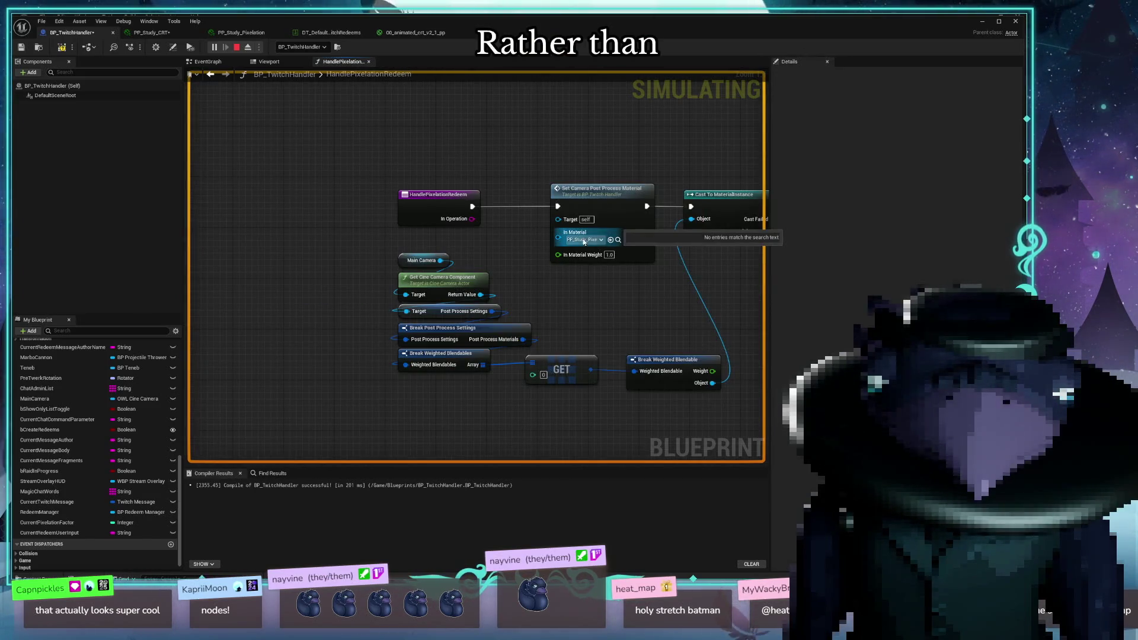
pyautogui.moveTo(502, 246); pyautogui.dragTo(386, 214)
pyautogui.moveTo(249, 212)
pyautogui.mouseDown()
pyautogui.moveTo(382, 365)
pyautogui.moveTo(408, 418)
pyautogui.moveTo(450, 430)
pyautogui.mouseUp()
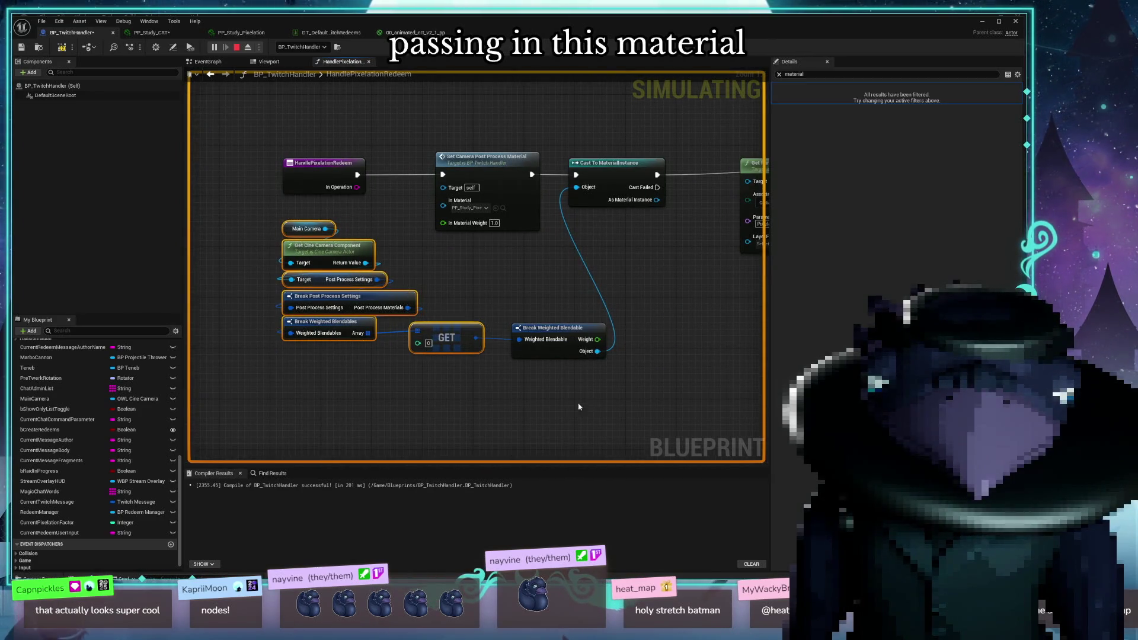
pyautogui.keyDown('shift'); pyautogui.click(573, 329); pyautogui.keyUp('shift')
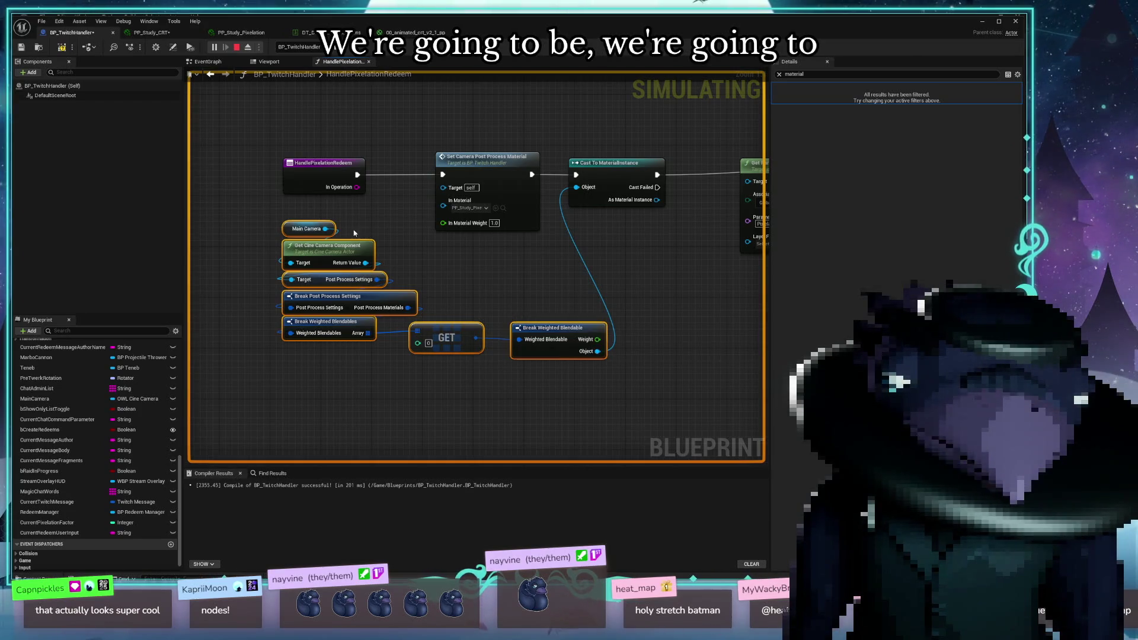
pyautogui.moveTo(356, 246)
pyautogui.mouseDown()
pyautogui.moveTo(435, 347)
pyautogui.moveTo(473, 346)
pyautogui.mouseUp()
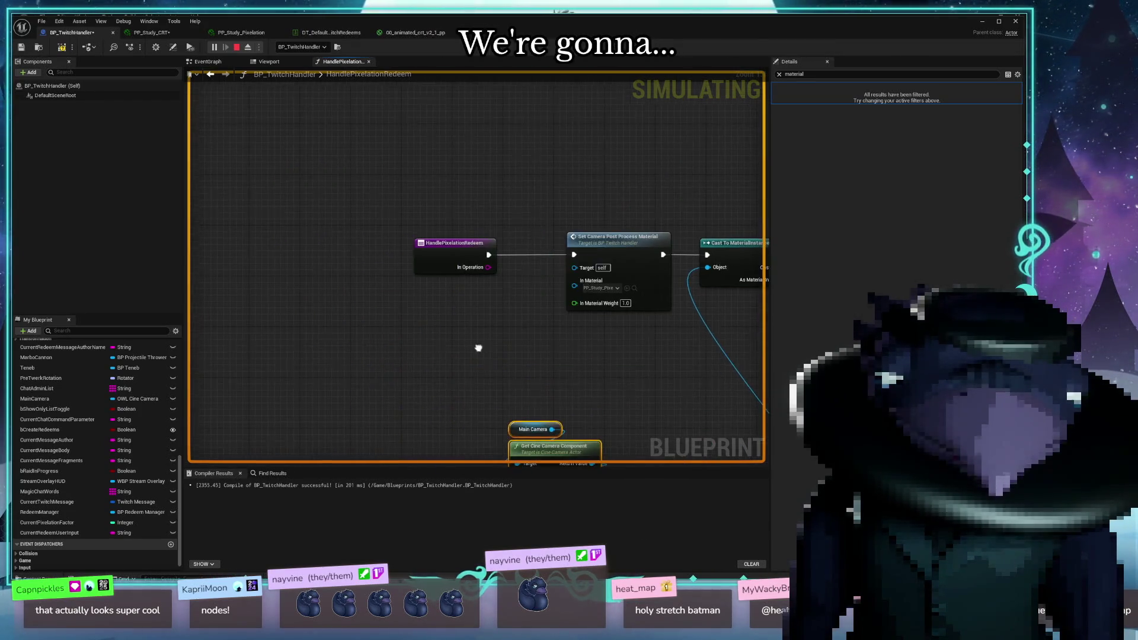
pyautogui.moveTo(451, 241)
pyautogui.mouseDown()
pyautogui.moveTo(345, 224)
pyautogui.moveTo(345, 209)
pyautogui.moveTo(363, 280)
pyautogui.mouseUp()
pyautogui.write('create dy')
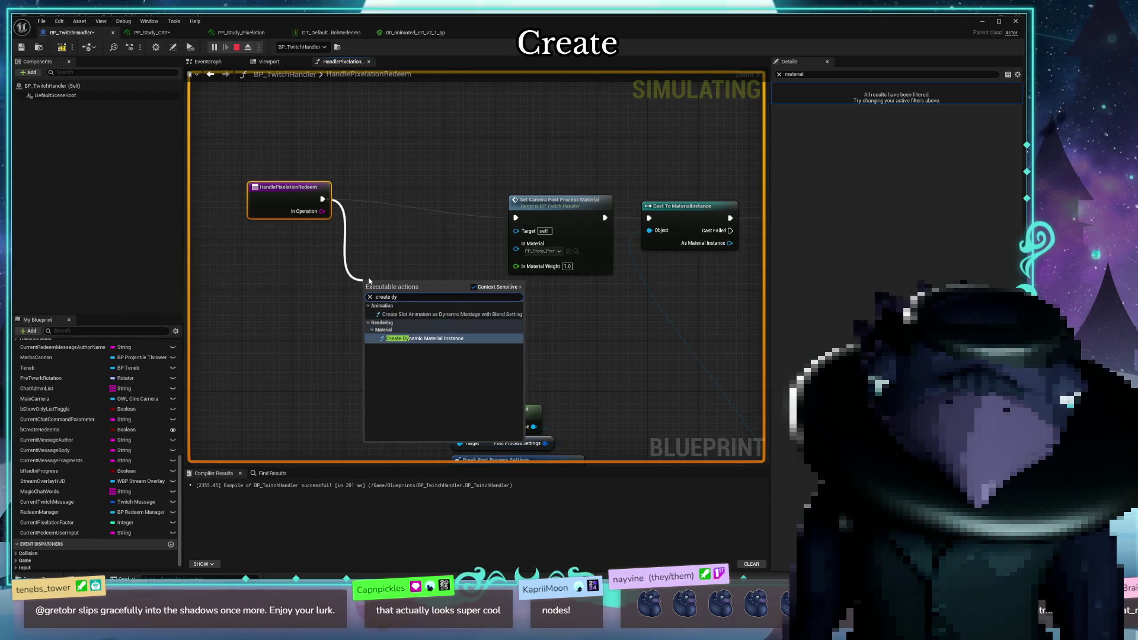
# Add Create Dynamic Material Instance after the event and wire its Return Value into Set Camera's In Material
pyautogui.click(424, 338)
pyautogui.moveTo(433, 282)
pyautogui.mouseDown()
pyautogui.moveTo(426, 207)
pyautogui.moveTo(414, 206)
pyautogui.mouseUp()
pyautogui.moveTo(478, 230)
pyautogui.mouseDown()
pyautogui.moveTo(485, 250)
pyautogui.moveTo(516, 248)
pyautogui.mouseUp()
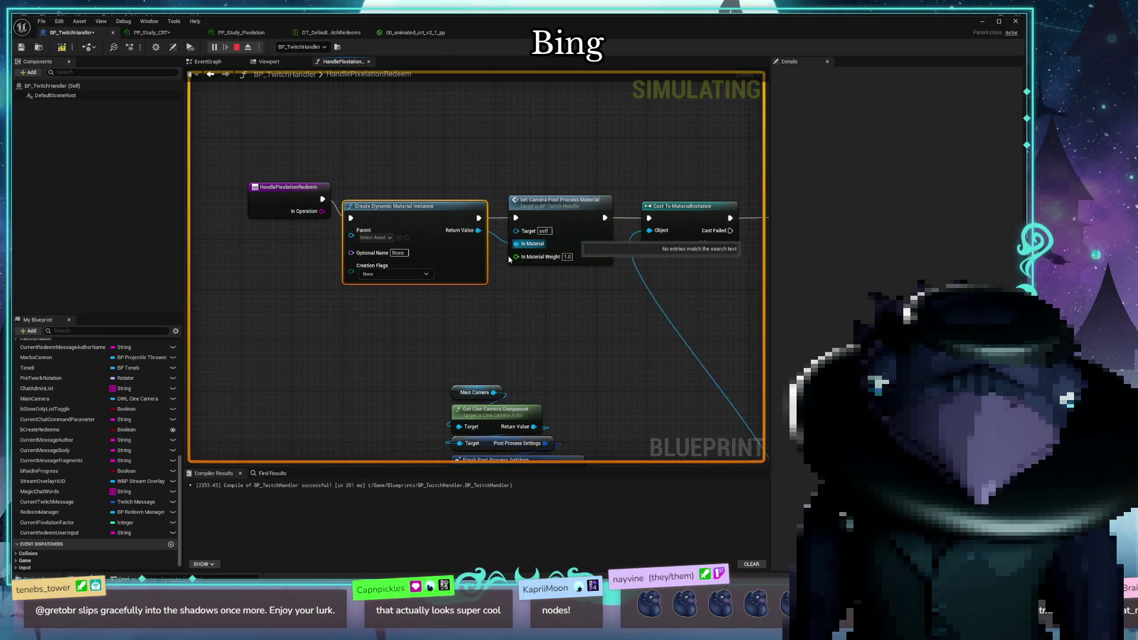
pyautogui.moveTo(323, 317); pyautogui.dragTo(434, 318)
pyautogui.moveTo(390, 196); pyautogui.dragTo(321, 202)
pyautogui.moveTo(446, 226)
pyautogui.mouseDown()
pyautogui.moveTo(523, 200)
pyautogui.moveTo(524, 181)
pyautogui.mouseUp()
pyautogui.moveTo(504, 258); pyautogui.dragTo(398, 243)
# Promote the material instance Return Value to a new local variable
pyautogui.keyDown('ctrl'); pyautogui.click(296, 166); pyautogui.keyUp('ctrl')
pyautogui.moveTo(454, 159)
pyautogui.mouseDown()
pyautogui.moveTo(327, 165)
pyautogui.moveTo(445, 185)
pyautogui.moveTo(500, 219)
pyautogui.moveTo(445, 178)
pyautogui.mouseUp()
pyautogui.click(525, 264)
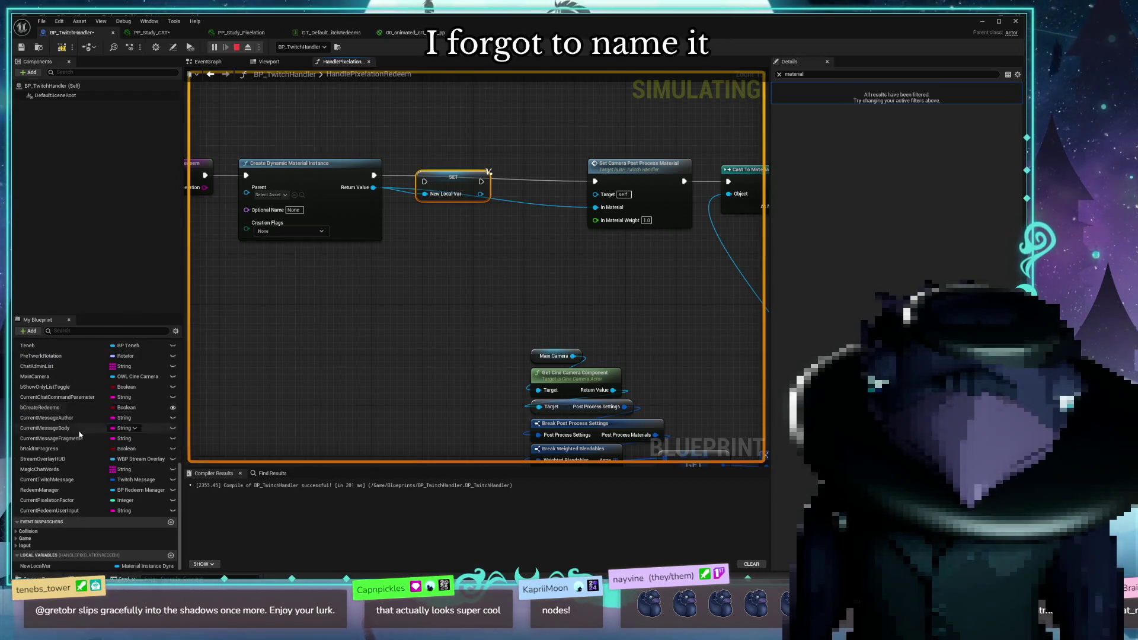
# Rename the local variable NewLocalVar to PixelationMaterialInstance
pyautogui.click(35, 566)
pyautogui.press('F2')
pyautogui.write('PixelationMa')
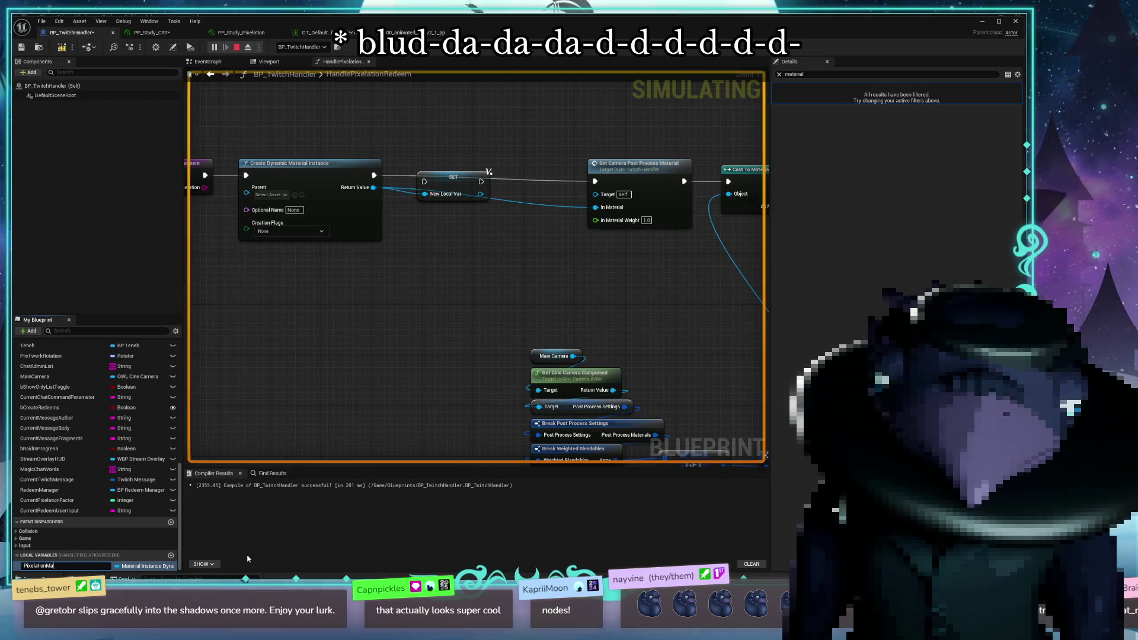
pyautogui.write('terial')
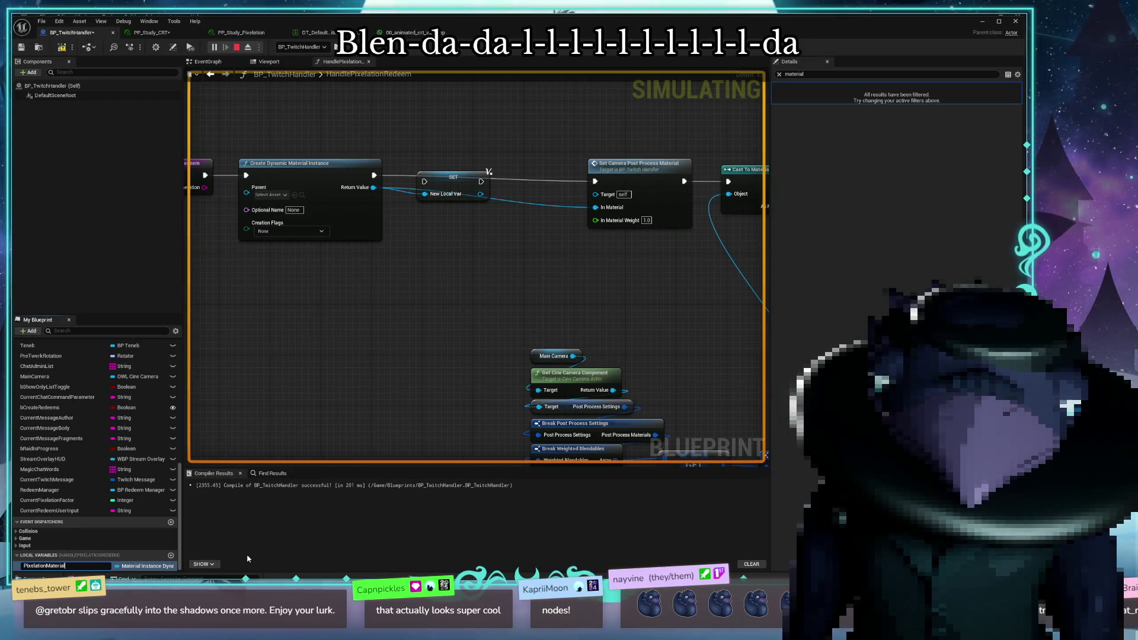
pyautogui.write('Instance')
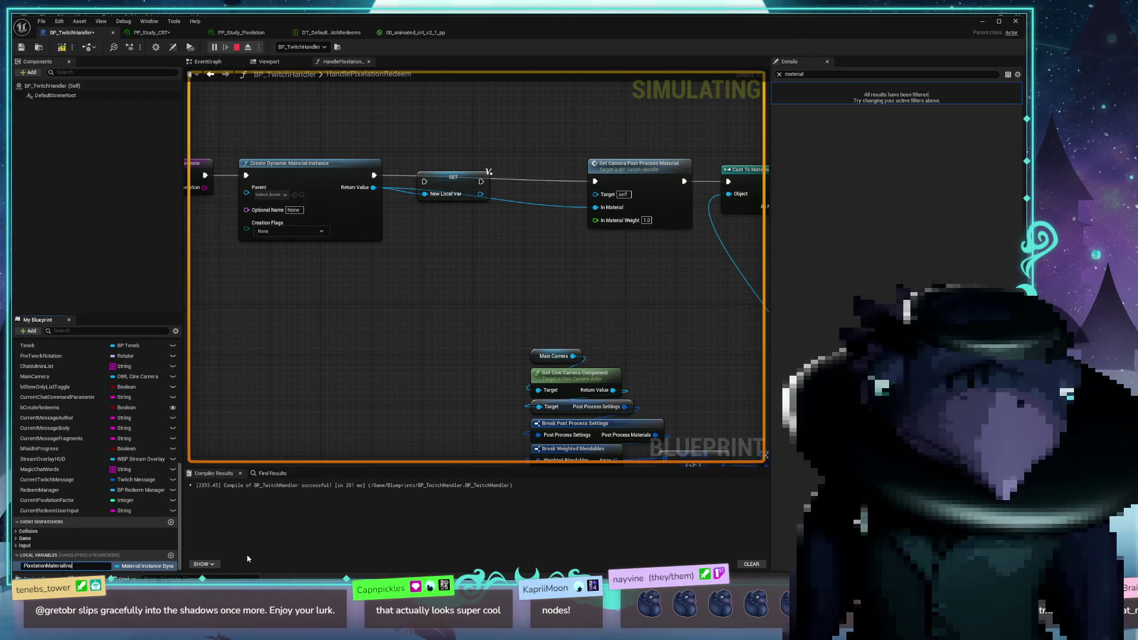
pyautogui.press('Return')
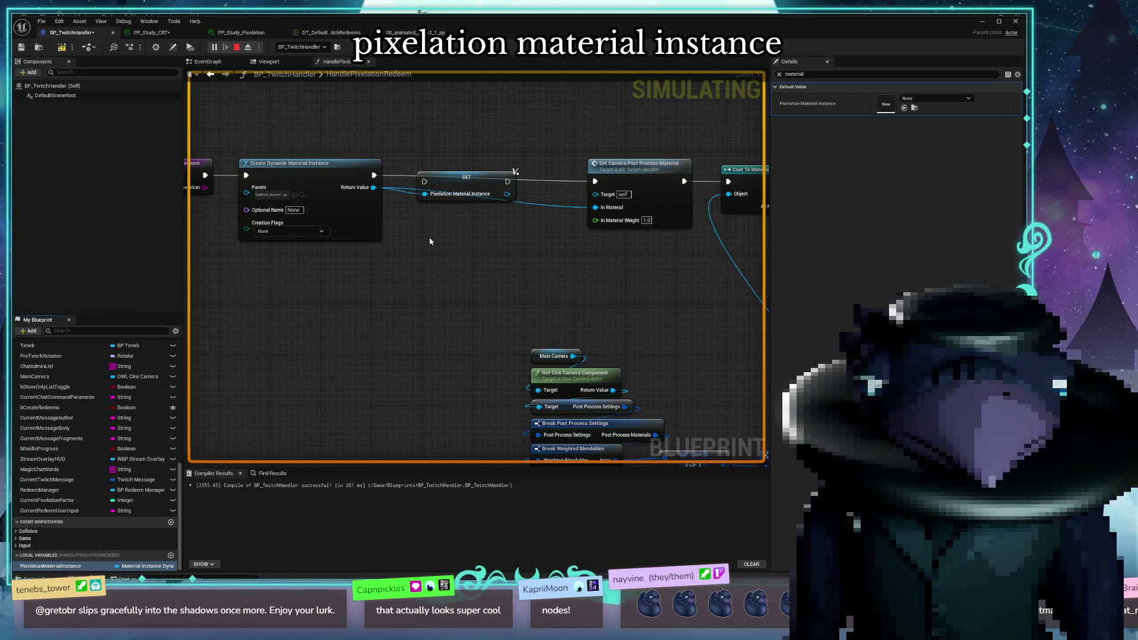
# Wire the SET node's execution output into Set Camera and tidy the event chain layout
pyautogui.moveTo(508, 181)
pyautogui.mouseDown()
pyautogui.moveTo(597, 183)
pyautogui.moveTo(545, 198)
pyautogui.moveTo(589, 195)
pyautogui.moveTo(589, 217)
pyautogui.moveTo(508, 196)
pyautogui.mouseUp()
pyautogui.press('Escape')
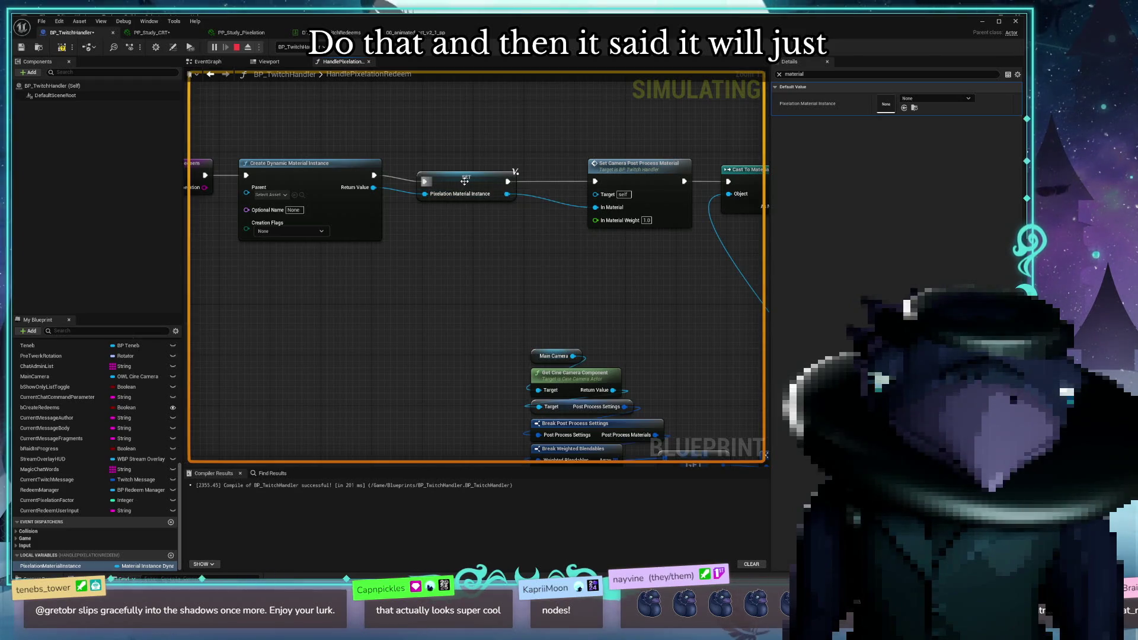
pyautogui.click(464, 183)
pyautogui.moveTo(452, 248)
pyautogui.mouseDown()
pyautogui.moveTo(476, 253)
pyautogui.moveTo(414, 255)
pyautogui.mouseUp()
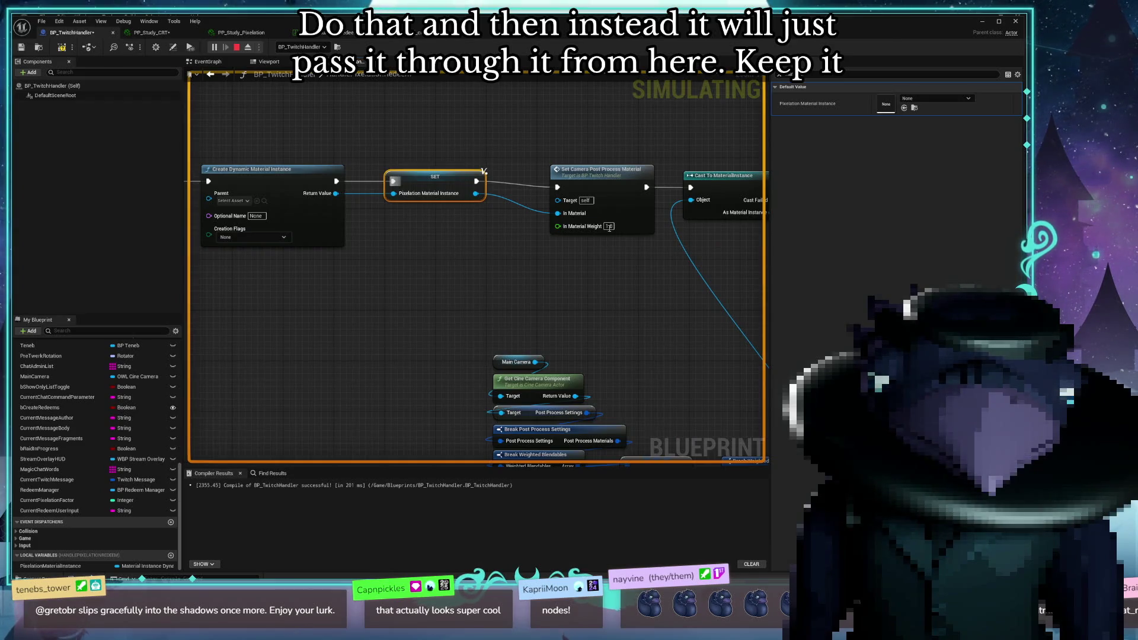
pyautogui.moveTo(391, 283)
pyautogui.mouseDown()
pyautogui.moveTo(639, 250)
pyautogui.moveTo(557, 272)
pyautogui.mouseUp()
pyautogui.moveTo(430, 159); pyautogui.dragTo(447, 159)
pyautogui.moveTo(292, 170)
pyautogui.mouseDown()
pyautogui.moveTo(312, 170)
pyautogui.moveTo(312, 343)
pyautogui.moveTo(404, 234)
pyautogui.moveTo(301, 306)
pyautogui.moveTo(300, 217)
pyautogui.mouseUp()
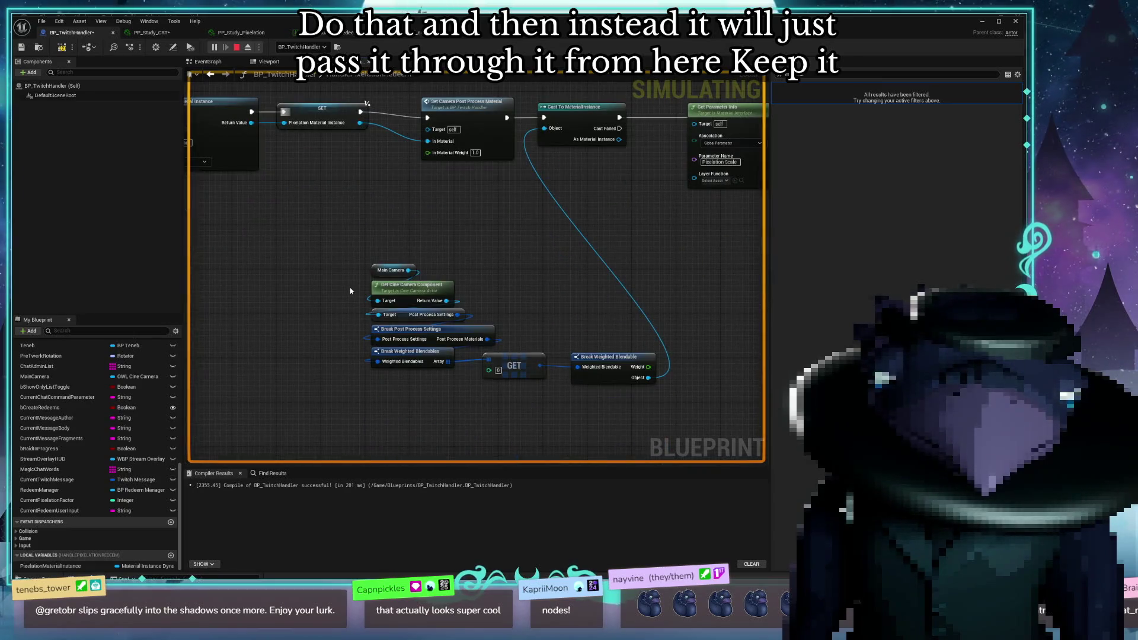
# Delete the old camera lookup, blendable and Cast To MaterialInstance nodes
pyautogui.moveTo(342, 248); pyautogui.dragTo(745, 390)
pyautogui.press('Delete')
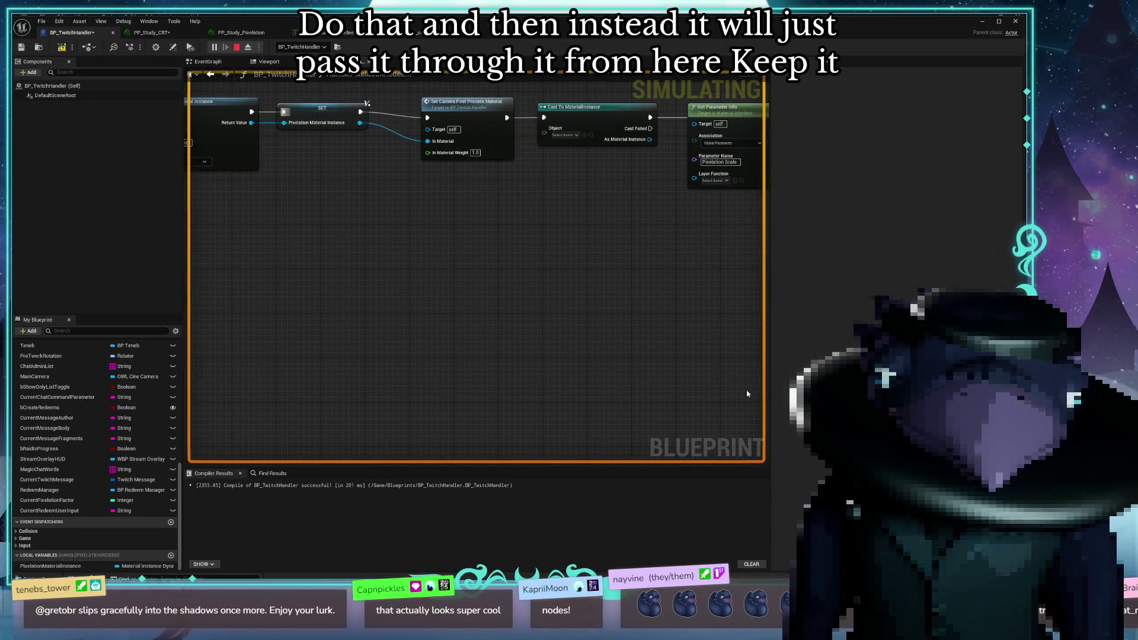
pyautogui.moveTo(580, 313); pyautogui.dragTo(569, 457)
pyautogui.click(569, 259)
pyautogui.press('Delete')
# Recentre the remaining chain and search 'get para' from the Pixelation Material Instance pin
pyautogui.moveTo(513, 371)
pyautogui.mouseDown()
pyautogui.moveTo(453, 371)
pyautogui.moveTo(587, 225)
pyautogui.moveTo(418, 229)
pyautogui.moveTo(444, 322)
pyautogui.mouseUp()
pyautogui.scroll(2, 445, 322)
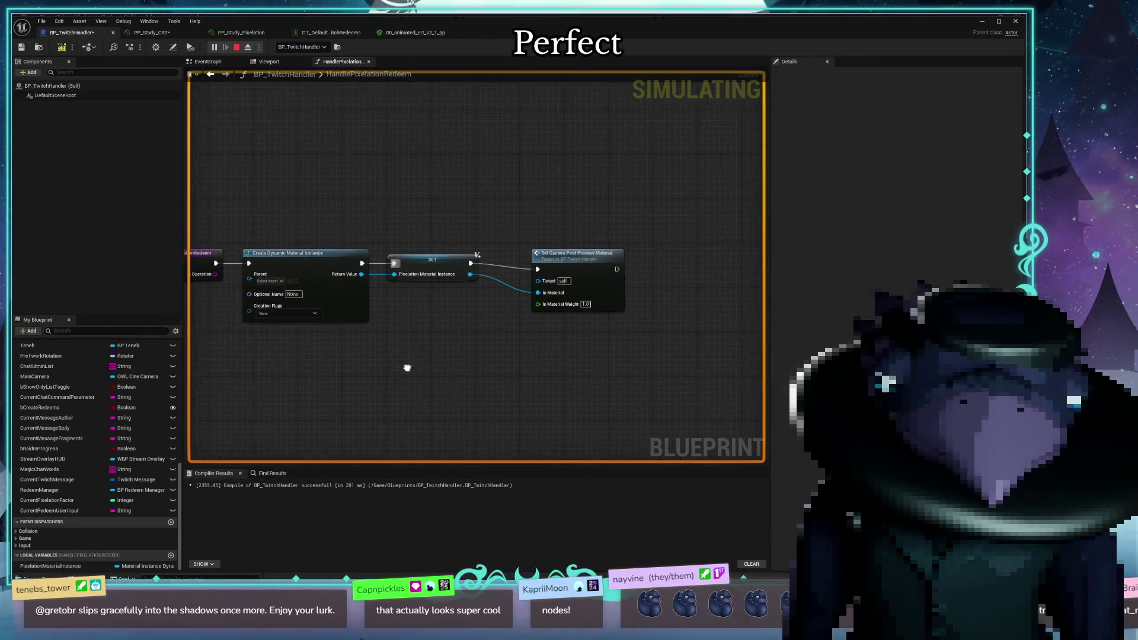
pyautogui.click(562, 267)
pyautogui.moveTo(561, 267); pyautogui.dragTo(544, 270)
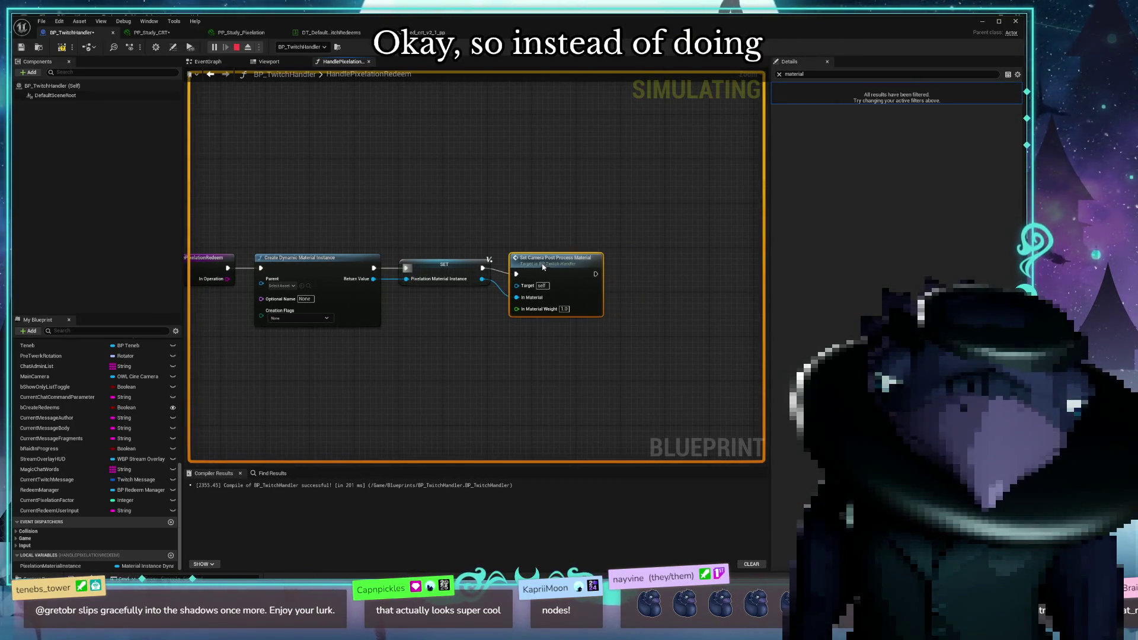
pyautogui.moveTo(366, 345)
pyautogui.mouseDown()
pyautogui.moveTo(459, 332)
pyautogui.moveTo(205, 311)
pyautogui.mouseUp()
pyautogui.moveTo(383, 266)
pyautogui.mouseDown()
pyautogui.moveTo(442, 396)
pyautogui.moveTo(470, 419)
pyautogui.mouseUp()
pyautogui.write('get para')
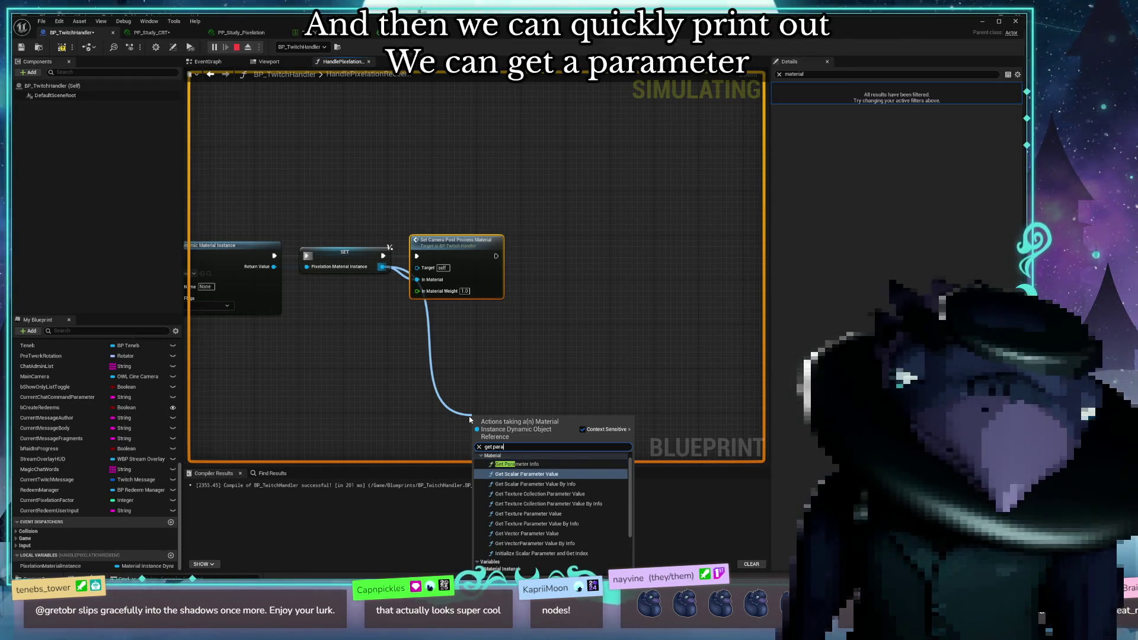
# Add a Get Scalar Parameter Value node with parameter name Pixelation Scale
pyautogui.click(527, 474)
pyautogui.moveTo(537, 362); pyautogui.dragTo(539, 253)
pyautogui.click(494, 352)
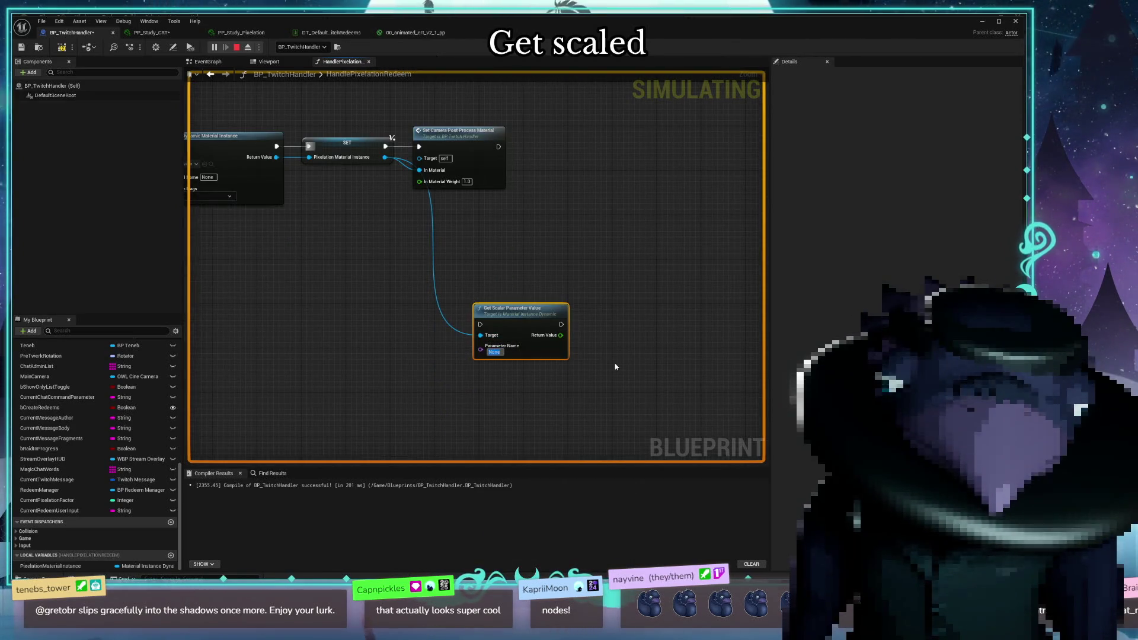
pyautogui.write('Pixelation')
pyautogui.press('Return')
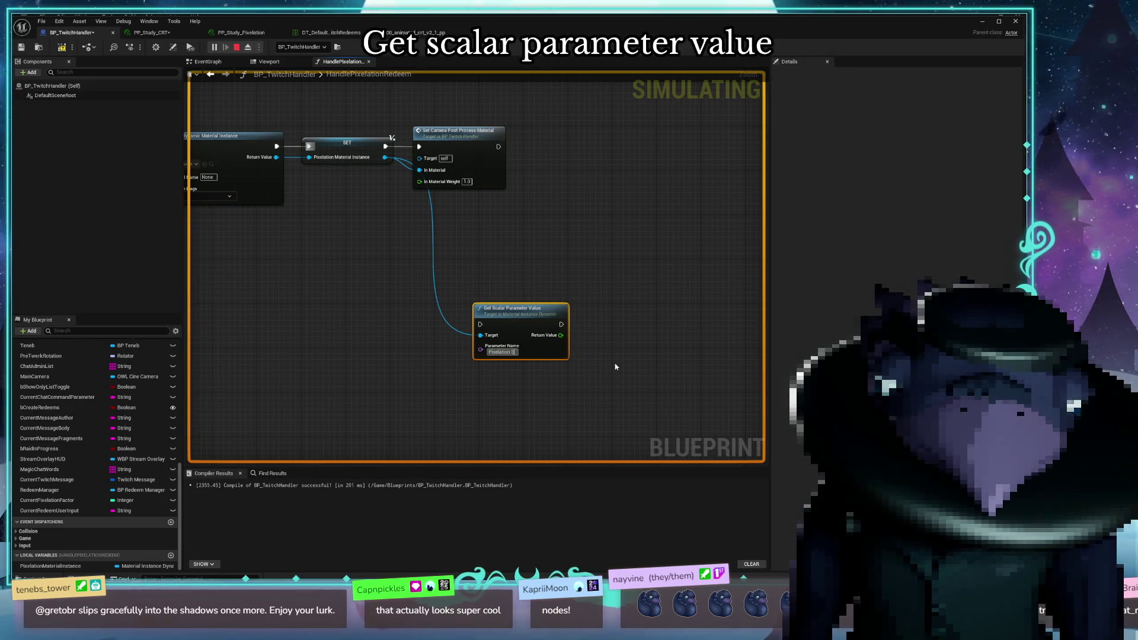
pyautogui.write('cale')
# Print the scalar value by feeding it into a new Print String node
pyautogui.moveTo(566, 335)
pyautogui.mouseDown()
pyautogui.moveTo(691, 335)
pyautogui.moveTo(640, 212)
pyautogui.mouseUp()
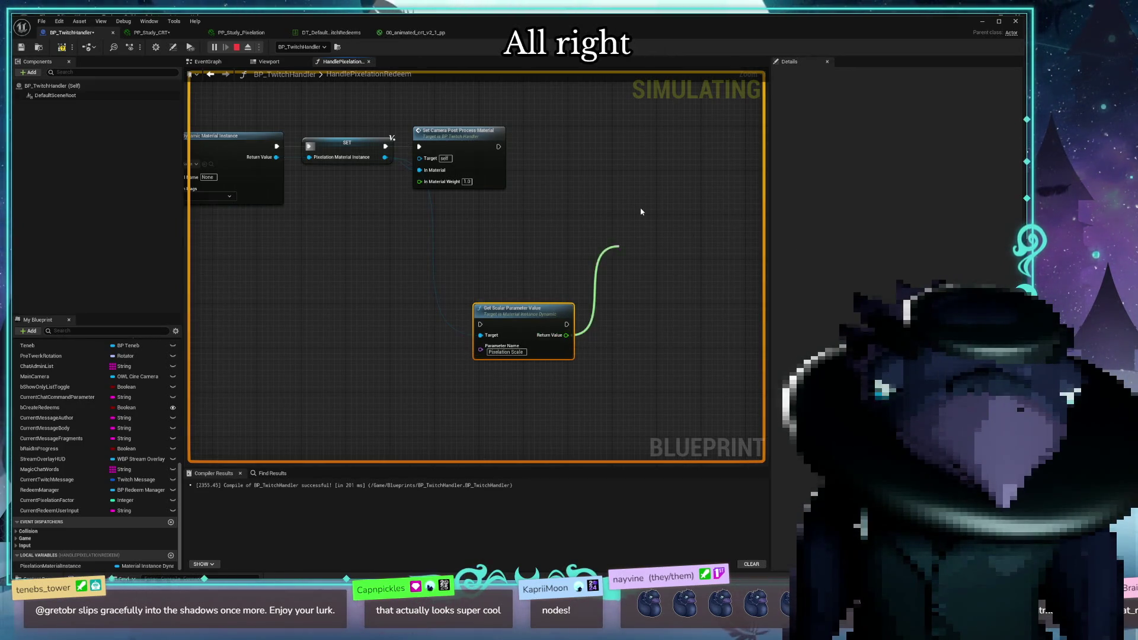
pyautogui.write('print')
pyautogui.press('Return')
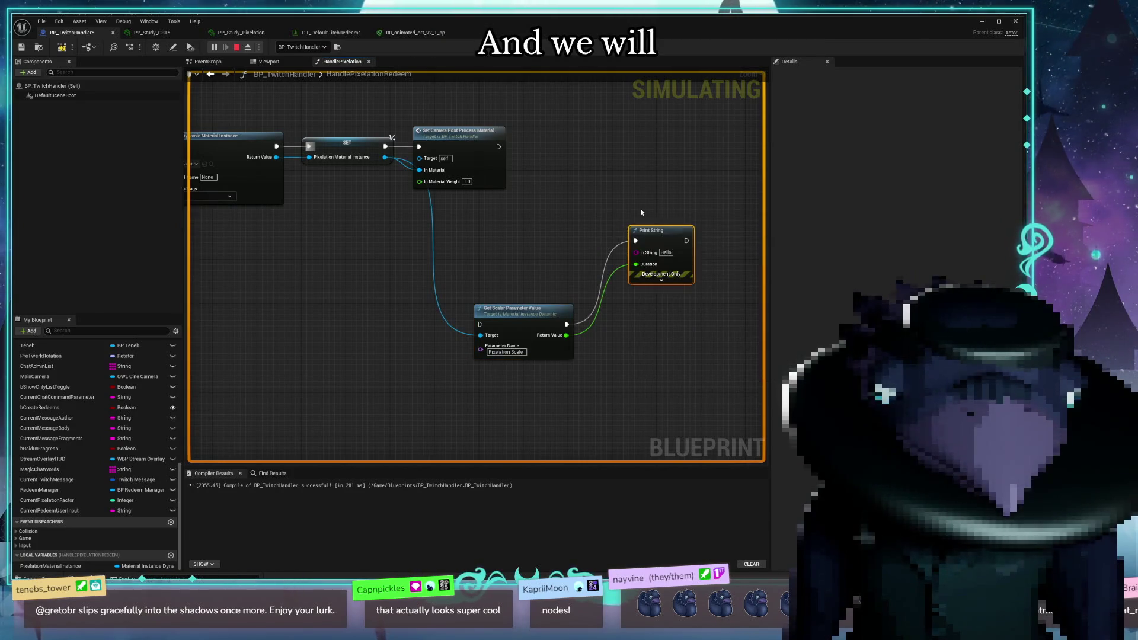
pyautogui.moveTo(636, 265); pyautogui.dragTo(635, 253)
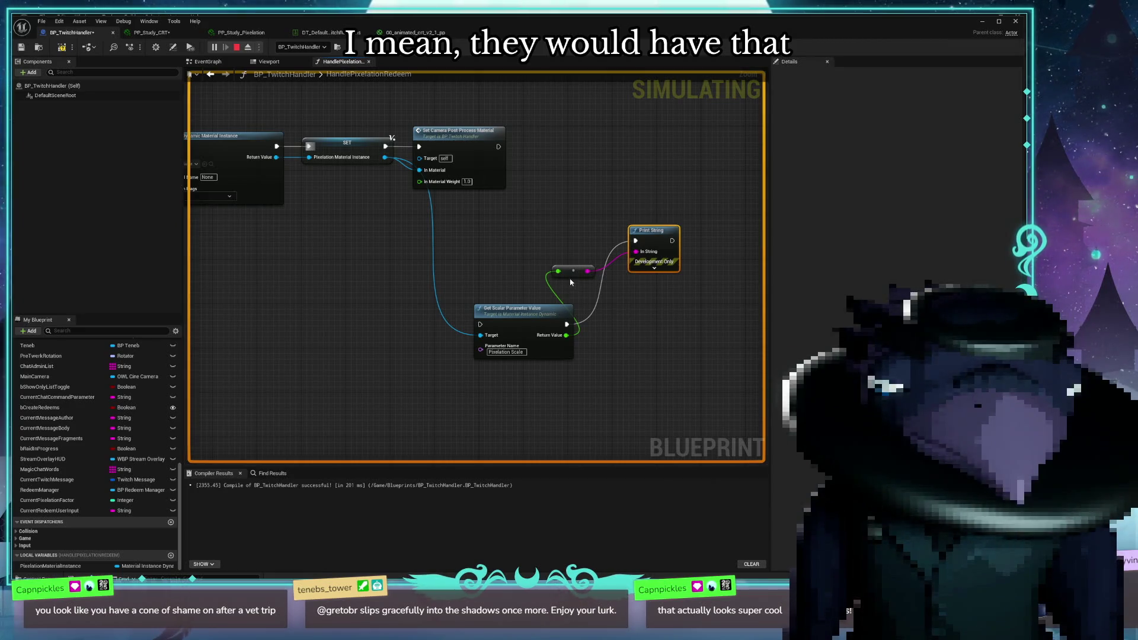
# Rearrange the conversion, Print String and Get Scalar Parameter Value nodes beside Set Camera
pyautogui.moveTo(566, 277)
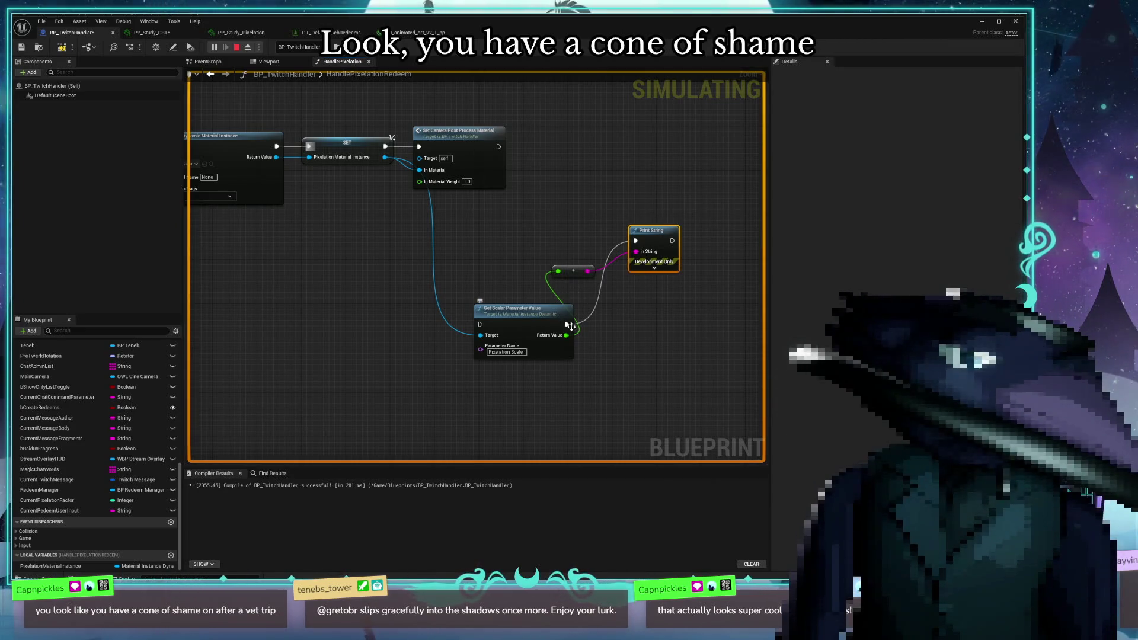
pyautogui.moveTo(572, 274); pyautogui.dragTo(632, 345)
pyautogui.moveTo(681, 189); pyautogui.dragTo(630, 330)
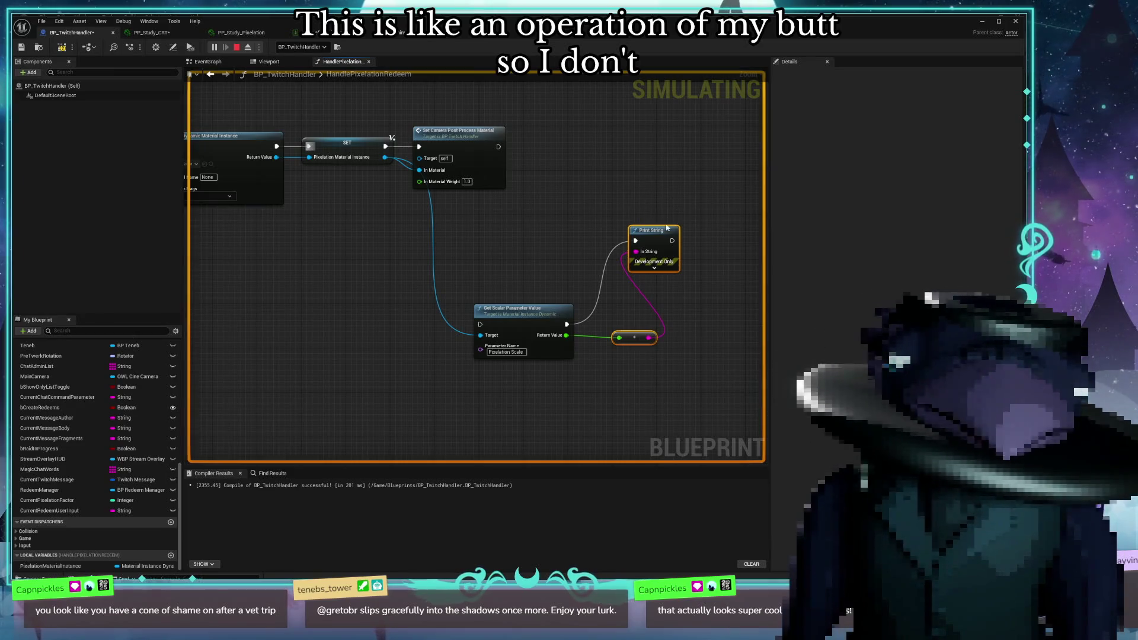
pyautogui.moveTo(670, 235)
pyautogui.mouseDown()
pyautogui.moveTo(658, 177)
pyautogui.moveTo(630, 138)
pyautogui.moveTo(628, 151)
pyautogui.mouseUp()
pyautogui.keyDown('shift'); pyautogui.moveTo(566, 206); pyautogui.dragTo(528, 445); pyautogui.keyUp('shift')
pyautogui.moveTo(622, 141); pyautogui.dragTo(672, 59)
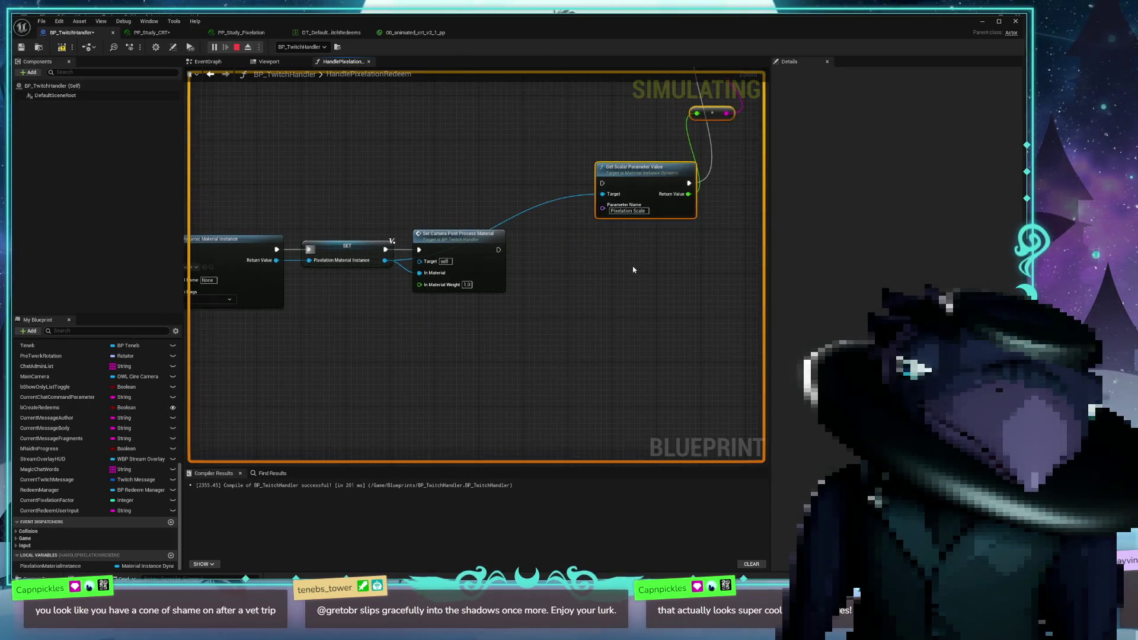
pyautogui.moveTo(569, 238)
pyautogui.mouseDown()
pyautogui.moveTo(529, 305)
pyautogui.moveTo(505, 305)
pyautogui.mouseUp()
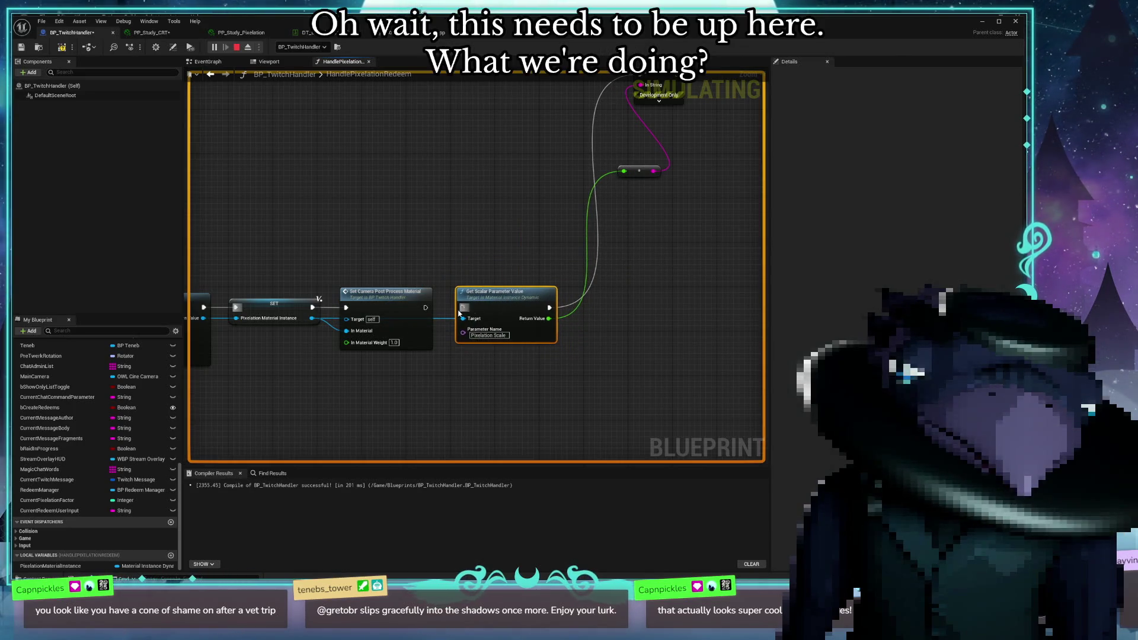
# Place Print String beside Get Scalar Parameter Value, stop the simulation and lower the Blueprint window
pyautogui.moveTo(464, 310)
pyautogui.mouseDown()
pyautogui.moveTo(482, 351)
pyautogui.moveTo(460, 285)
pyautogui.mouseUp()
pyautogui.moveTo(380, 111); pyautogui.dragTo(546, 256)
pyautogui.moveTo(469, 115)
pyautogui.mouseDown()
pyautogui.moveTo(484, 353)
pyautogui.moveTo(458, 352)
pyautogui.moveTo(618, 273)
pyautogui.mouseUp()
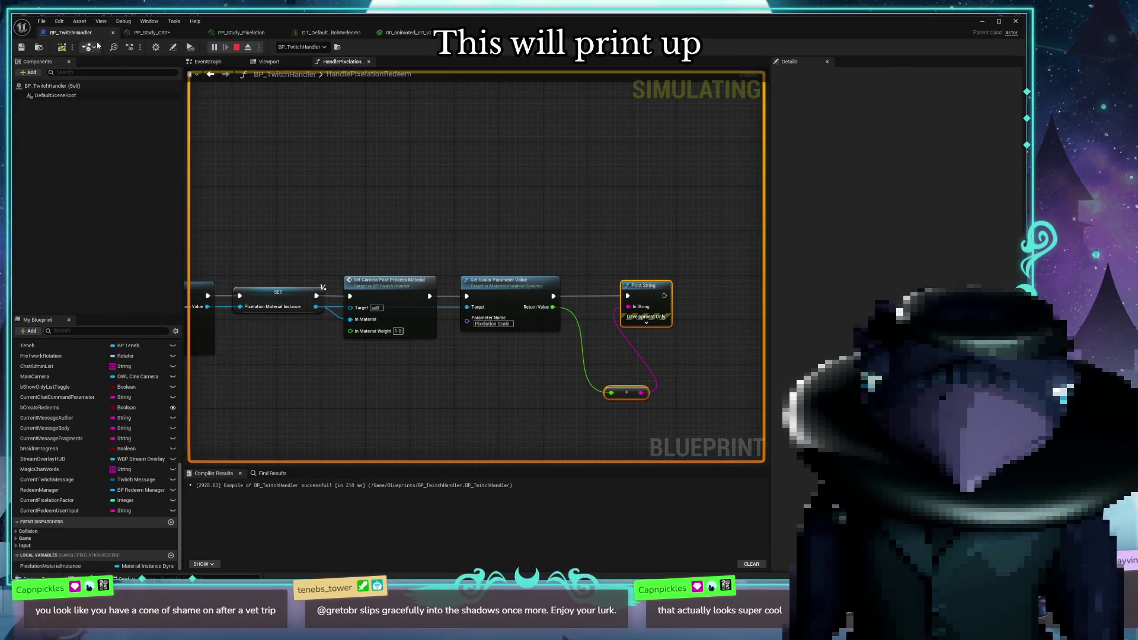
pyautogui.click(237, 47)
pyautogui.moveTo(301, 24); pyautogui.dragTo(302, 541)
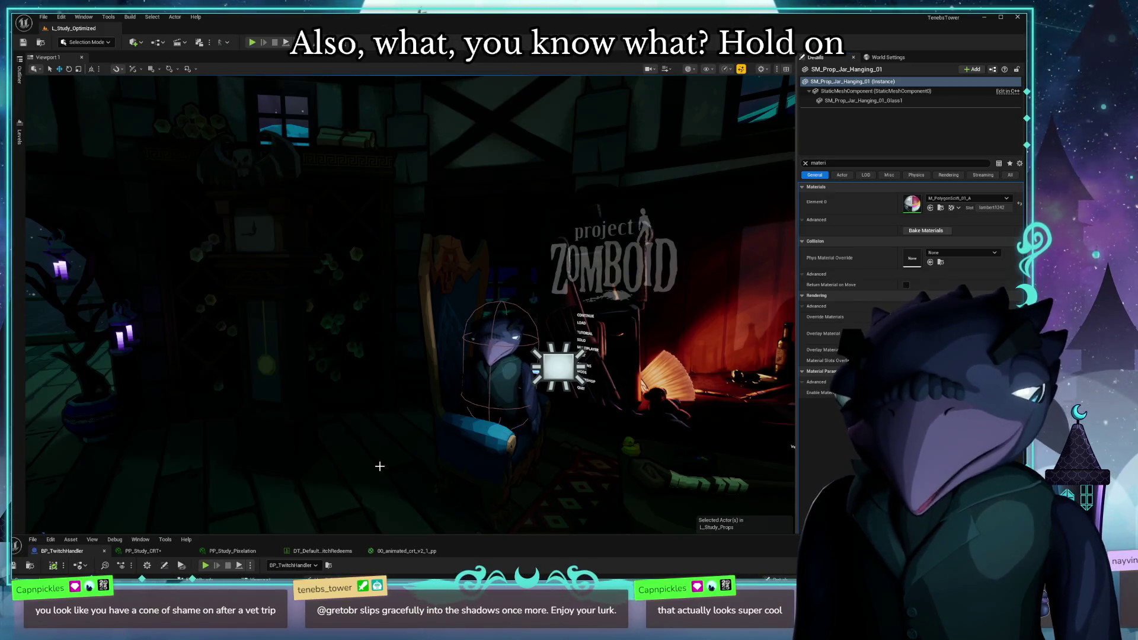
# Close the PP_Study_CRT and PP_Study_Pixelation tabs and maximize the Blueprint editor
pyautogui.click(308, 551)
pyautogui.doubleClick(563, 558)
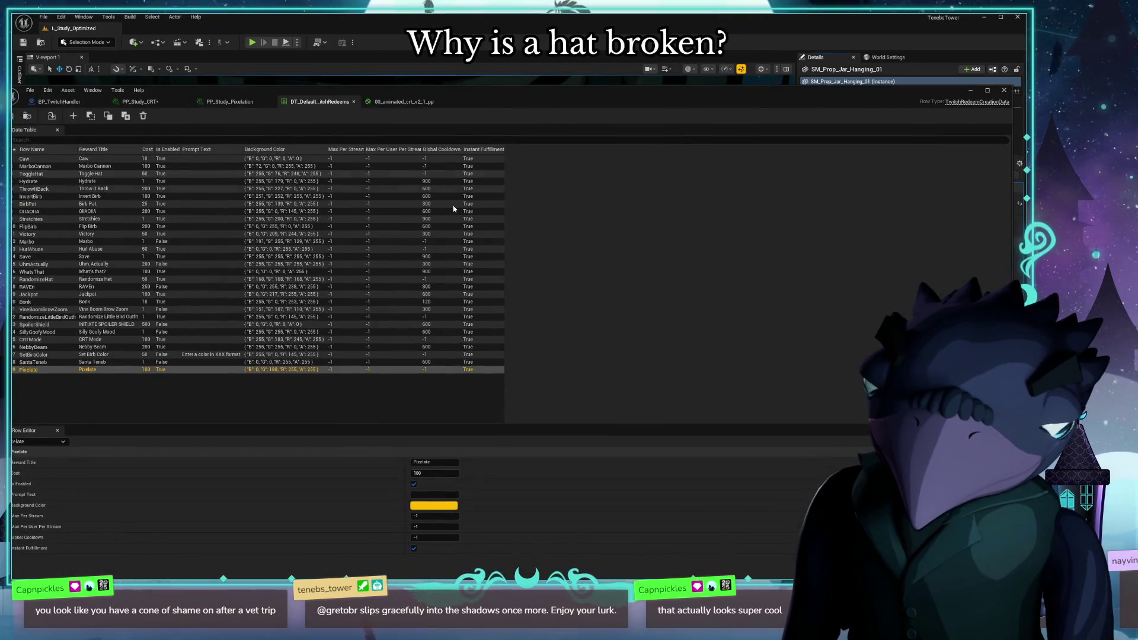
pyautogui.click(140, 101)
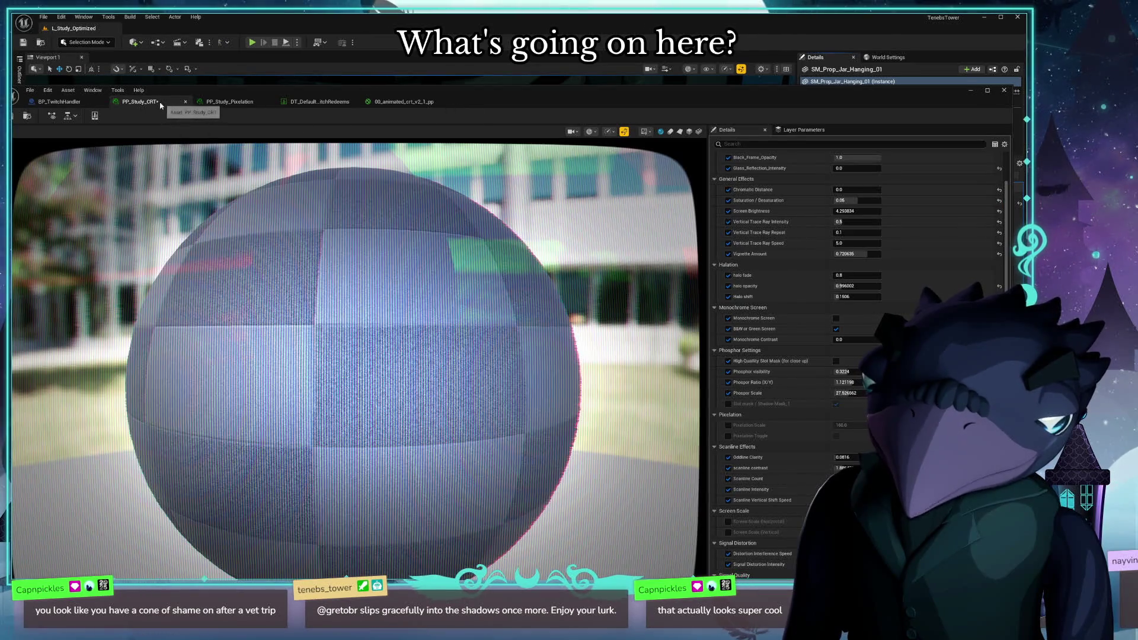
pyautogui.middleClick(160, 106)
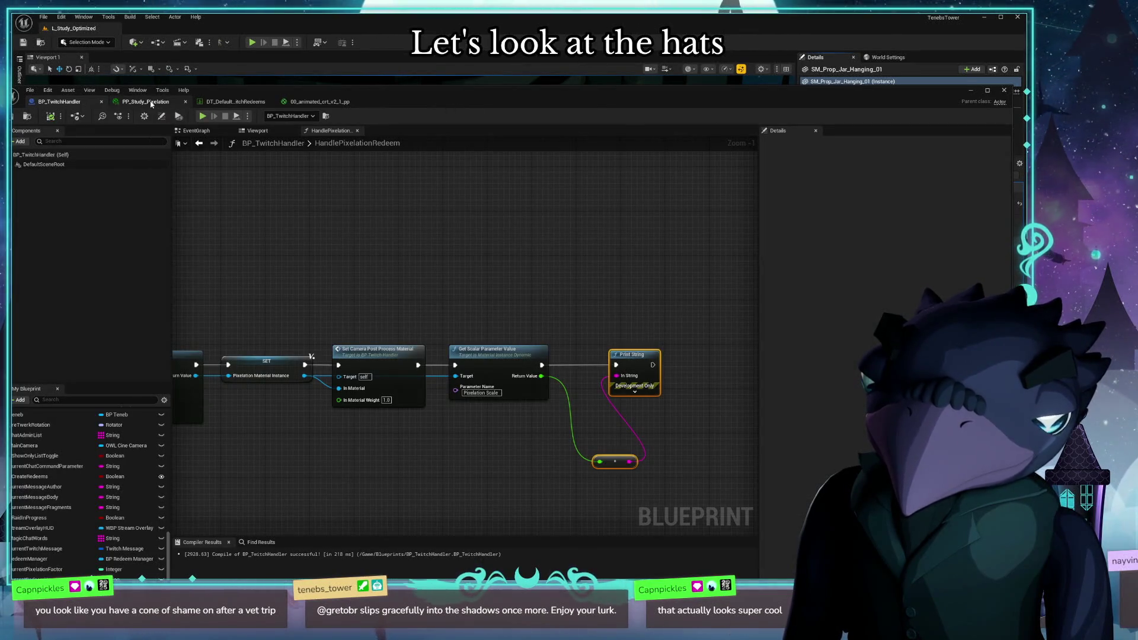
pyautogui.middleClick(152, 104)
pyautogui.press('super+Up')
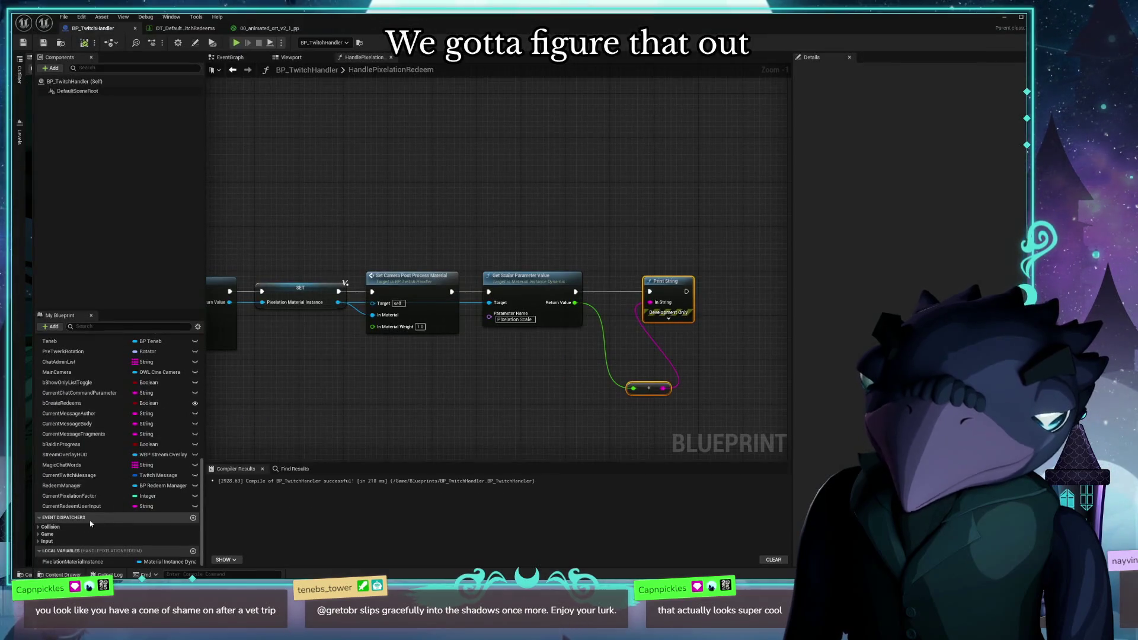
# Open the DT_Hats data table from the Data folder in the Content Drawer
pyautogui.click(63, 574)
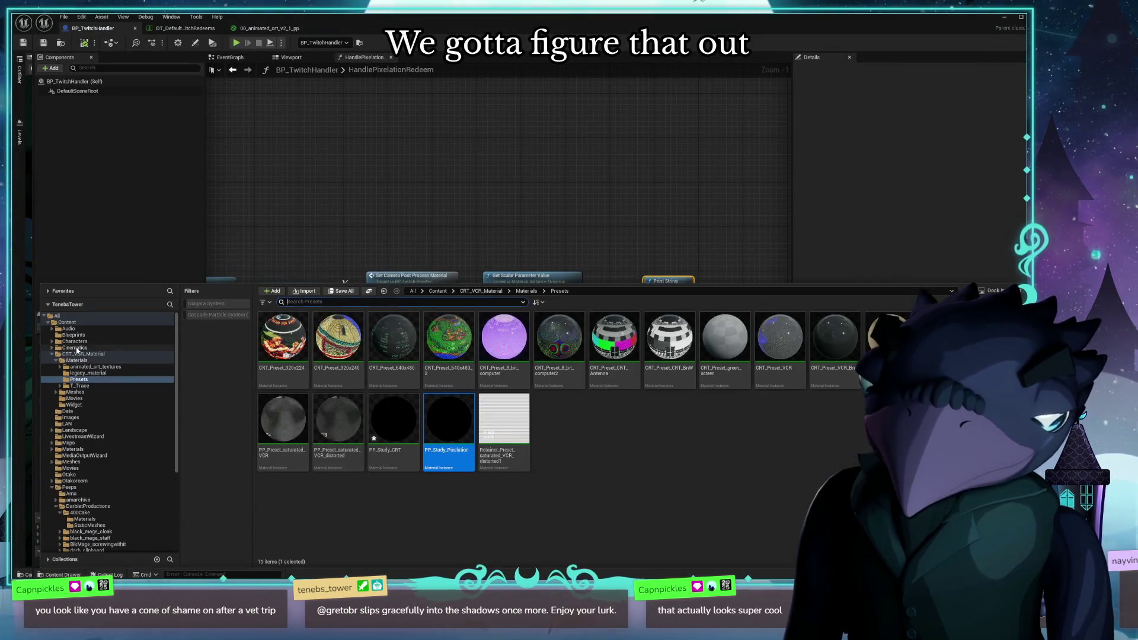
pyautogui.click(83, 354)
pyautogui.click(75, 392)
pyautogui.click(67, 411)
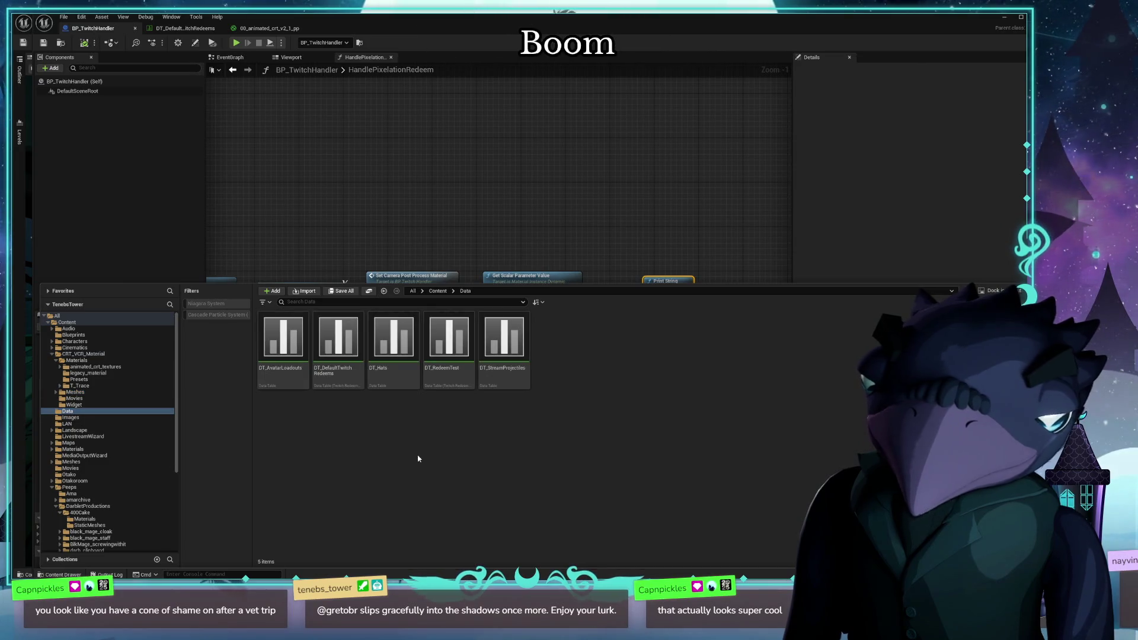
pyautogui.doubleClick(393, 340)
# Select the tenebhat row, expand its HatOffset, and shrink the window to show the level
pyautogui.scroll(-5, 157, 334)
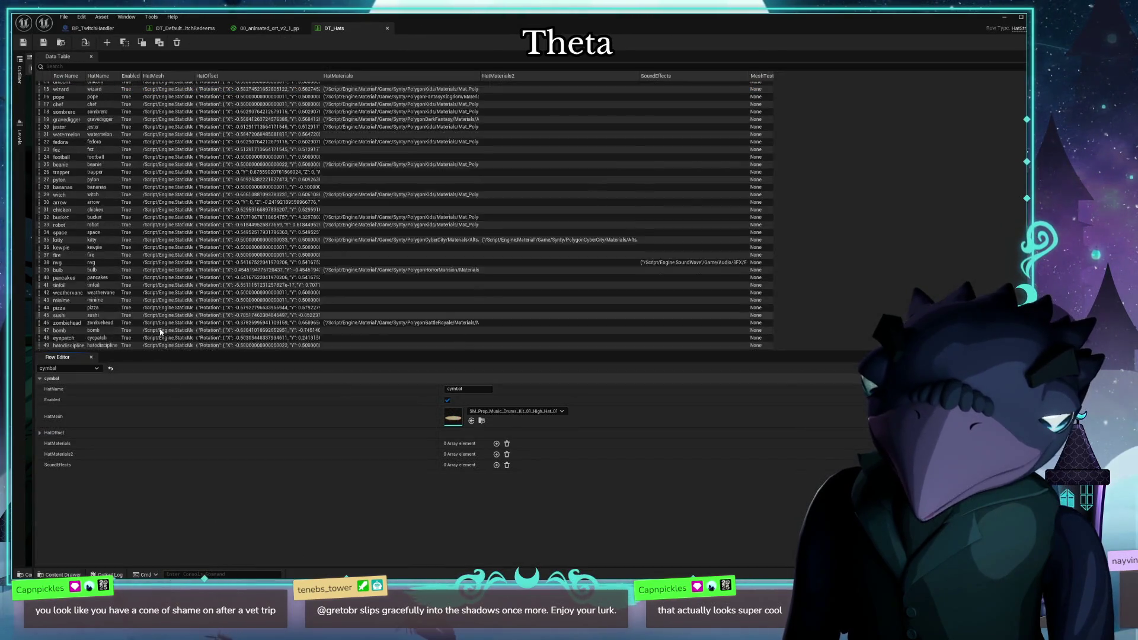
pyautogui.scroll(-4, 157, 334)
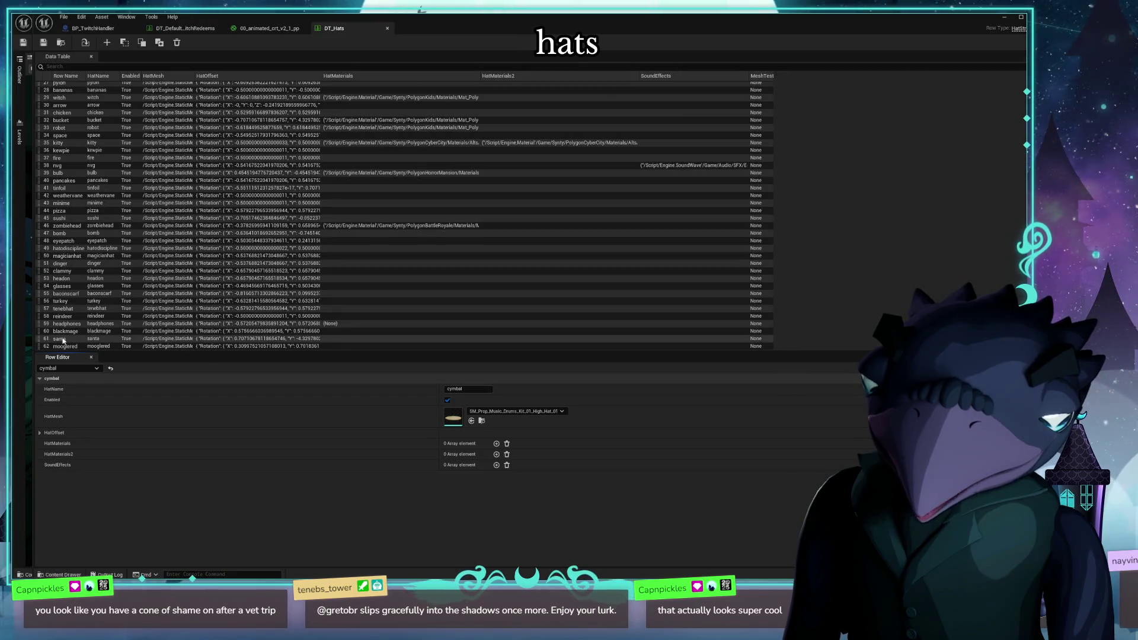
pyautogui.click(79, 307)
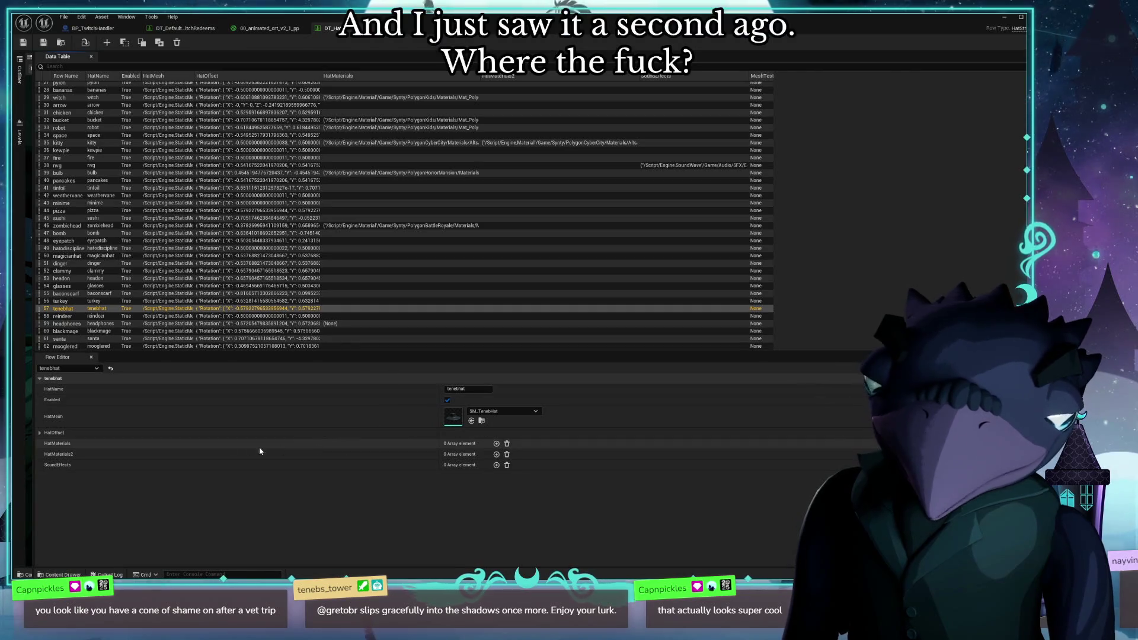
pyautogui.click(40, 433)
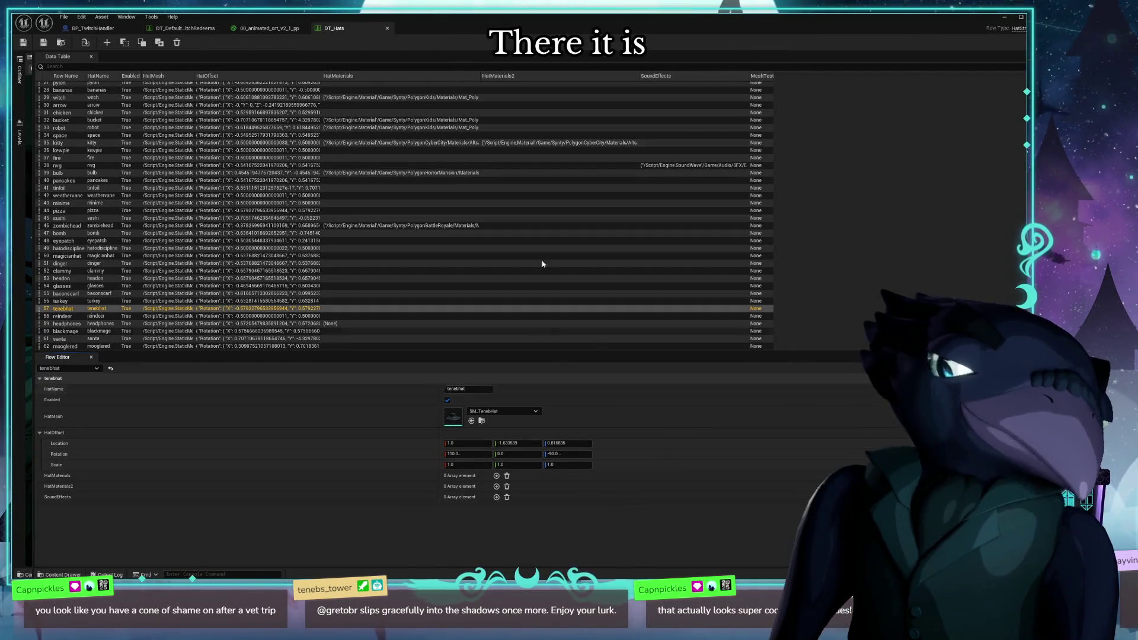
pyautogui.press('super+Down')
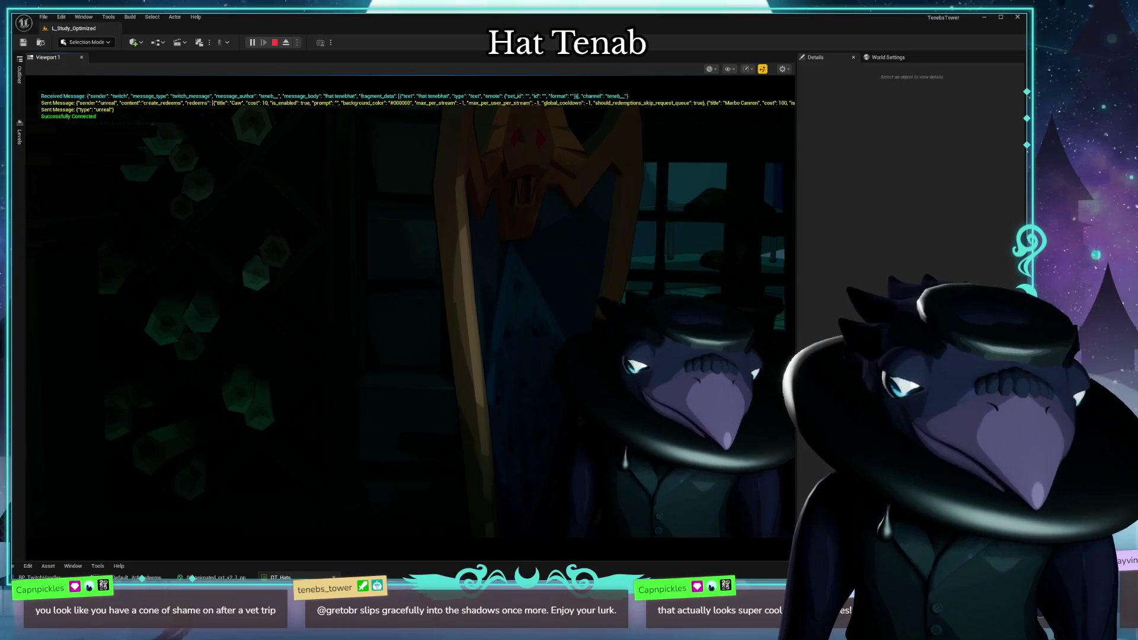
# Eject from the player, select the head-slot hat component and clear the Details filter
pyautogui.press('F8')
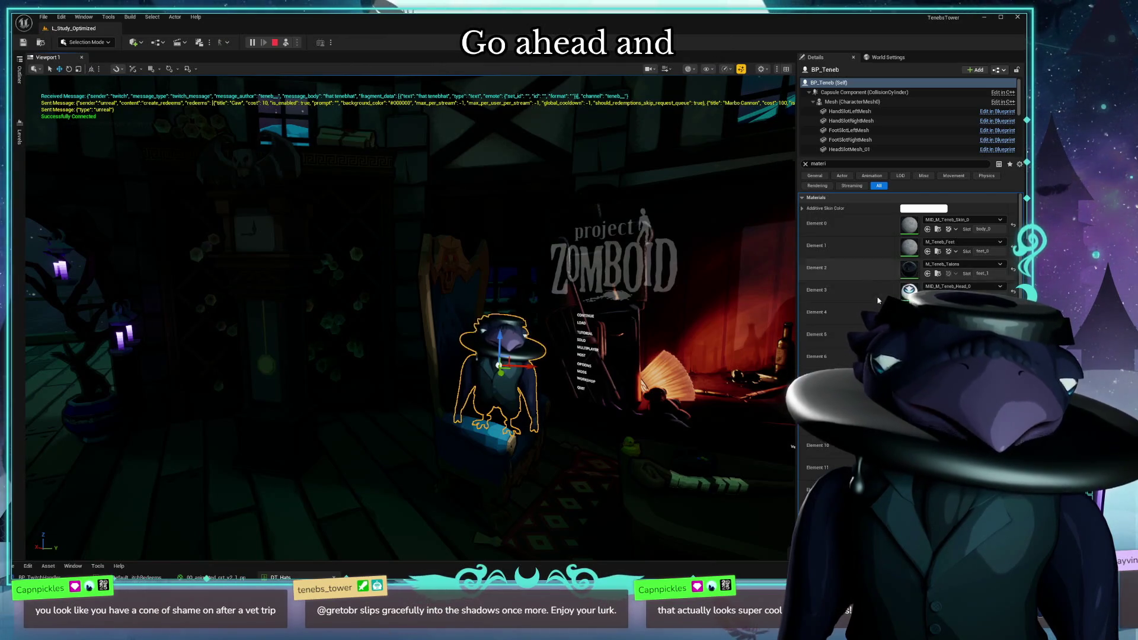
pyautogui.scroll(-5, 853, 267)
pyautogui.scroll(-1, 884, 134)
pyautogui.scroll(-1, 884, 135)
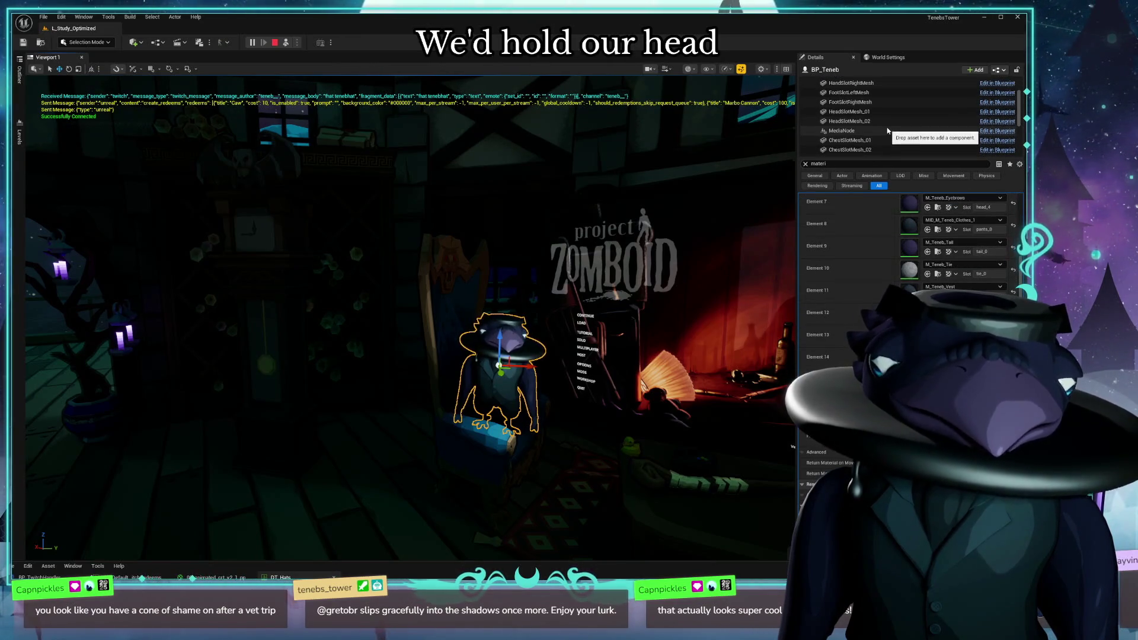
pyautogui.click(865, 111)
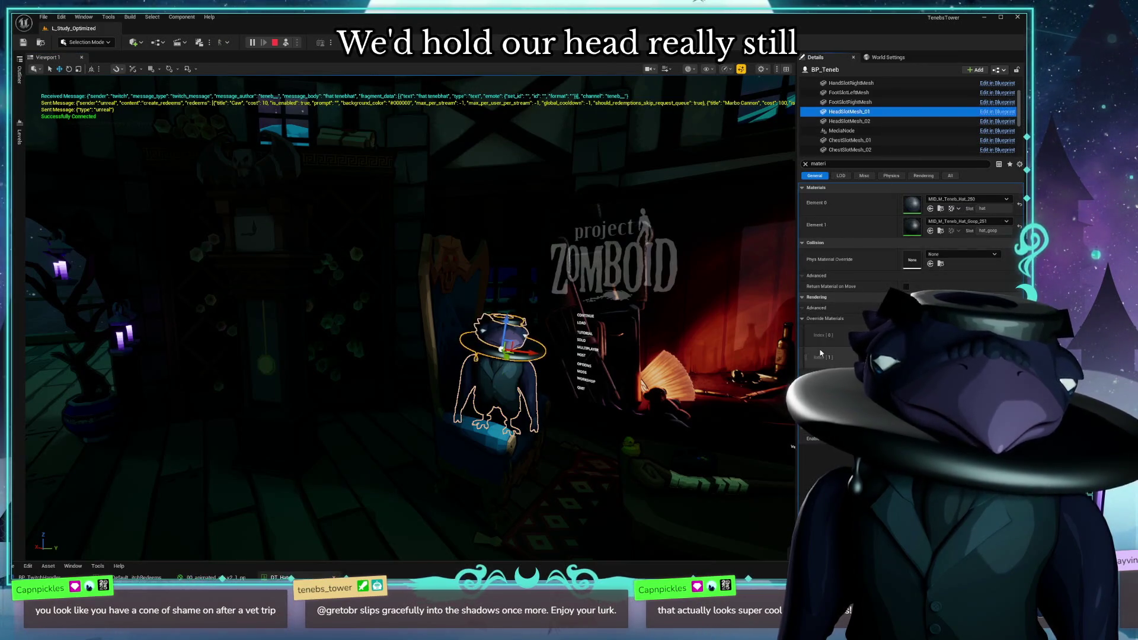
pyautogui.click(806, 164)
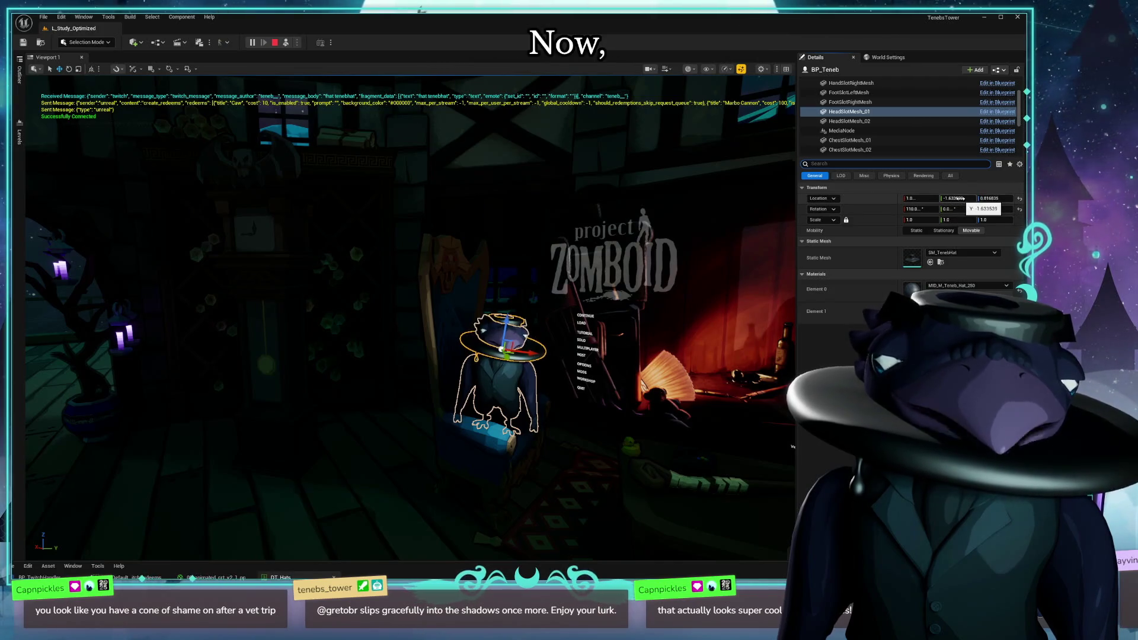
# Try hat locations Y 0, -8, X 10 and Y -16, then stop play
pyautogui.write('0')
pyautogui.press('Return')
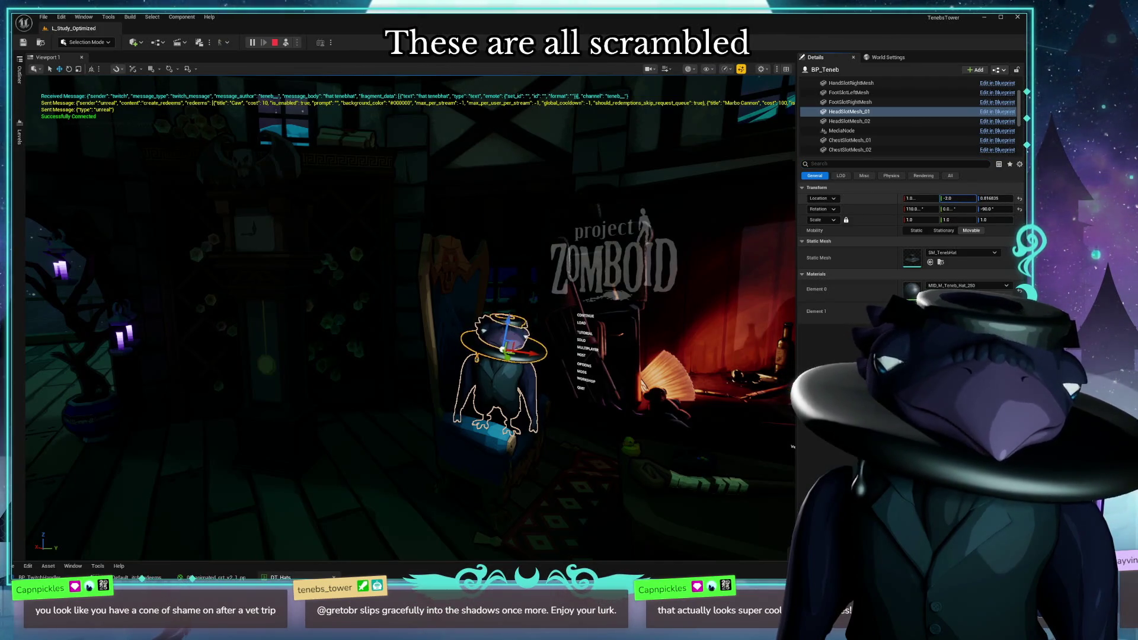
pyautogui.moveTo(957, 198); pyautogui.dragTo(1001, 198)
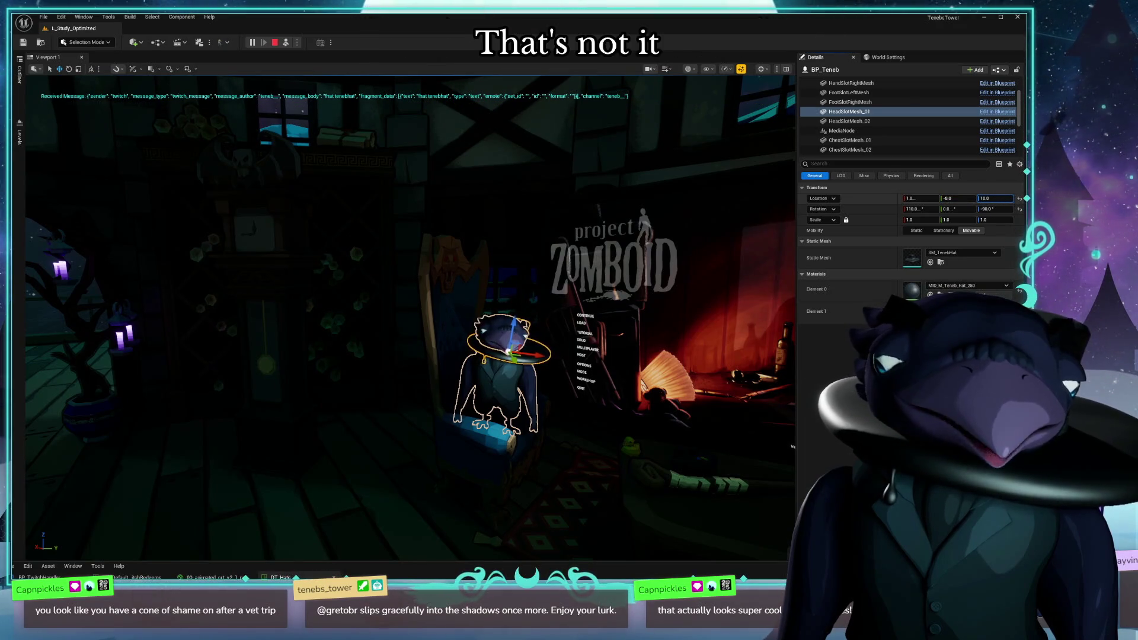
pyautogui.moveTo(920, 198); pyautogui.dragTo(922, 197)
pyautogui.press('Return')
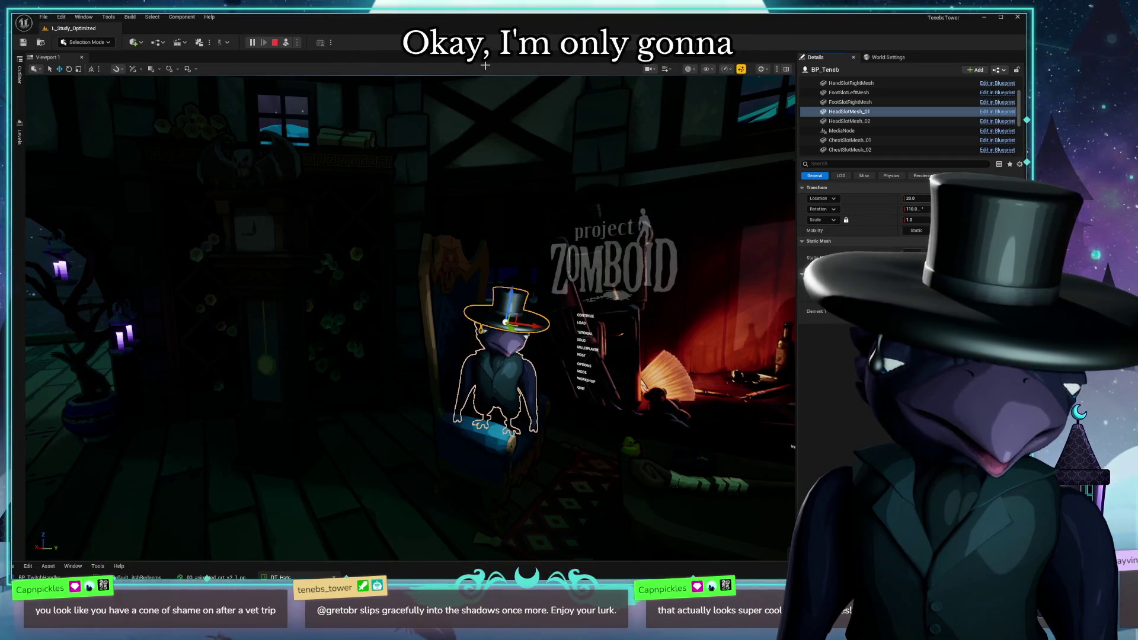
pyautogui.click(276, 43)
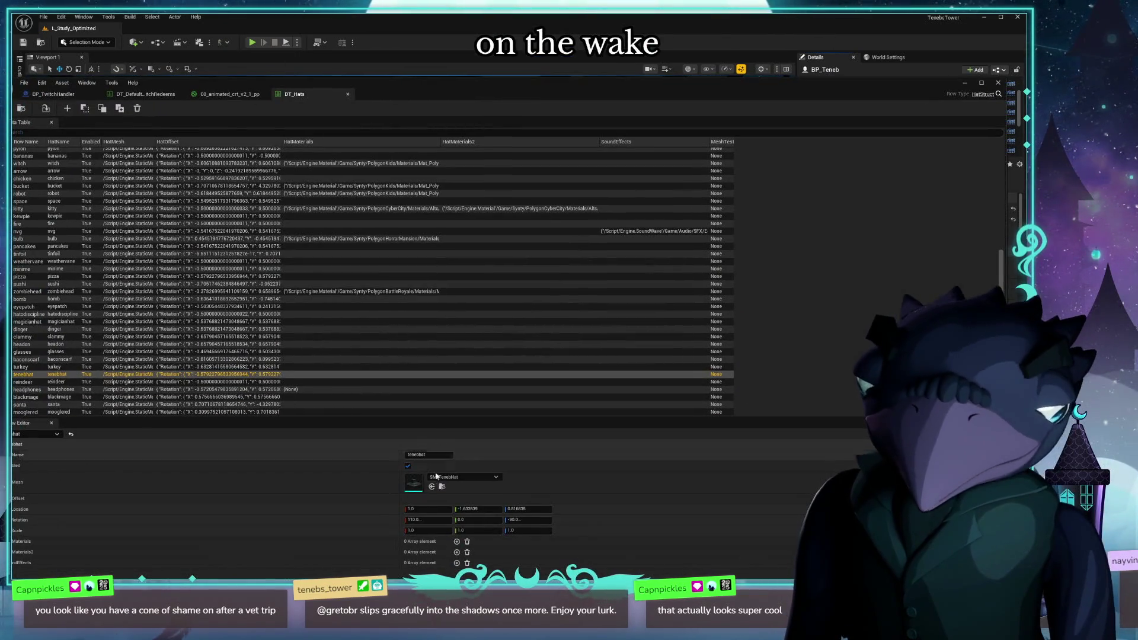
# Set the tenebhat HatOffset Location X to 20.0
pyautogui.click(427, 508)
pyautogui.hotkey('ctrl', 'v')
pyautogui.hotkey('ctrl', 'a')
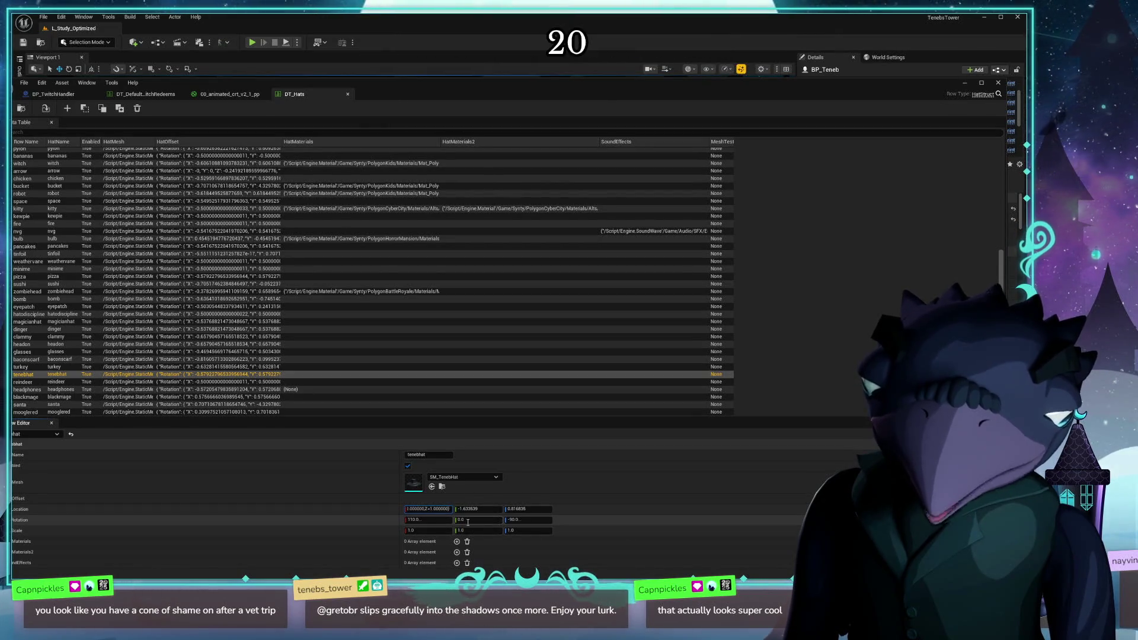
pyautogui.write('20')
pyautogui.press('Return')
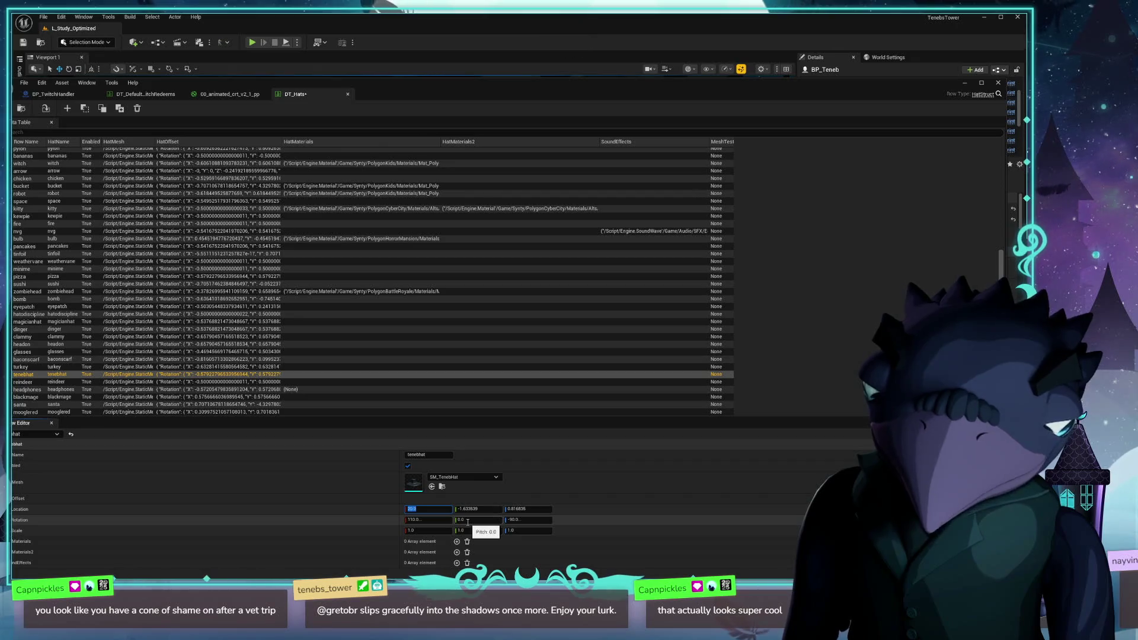
# Save DT_Hats and relaunch the game to test the hat
pyautogui.hotkey('ctrl', 's')
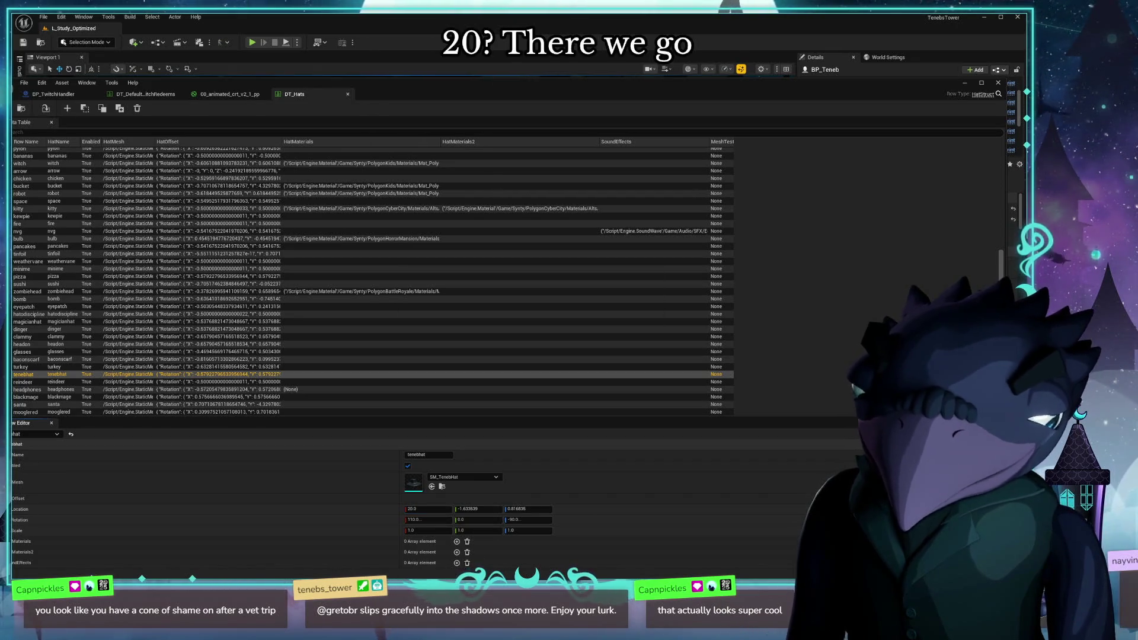
pyautogui.moveTo(368, 92); pyautogui.dragTo(421, 553)
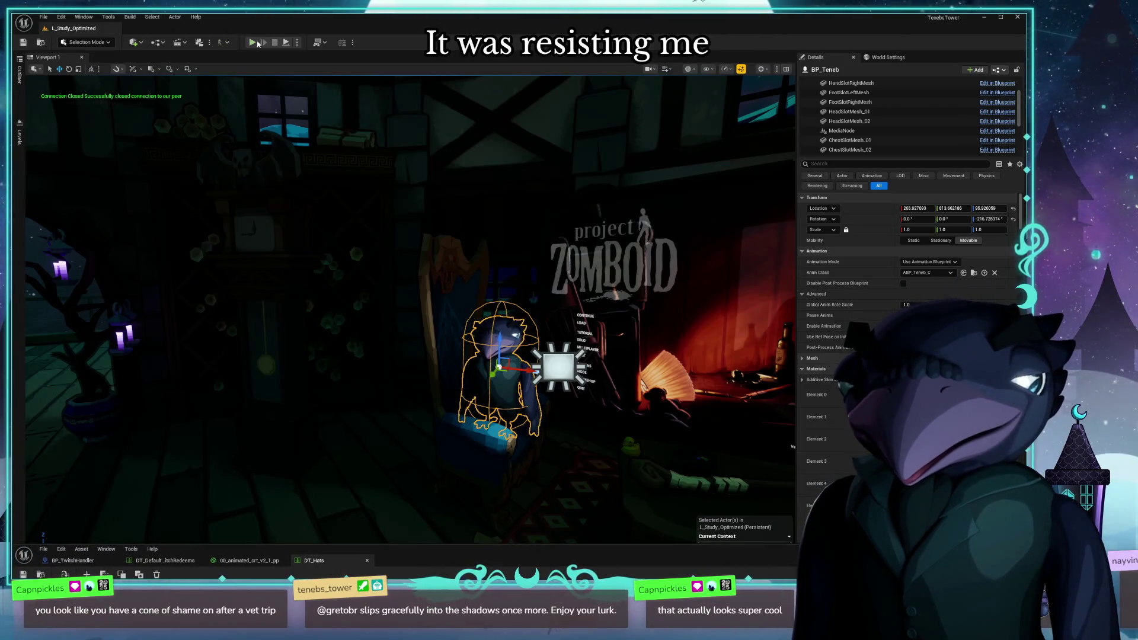
pyautogui.click(253, 43)
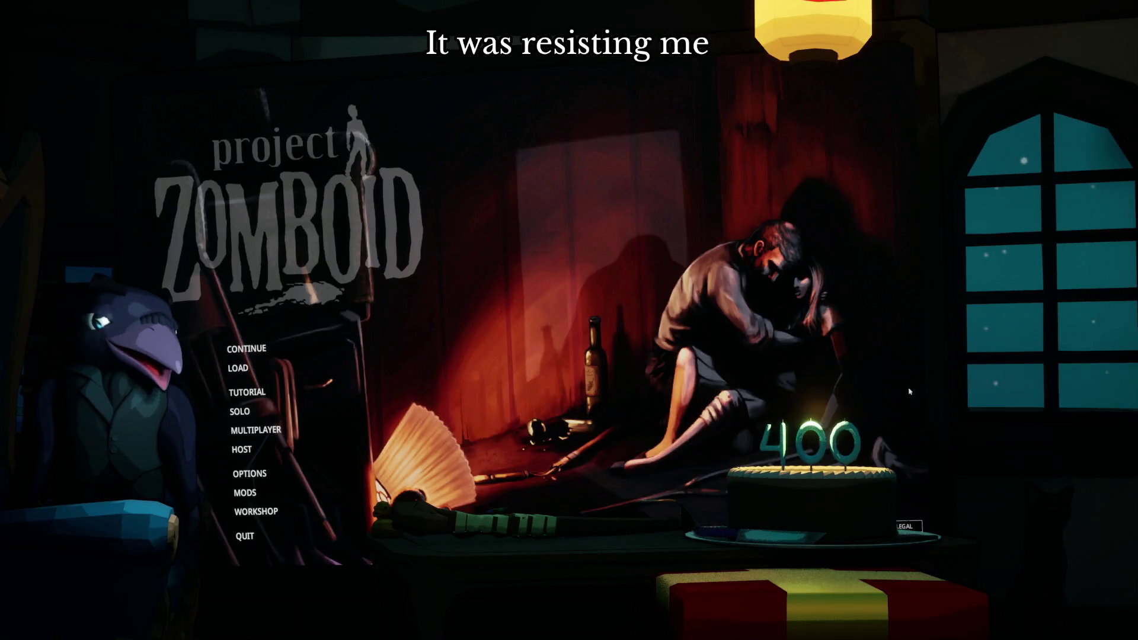
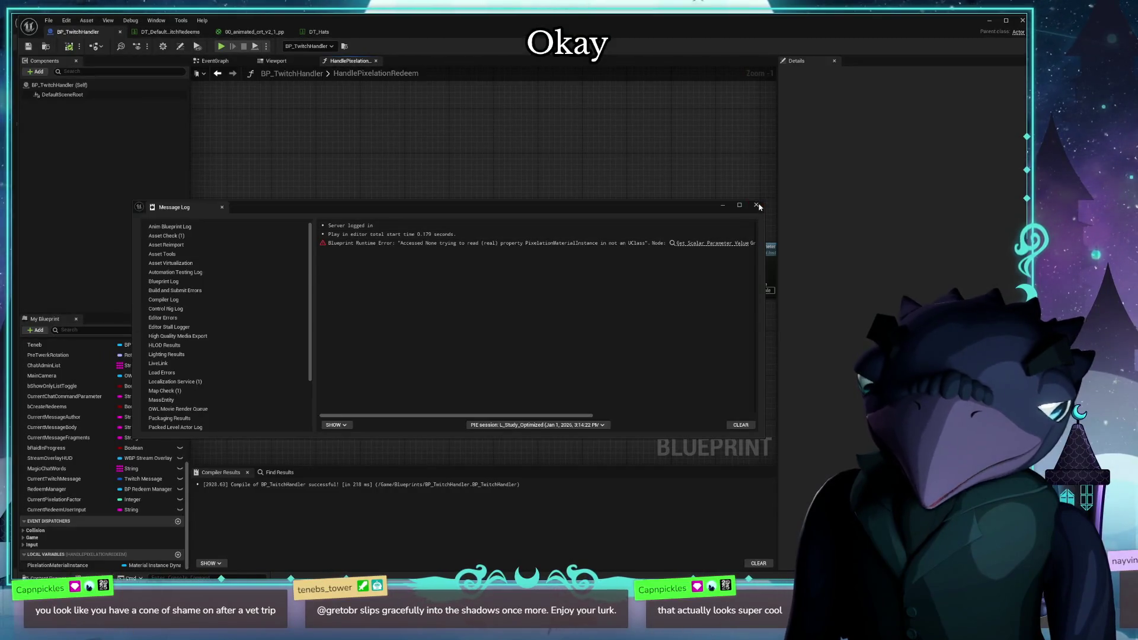
# Set PP_Study_Pixelation as the dynamic material's parent, compile, and restore the editor window
pyautogui.click(757, 205)
pyautogui.click(386, 283)
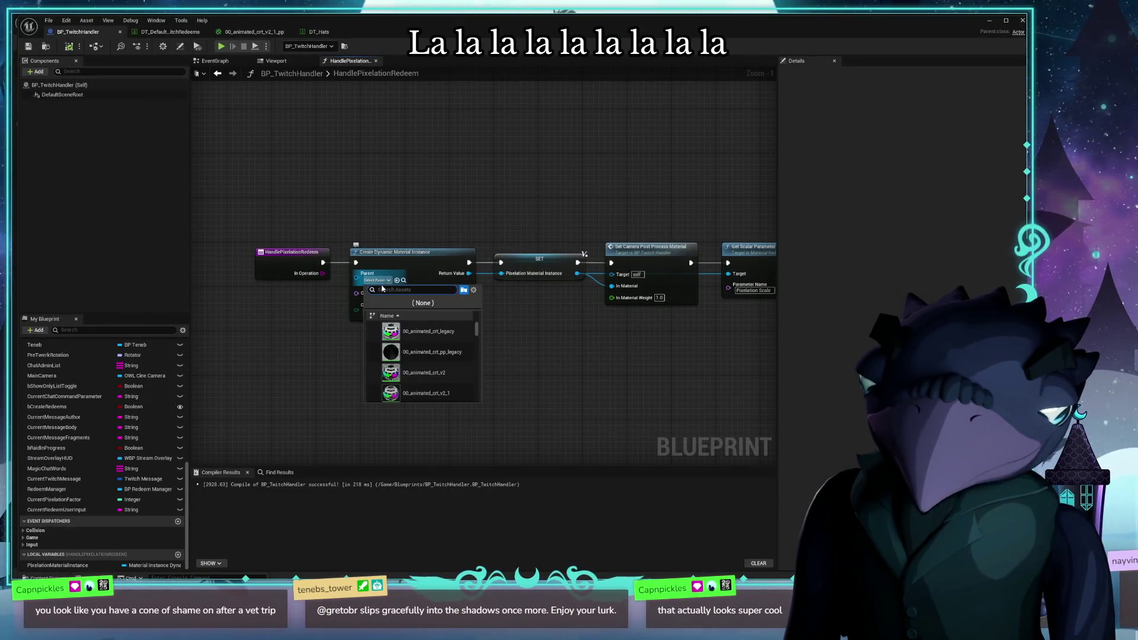
pyautogui.click(385, 281)
pyautogui.click(384, 281)
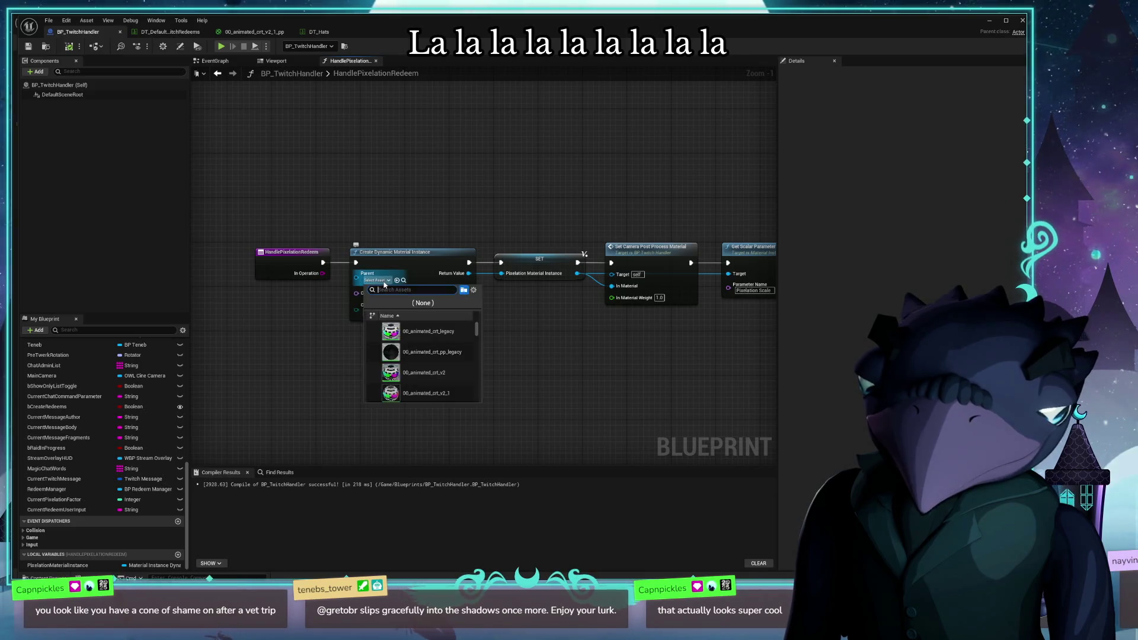
pyautogui.write('pixela')
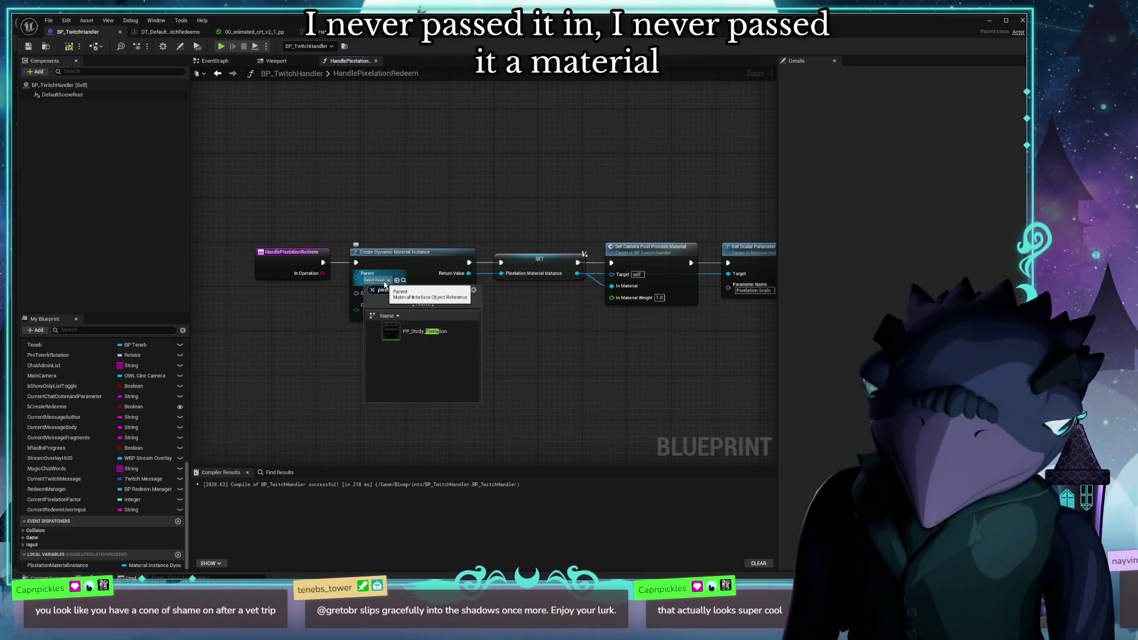
pyautogui.click(424, 332)
pyautogui.click(69, 50)
pyautogui.doubleClick(377, 31)
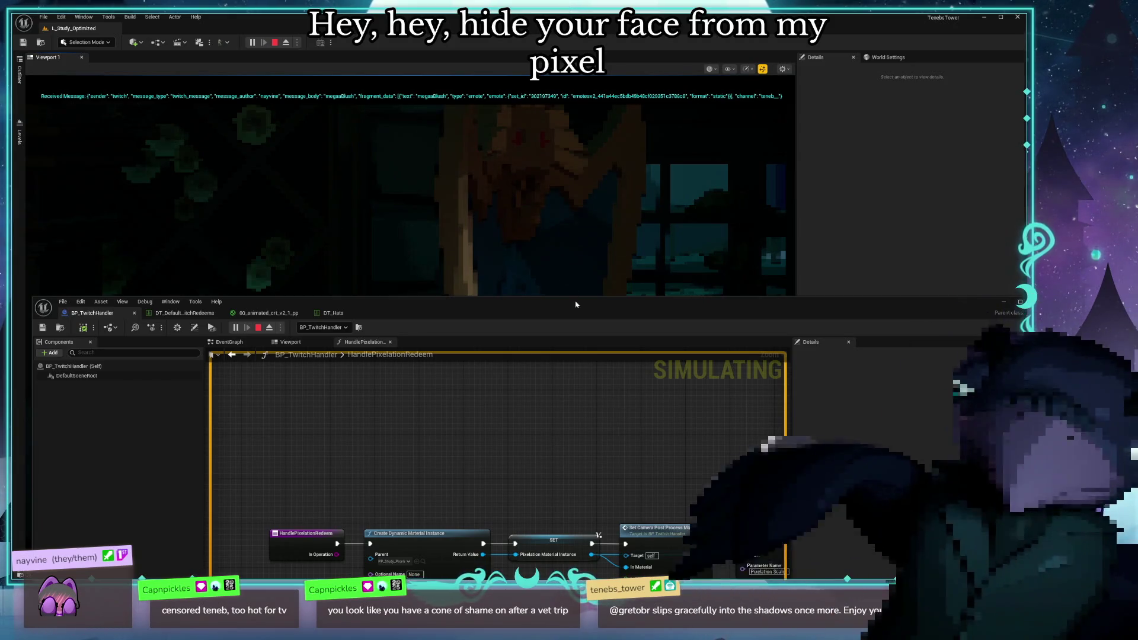
# Maximize the Blueprint editor so the graph fills the screen
pyautogui.press('super+Up')
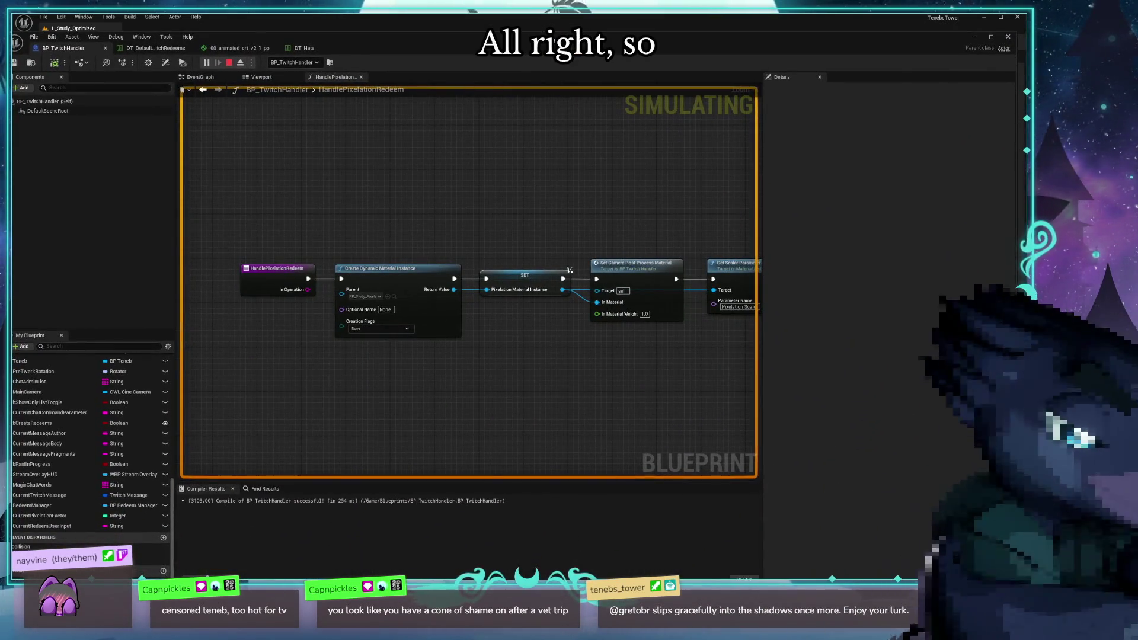
# Move Print String right, align the conversion node with the wires, and lower the editor
pyautogui.moveTo(581, 388)
pyautogui.mouseDown()
pyautogui.moveTo(442, 350)
pyautogui.moveTo(335, 350)
pyautogui.mouseUp()
pyautogui.scroll(-1, 411, 271)
pyautogui.moveTo(555, 255); pyautogui.dragTo(604, 255)
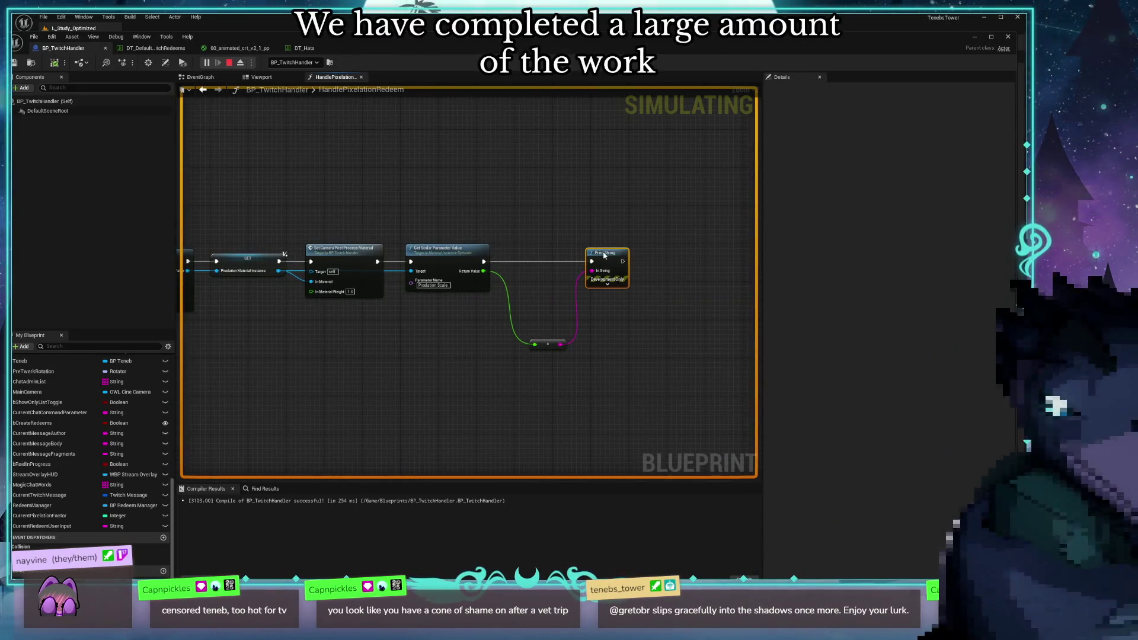
pyautogui.moveTo(546, 347); pyautogui.dragTo(536, 287)
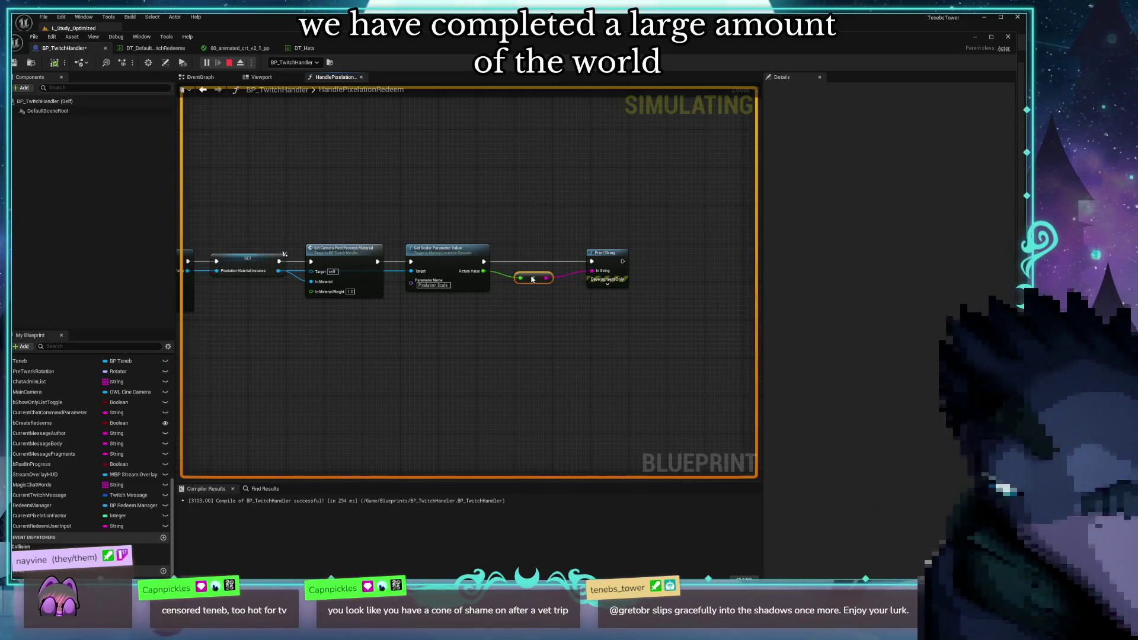
pyautogui.moveTo(464, 333); pyautogui.dragTo(637, 320)
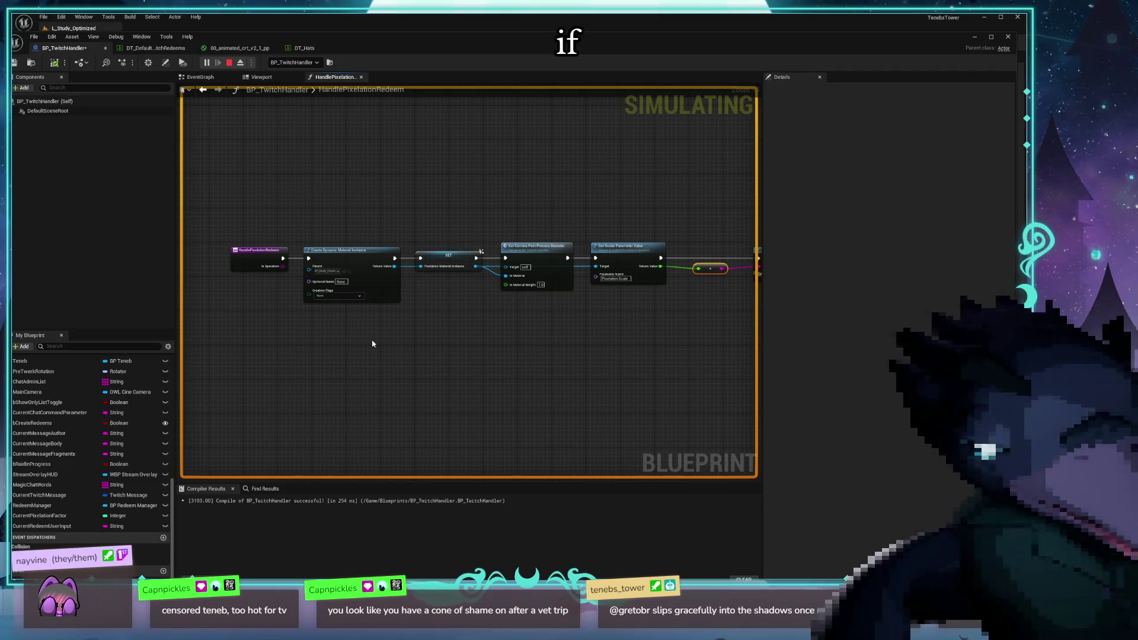
pyautogui.moveTo(411, 343)
pyautogui.mouseDown()
pyautogui.moveTo(460, 353)
pyautogui.moveTo(360, 362)
pyautogui.moveTo(455, 354)
pyautogui.mouseUp()
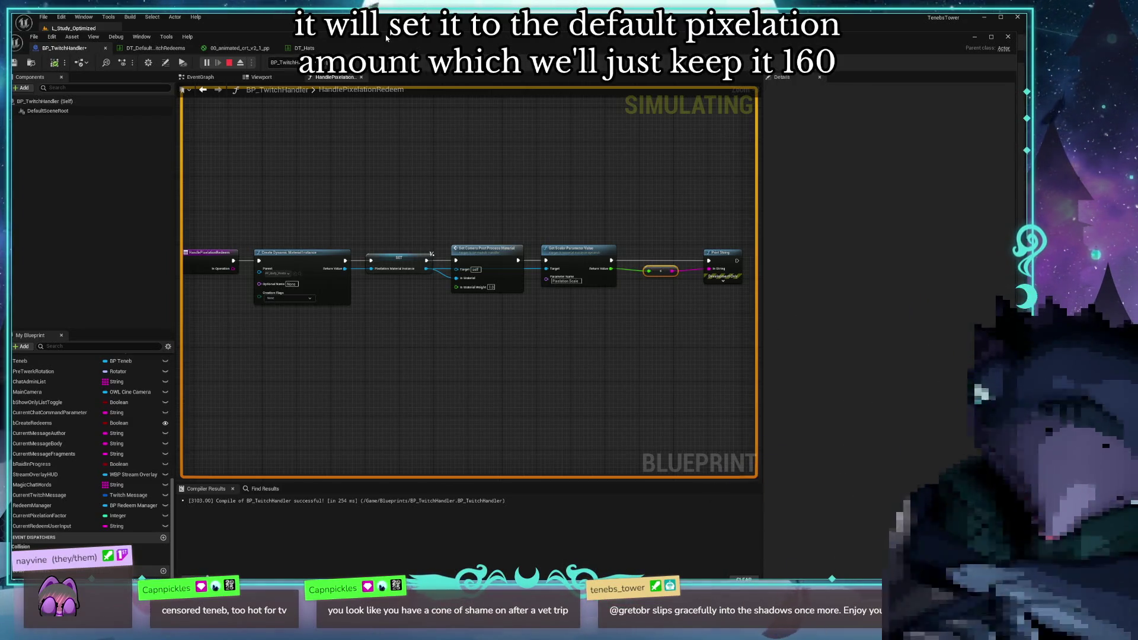
pyautogui.moveTo(395, 48); pyautogui.dragTo(400, 384)
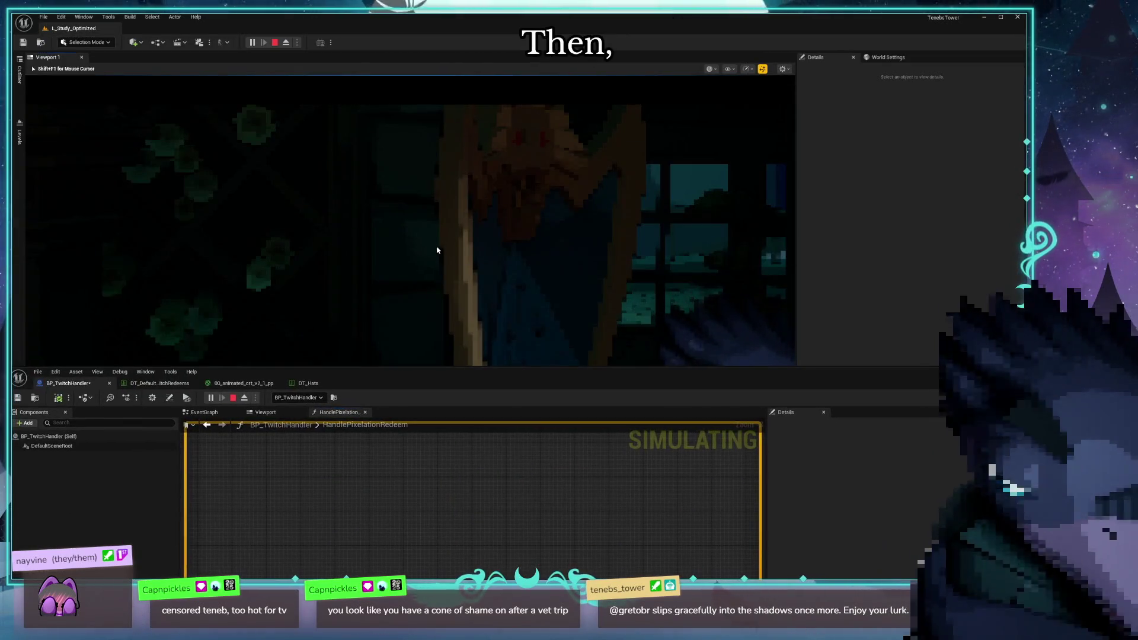
# Move the Blueprint editor back over the level and shift HandlePixelationRedeem left for room
pyautogui.moveTo(516, 379)
pyautogui.mouseDown()
pyautogui.moveTo(465, 110)
pyautogui.moveTo(526, 42)
pyautogui.moveTo(516, 43)
pyautogui.mouseUp()
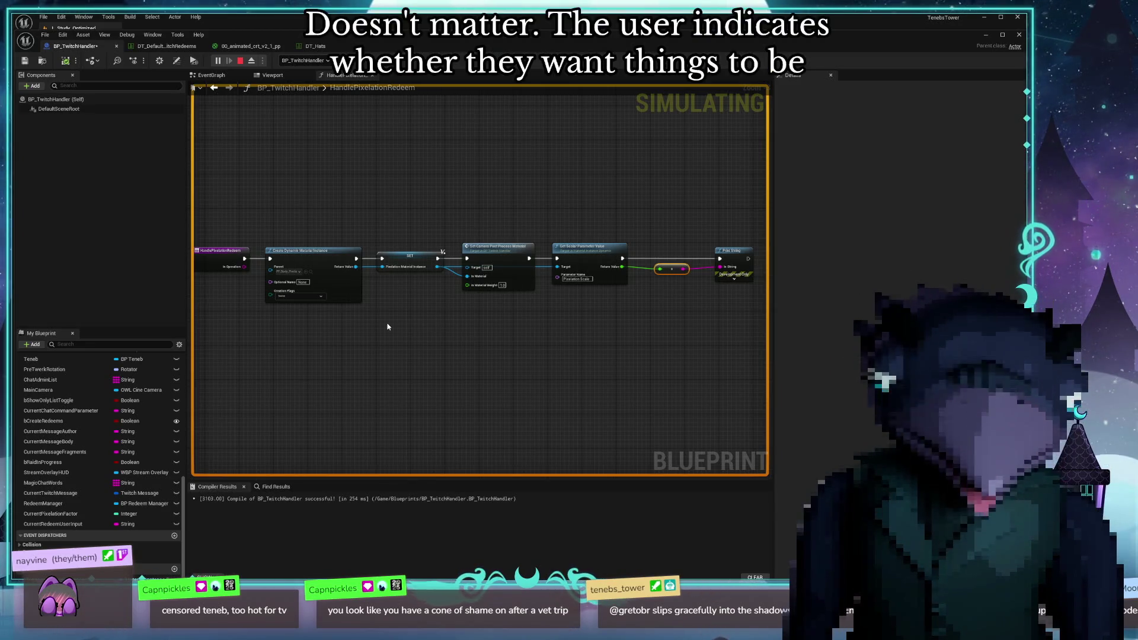
pyautogui.moveTo(449, 357)
pyautogui.mouseDown()
pyautogui.moveTo(474, 326)
pyautogui.moveTo(426, 318)
pyautogui.moveTo(466, 313)
pyautogui.mouseUp()
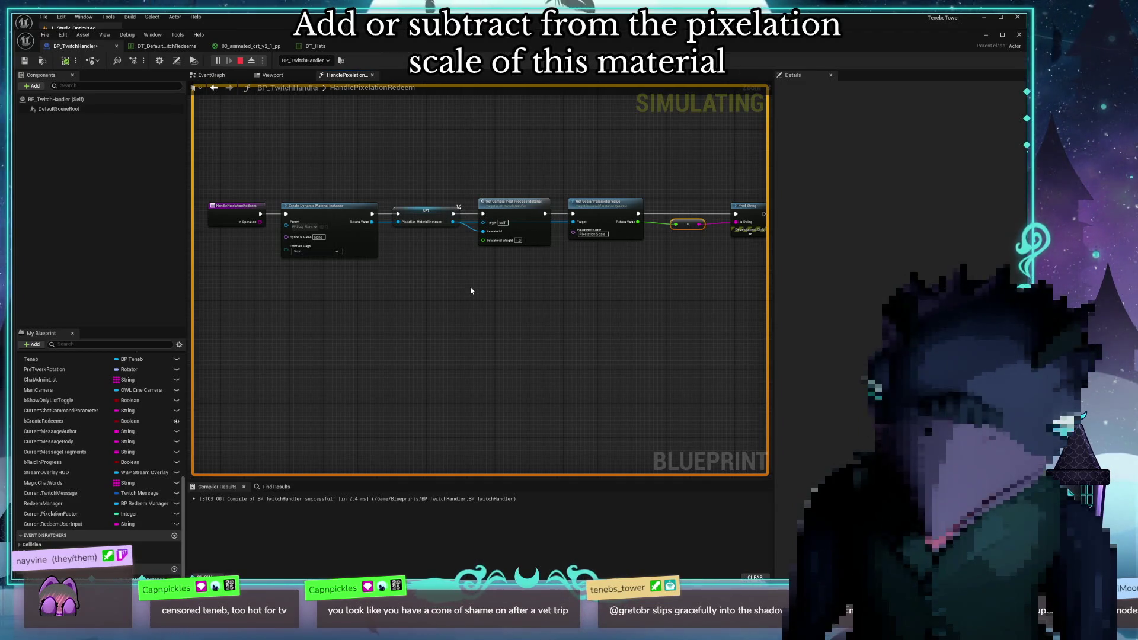
pyautogui.moveTo(369, 320)
pyautogui.mouseDown()
pyautogui.moveTo(518, 318)
pyautogui.moveTo(539, 386)
pyautogui.moveTo(490, 362)
pyautogui.moveTo(534, 354)
pyautogui.moveTo(365, 337)
pyautogui.mouseUp()
pyautogui.scroll(-1, 489, 362)
pyautogui.scroll(1, 365, 336)
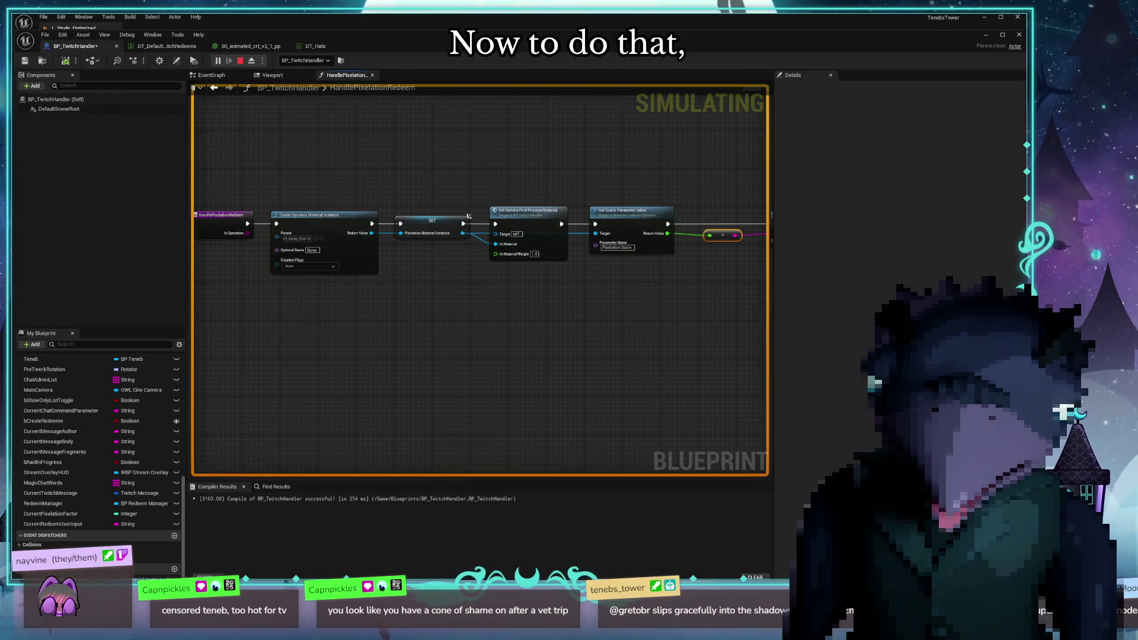
pyautogui.moveTo(237, 223); pyautogui.dragTo(285, 239)
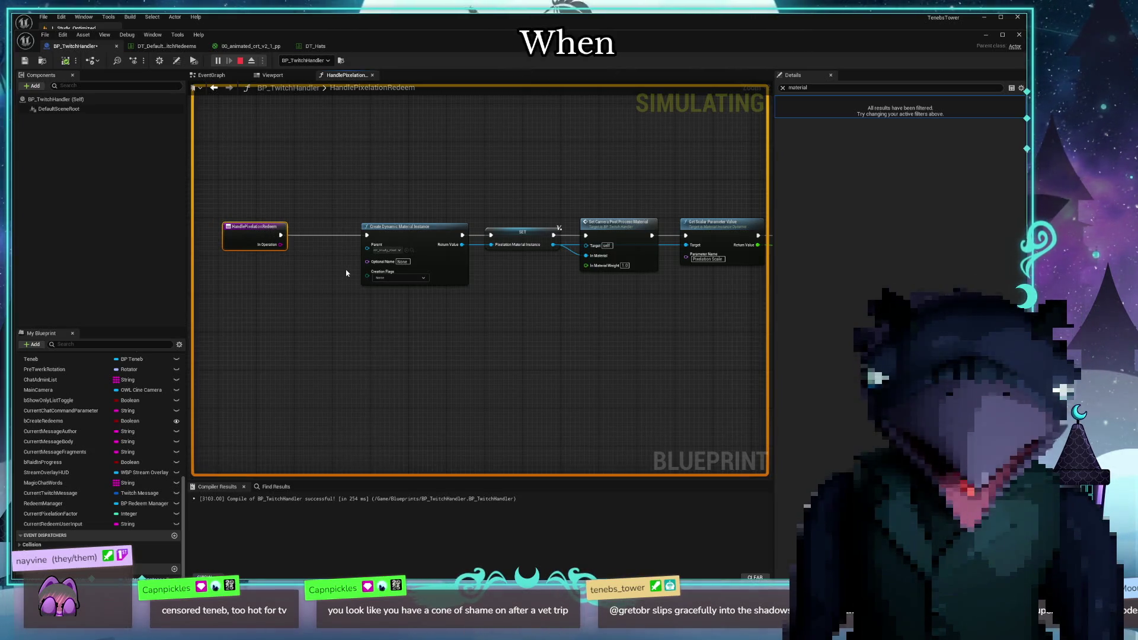
pyautogui.moveTo(435, 343); pyautogui.dragTo(357, 348)
# Insert a Branch node right after the HandlePixelationRedeem entry node
pyautogui.scroll(-1, 357, 351)
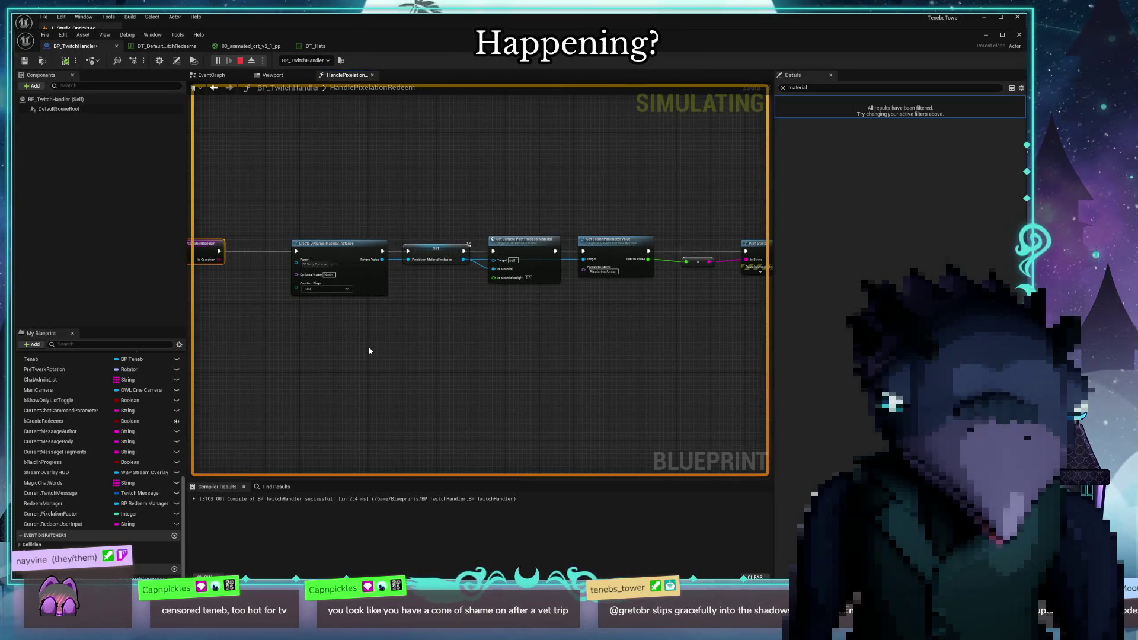
pyautogui.moveTo(239, 332); pyautogui.dragTo(392, 346)
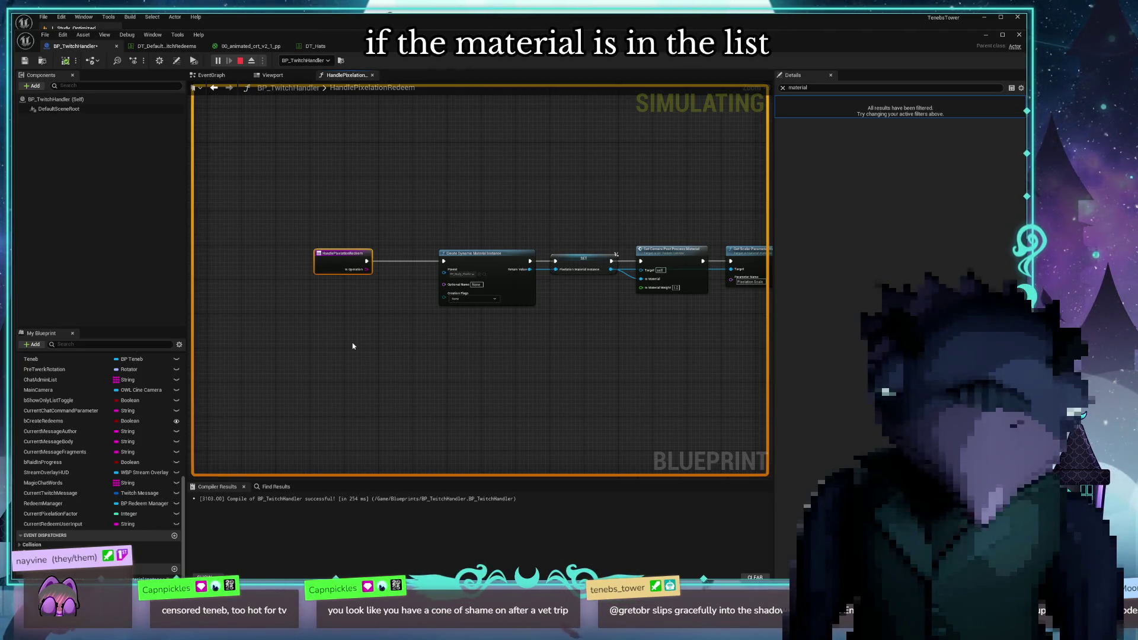
pyautogui.scroll(2, 353, 346)
pyautogui.moveTo(489, 308)
pyautogui.mouseDown()
pyautogui.moveTo(403, 308)
pyautogui.moveTo(508, 326)
pyautogui.moveTo(504, 334)
pyautogui.moveTo(427, 299)
pyautogui.mouseUp()
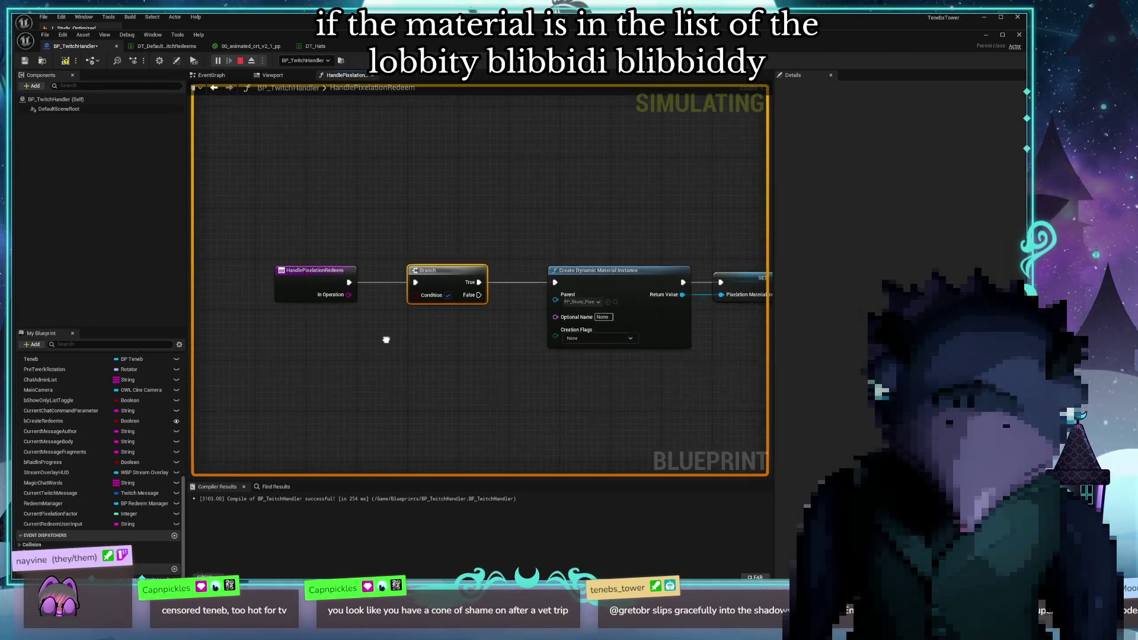
pyautogui.moveTo(361, 330)
pyautogui.mouseDown()
pyautogui.moveTo(414, 318)
pyautogui.moveTo(418, 278)
pyautogui.mouseUp()
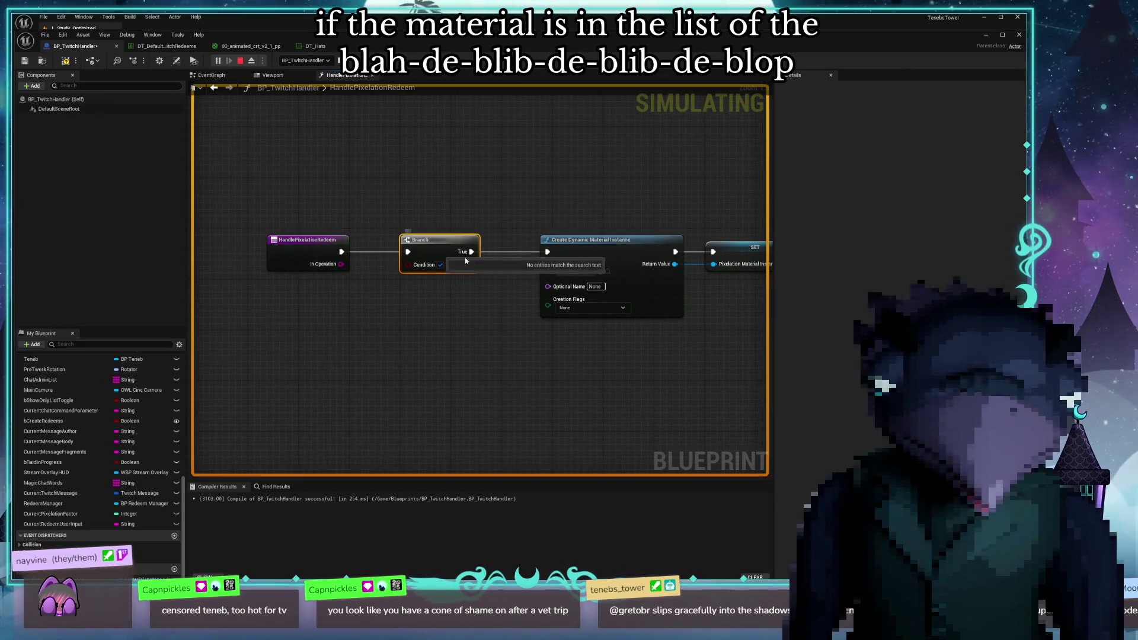
pyautogui.moveTo(498, 314)
pyautogui.mouseDown()
pyautogui.moveTo(482, 295)
pyautogui.moveTo(403, 274)
pyautogui.mouseUp()
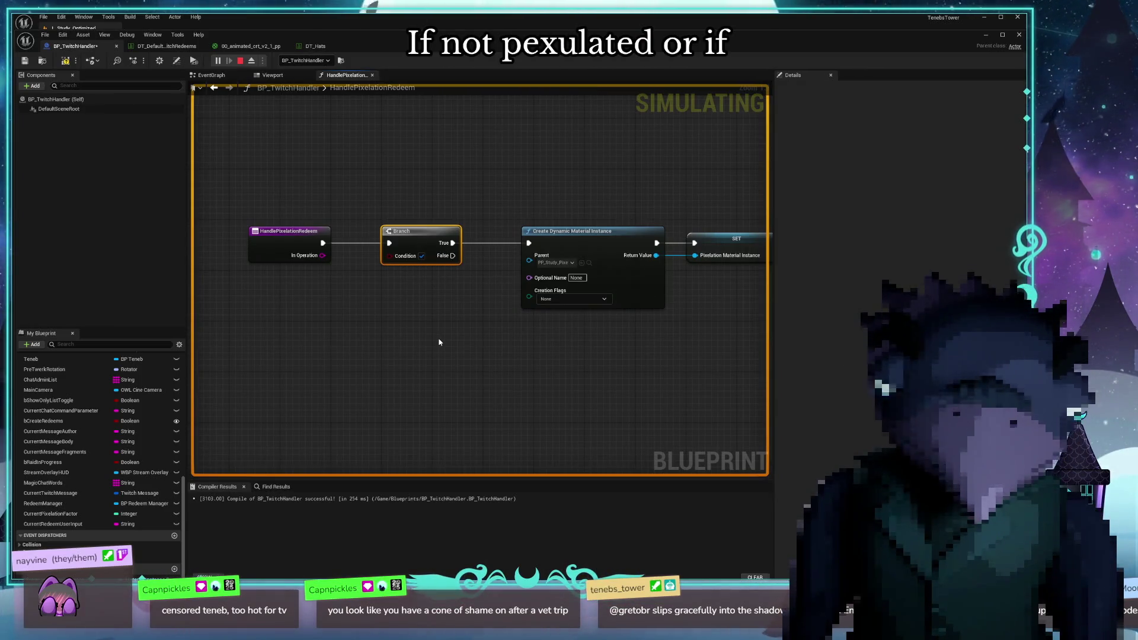
# Delete the scalar parameter read, reroute and Print String nodes at the chain's end
pyautogui.scroll(-2, 429, 340)
pyautogui.moveTo(429, 340); pyautogui.dragTo(351, 314)
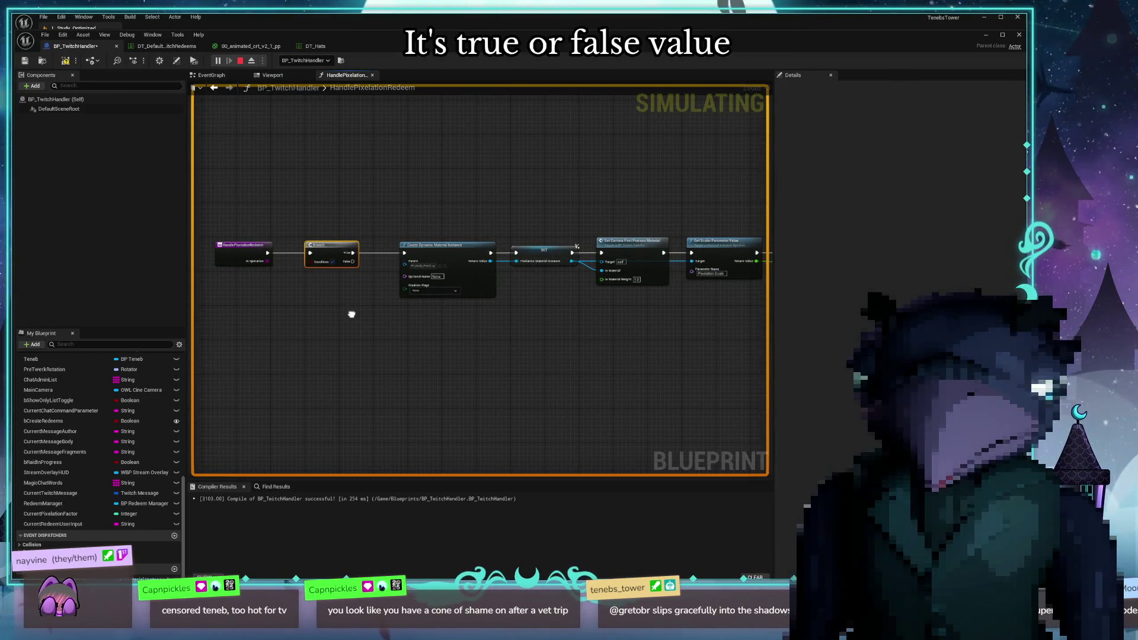
pyautogui.moveTo(352, 314)
pyautogui.mouseDown()
pyautogui.moveTo(343, 363)
pyautogui.moveTo(211, 319)
pyautogui.mouseUp()
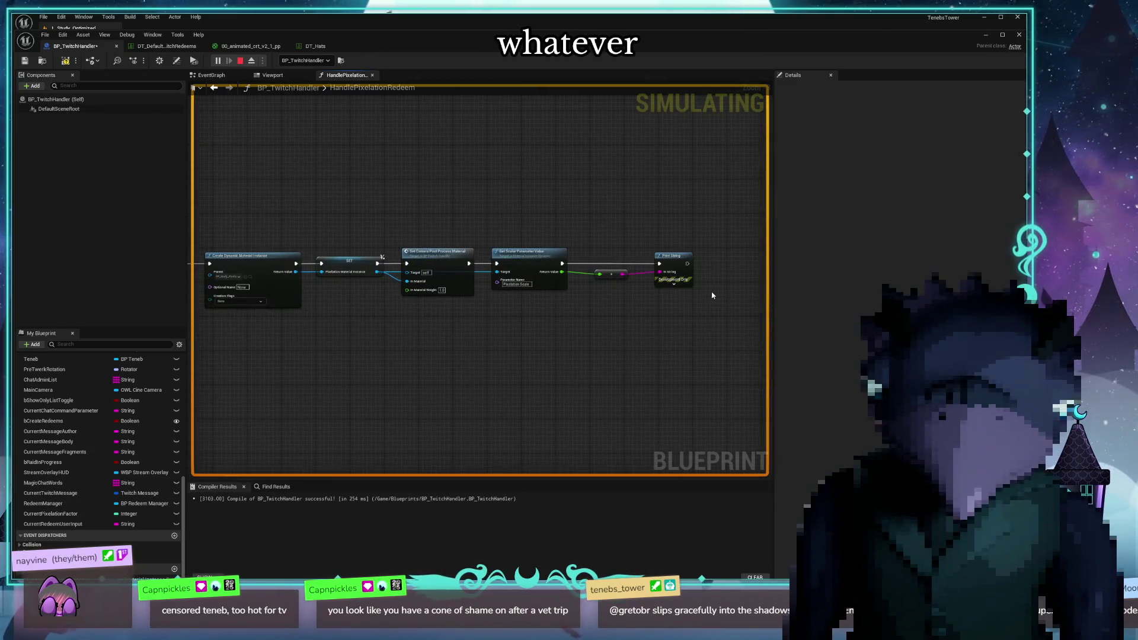
pyautogui.moveTo(608, 276)
pyautogui.mouseDown()
pyautogui.moveTo(590, 322)
pyautogui.moveTo(537, 287)
pyautogui.mouseUp()
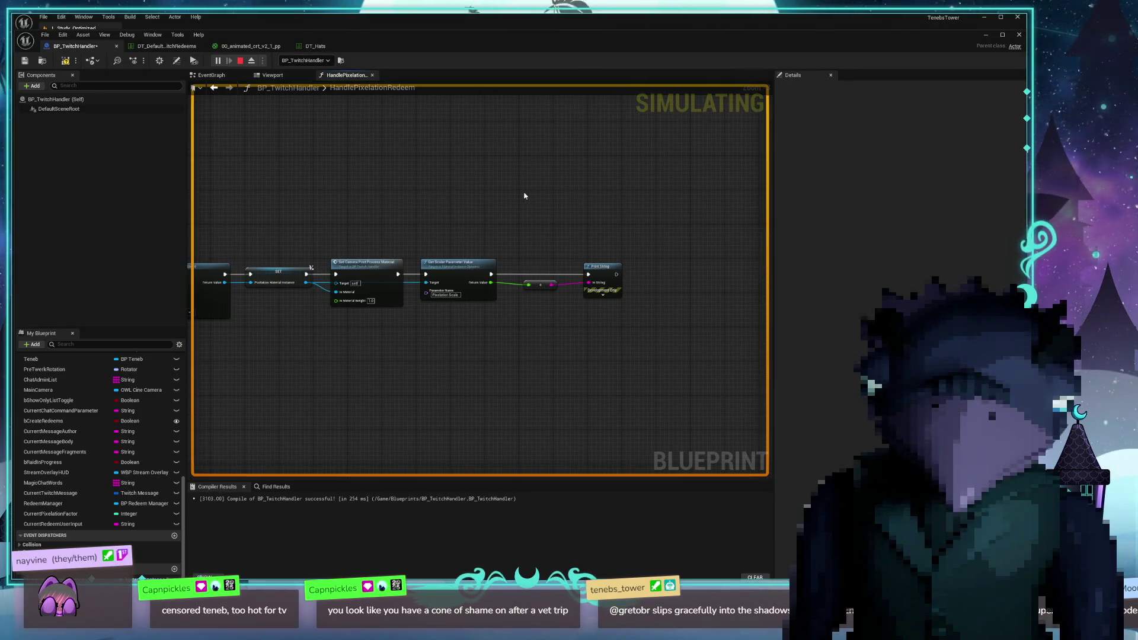
pyautogui.scroll(2, 547, 261)
pyautogui.moveTo(437, 348); pyautogui.dragTo(450, 200)
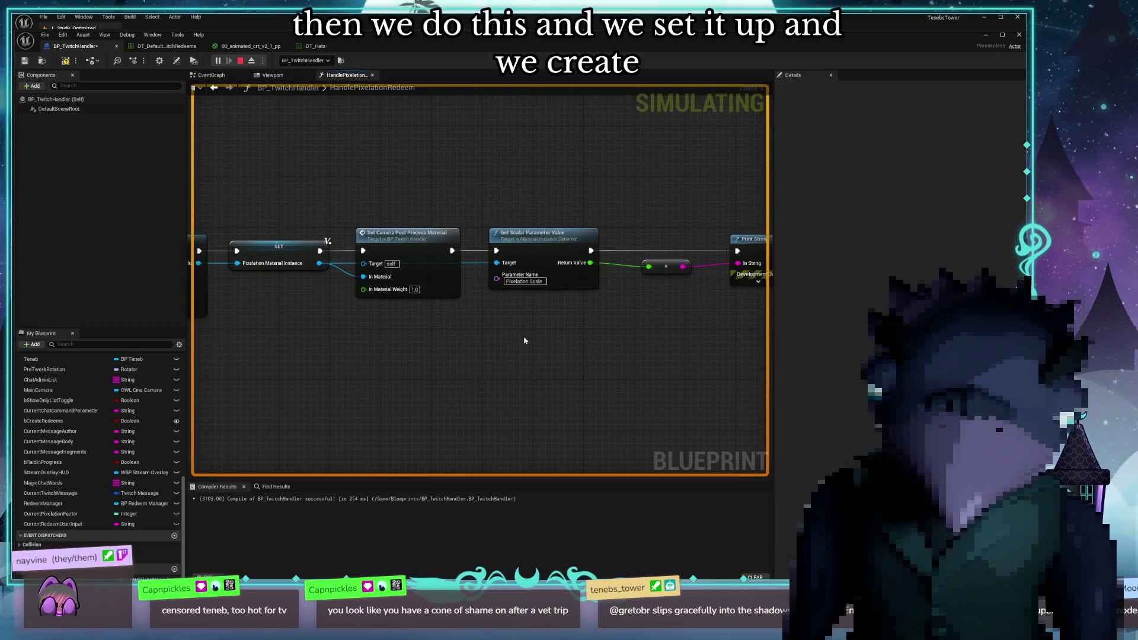
pyautogui.moveTo(523, 338); pyautogui.dragTo(429, 341)
pyautogui.moveTo(462, 205); pyautogui.dragTo(744, 363)
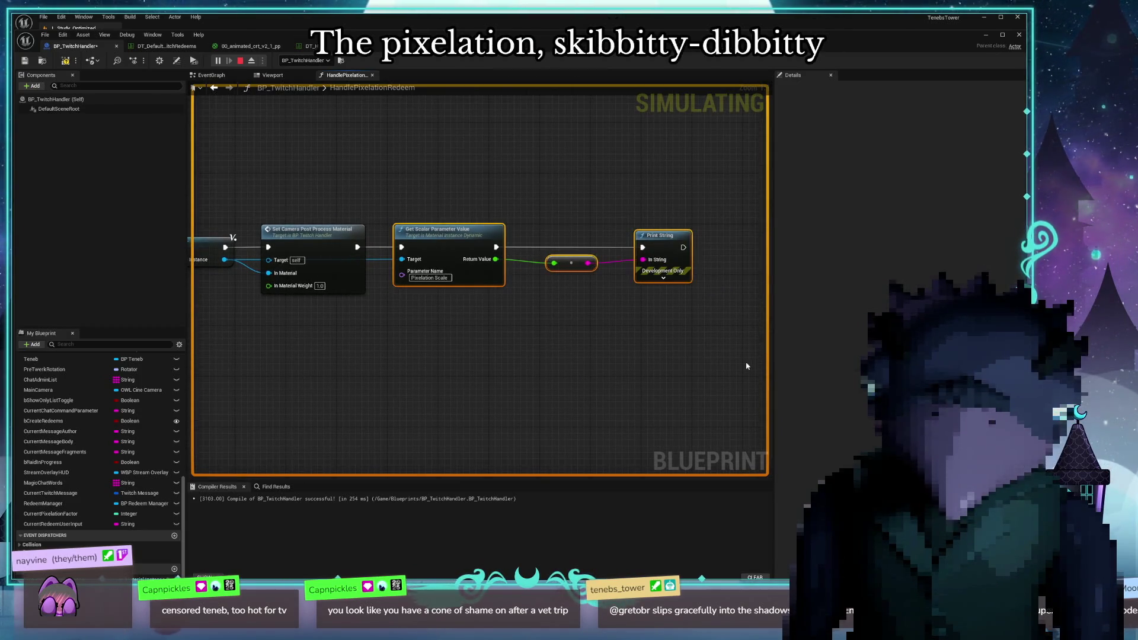
pyautogui.press('Delete')
# Add a Set Timer by Function Name node after Set Camera Post Process Material
pyautogui.moveTo(412, 400); pyautogui.dragTo(660, 381)
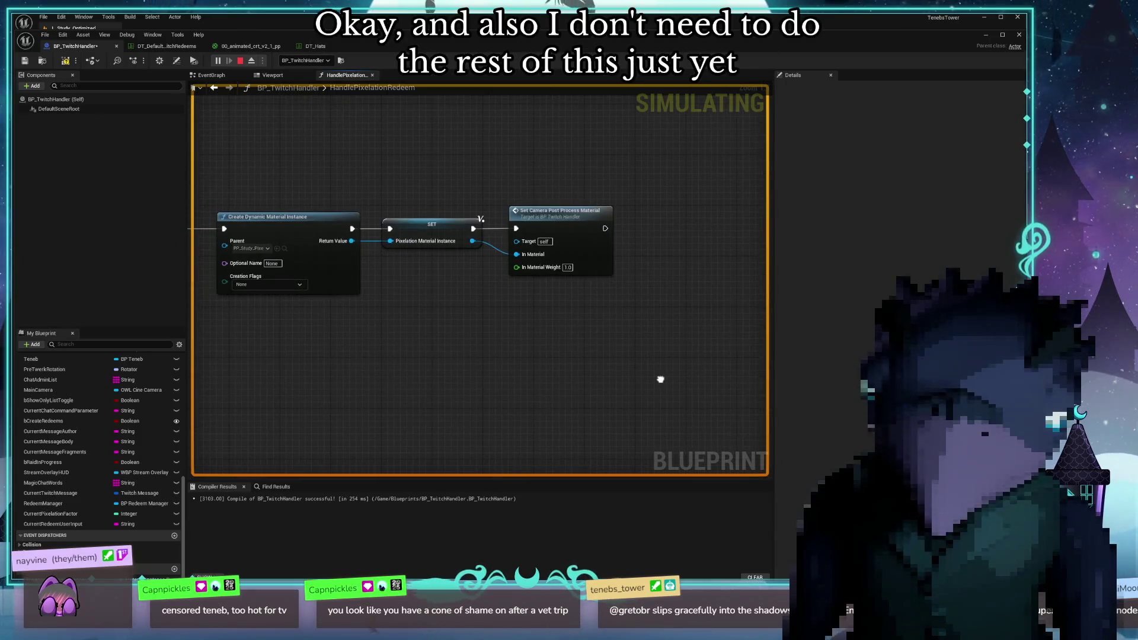
pyautogui.moveTo(605, 228); pyautogui.dragTo(739, 237)
pyautogui.write('time')
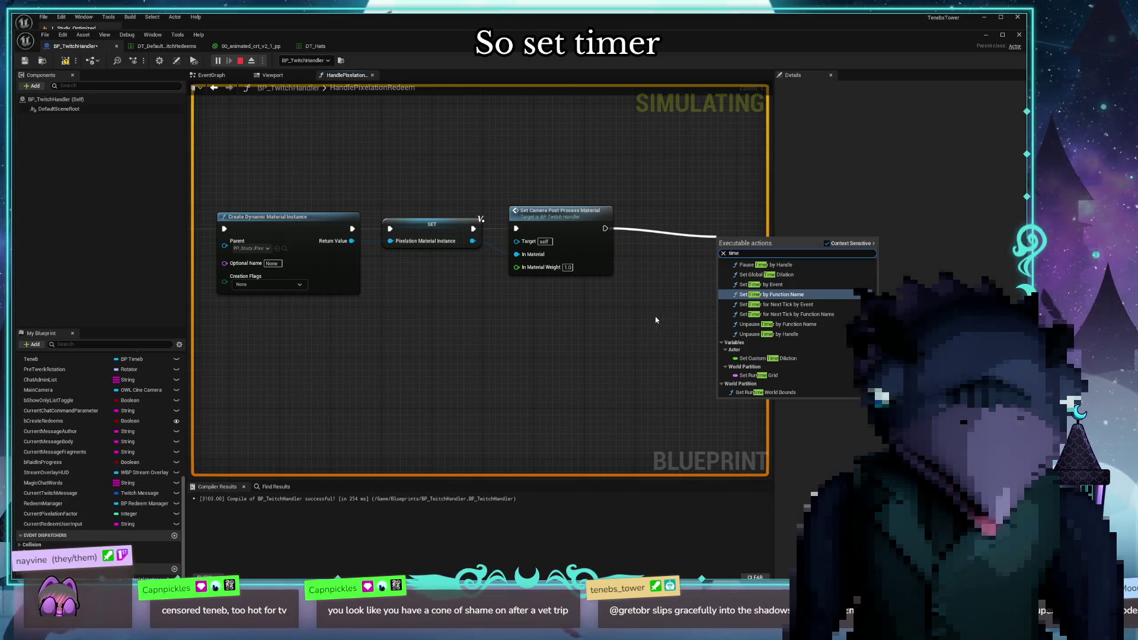
pyautogui.click(777, 294)
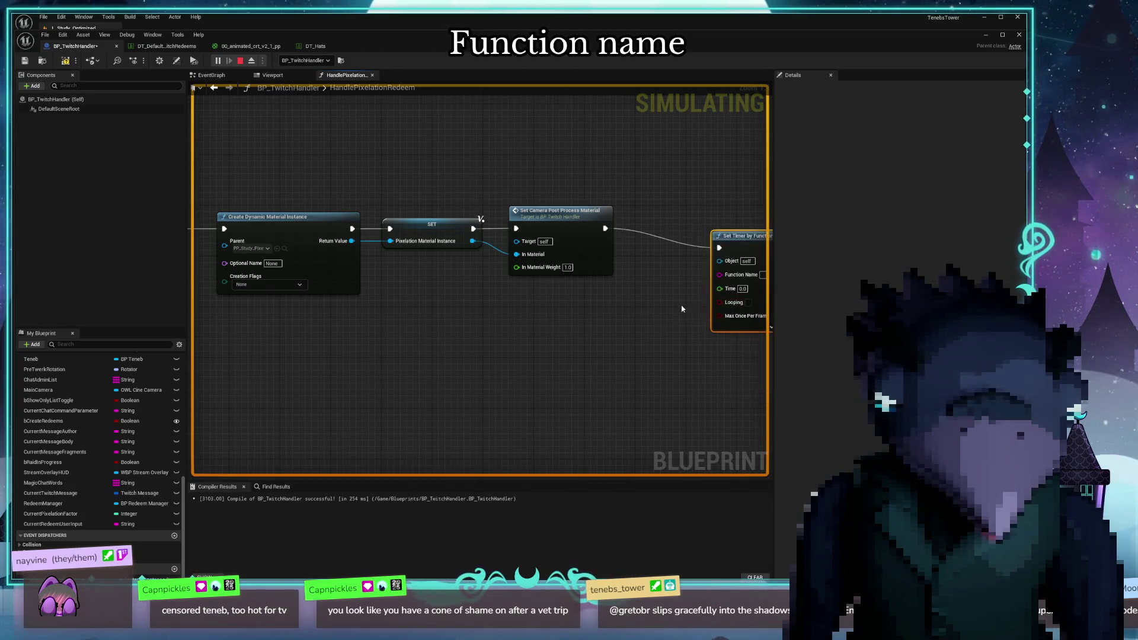
pyautogui.moveTo(681, 308); pyautogui.dragTo(505, 322)
pyautogui.moveTo(594, 254)
pyautogui.mouseDown()
pyautogui.moveTo(550, 223)
pyautogui.moveTo(546, 233)
pyautogui.mouseUp()
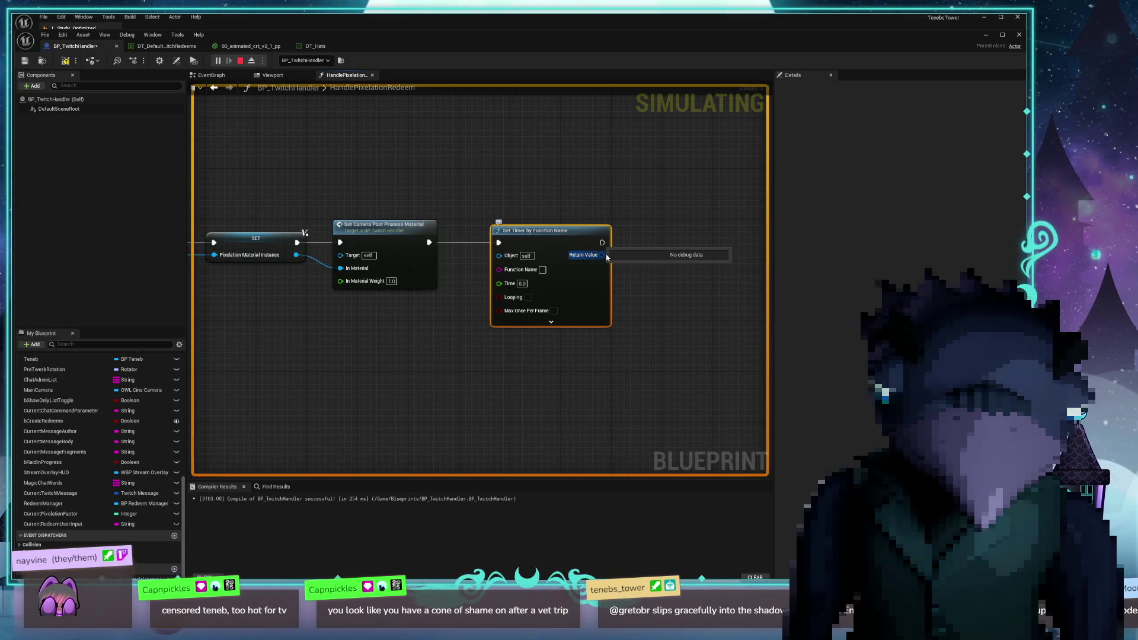
# Position the Set Timer node beside the camera material node, leaving Function Name empty
pyautogui.click(543, 271)
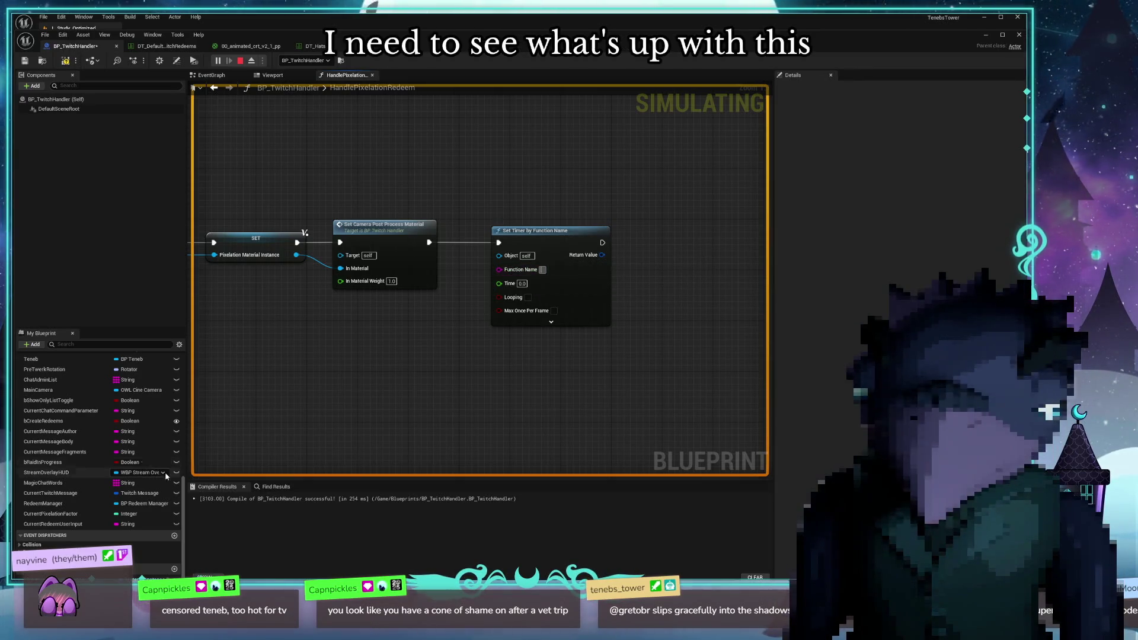
pyautogui.moveTo(493, 280); pyautogui.dragTo(530, 280)
pyautogui.click(529, 279)
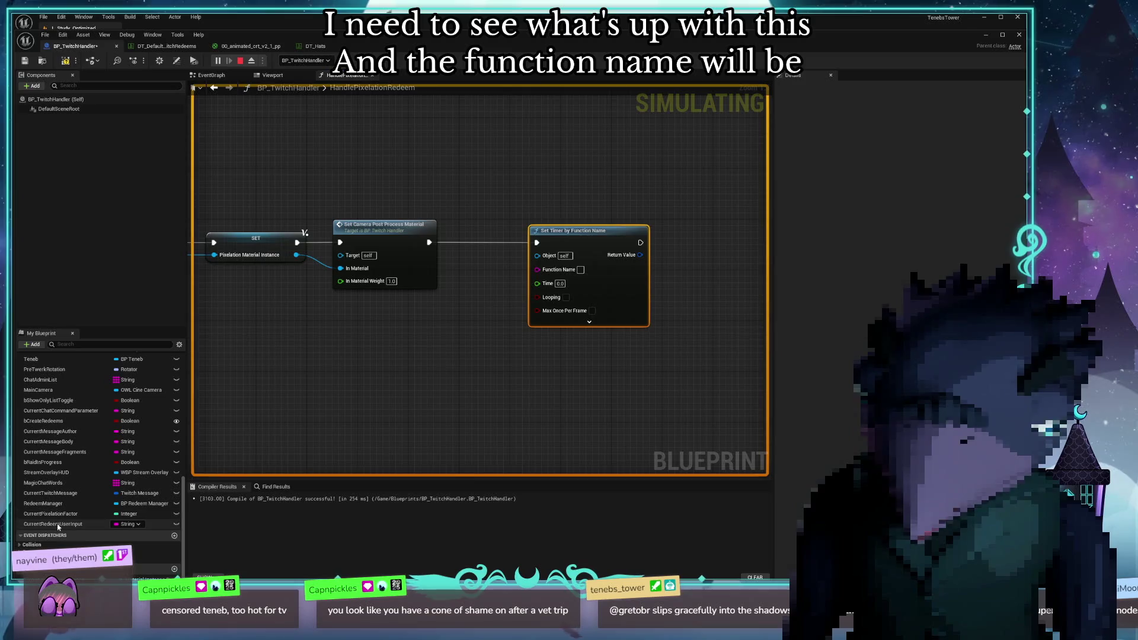
pyautogui.scroll(3, 72, 414)
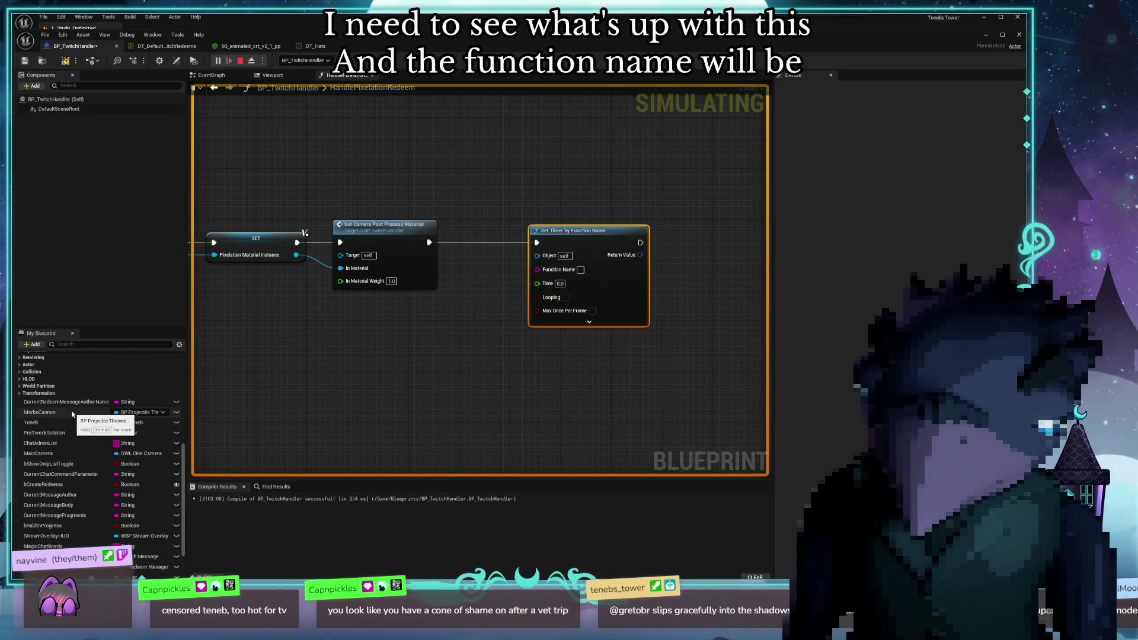
pyautogui.scroll(-3, 72, 414)
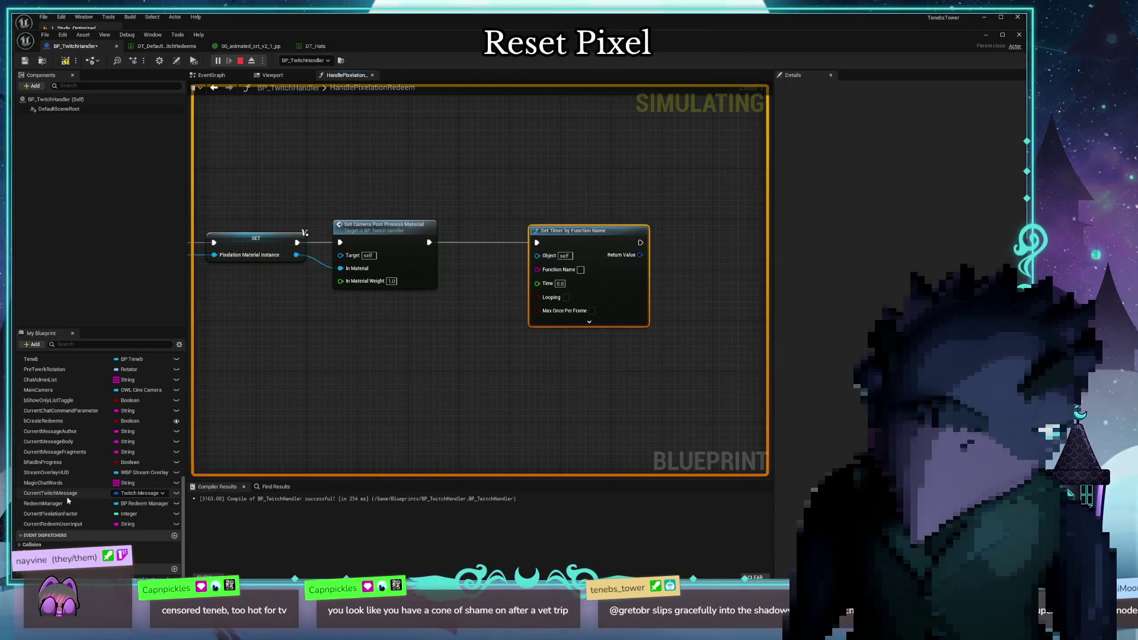
pyautogui.scroll(3, 69, 457)
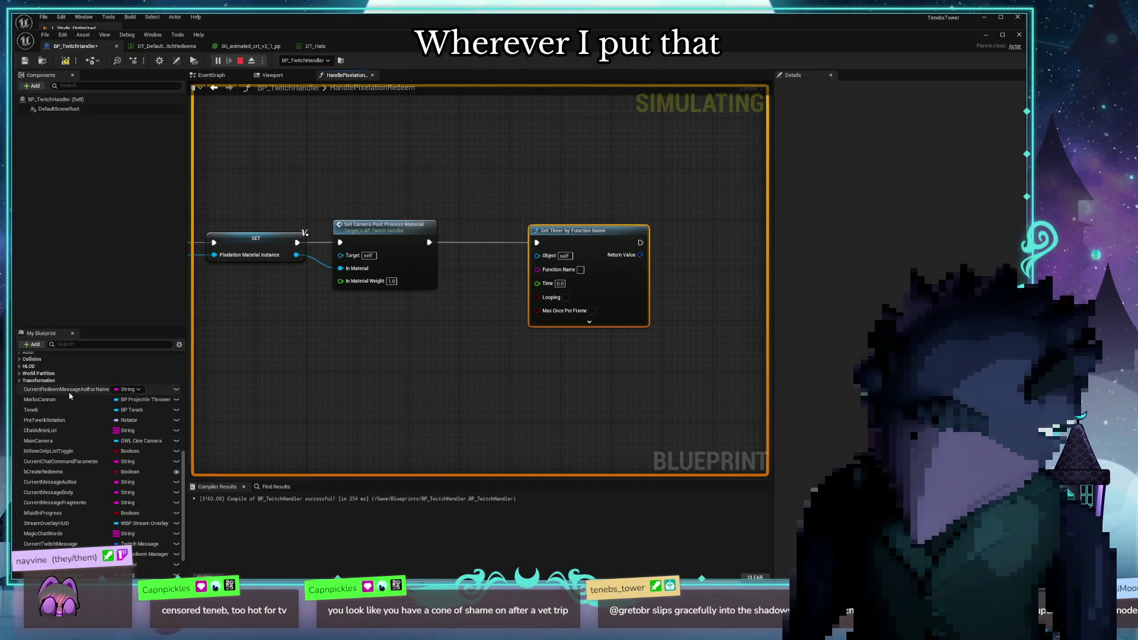
pyautogui.scroll(-3, 74, 504)
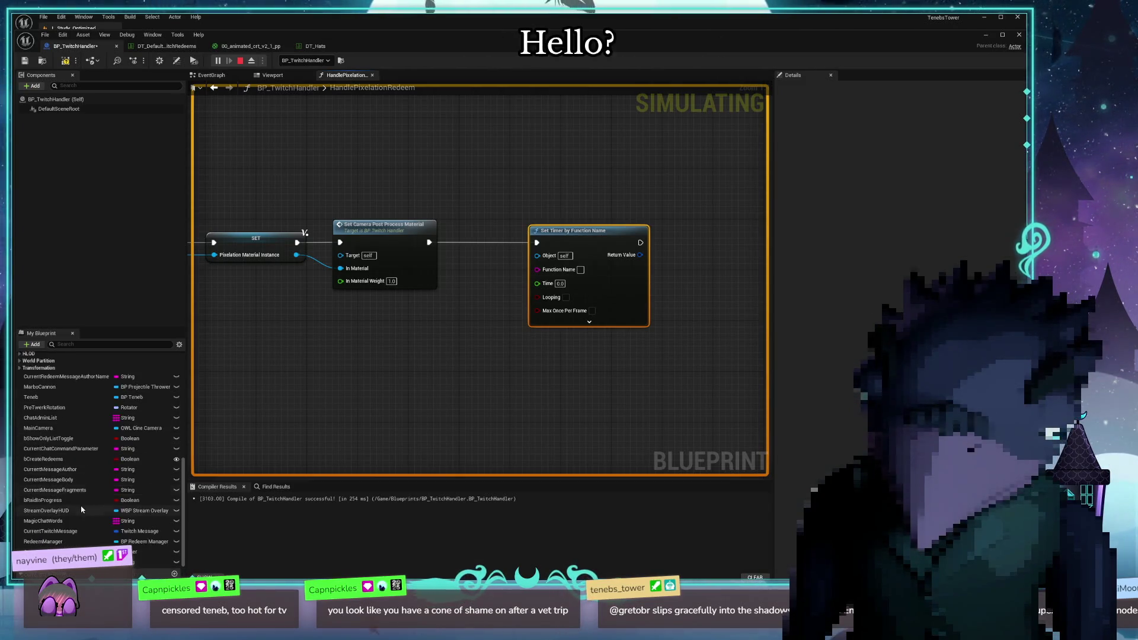
pyautogui.scroll(20, 79, 474)
pyautogui.scroll(3, 78, 467)
pyautogui.moveTo(60, 517)
pyautogui.mouseDown()
pyautogui.moveTo(487, 324)
pyautogui.moveTo(399, 356)
pyautogui.mouseUp()
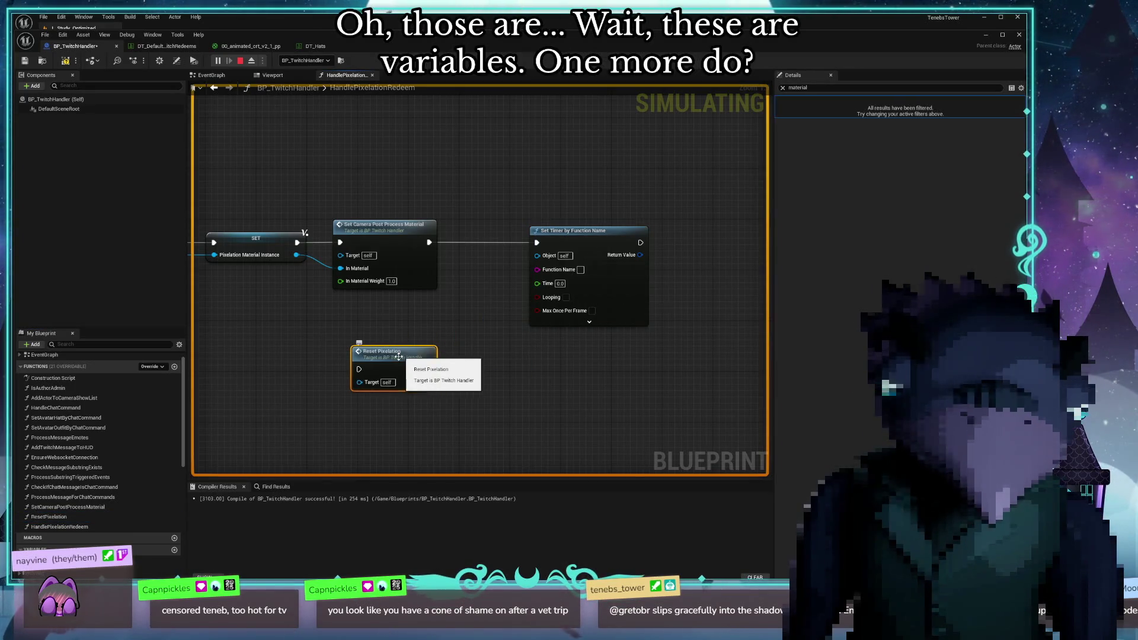
pyautogui.press('Delete')
pyautogui.click(580, 269)
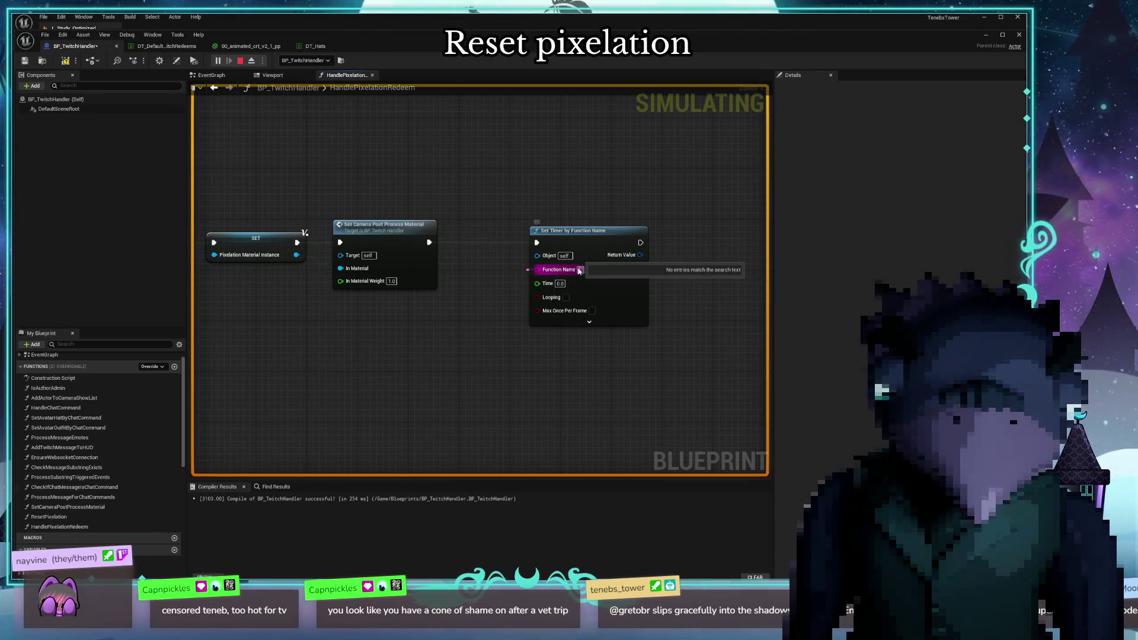
# Set the timer's Function Name to ResetPixelation
pyautogui.write('Re')
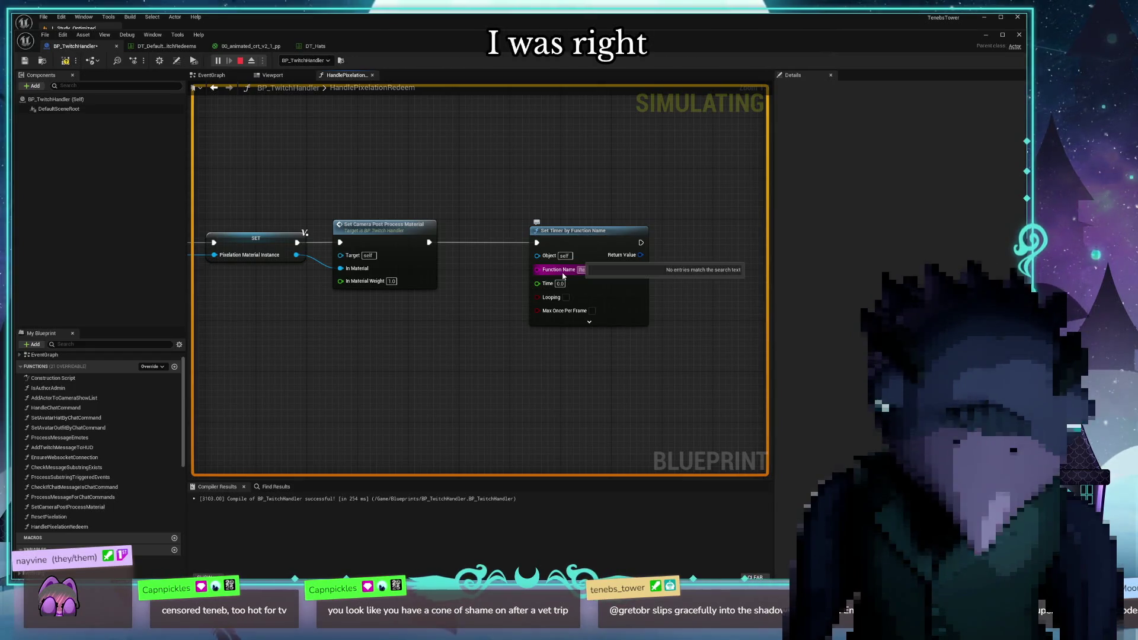
pyautogui.click(563, 276)
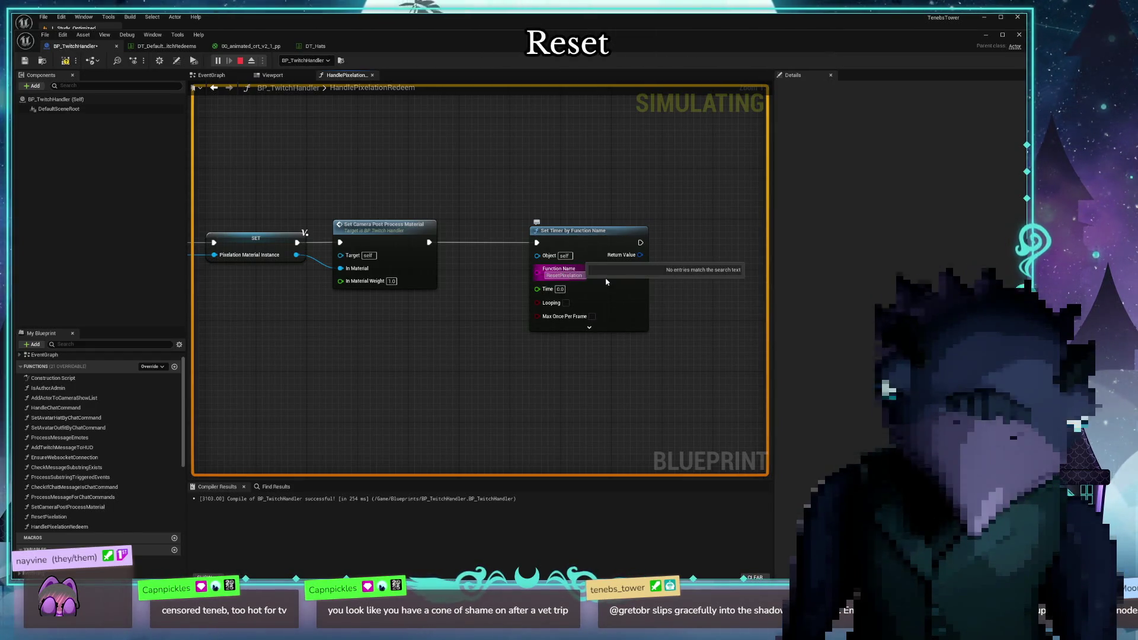
pyautogui.click(560, 289)
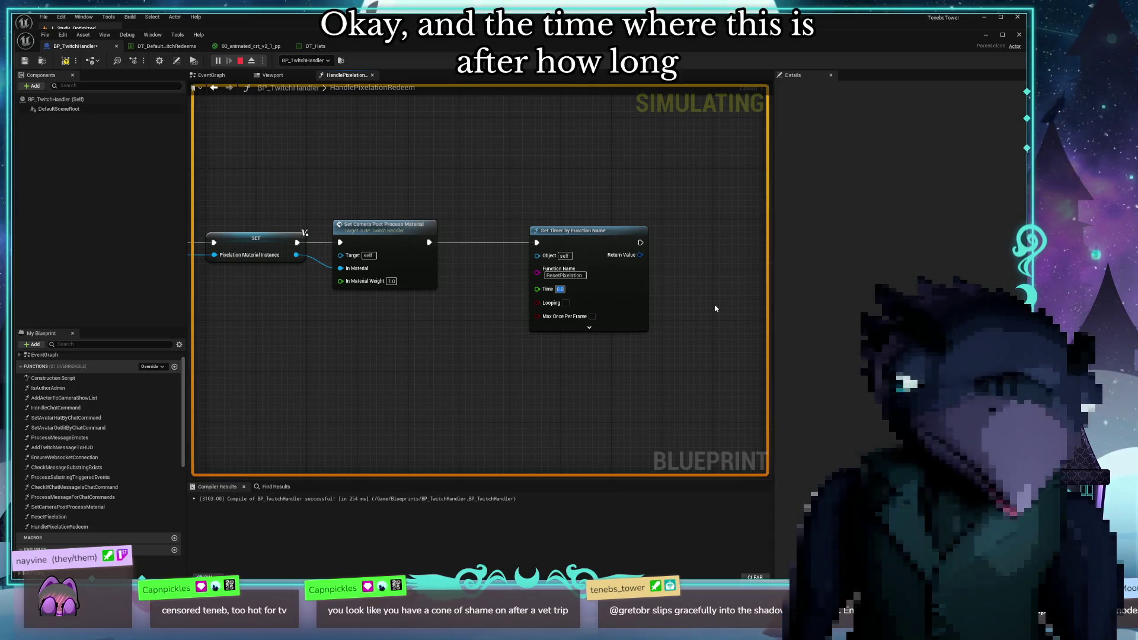
# Set the timer's Time to 60.0 and expand its Initial Start Delay options
pyautogui.write('60.0')
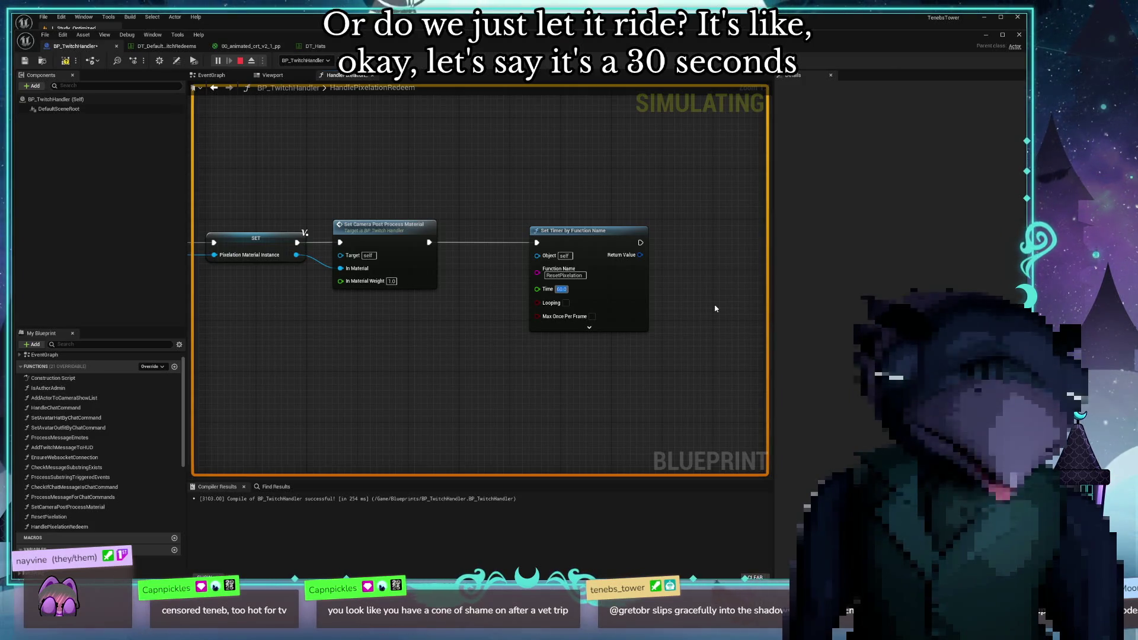
pyautogui.click(589, 327)
pyautogui.moveTo(377, 372); pyautogui.dragTo(385, 331)
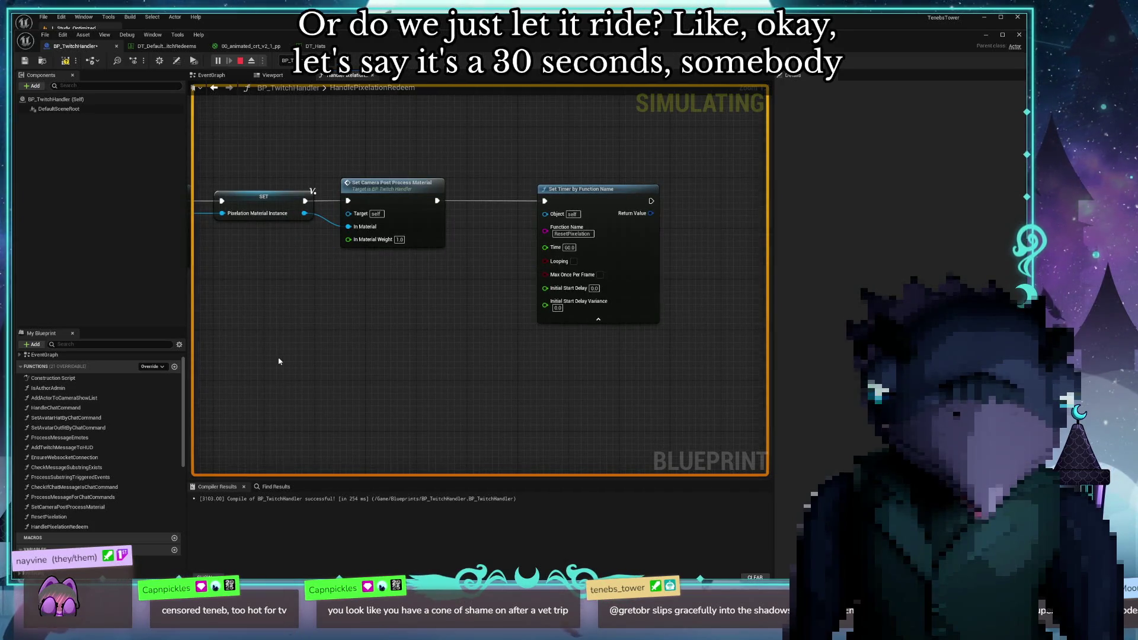
pyautogui.moveTo(292, 361); pyautogui.dragTo(273, 416)
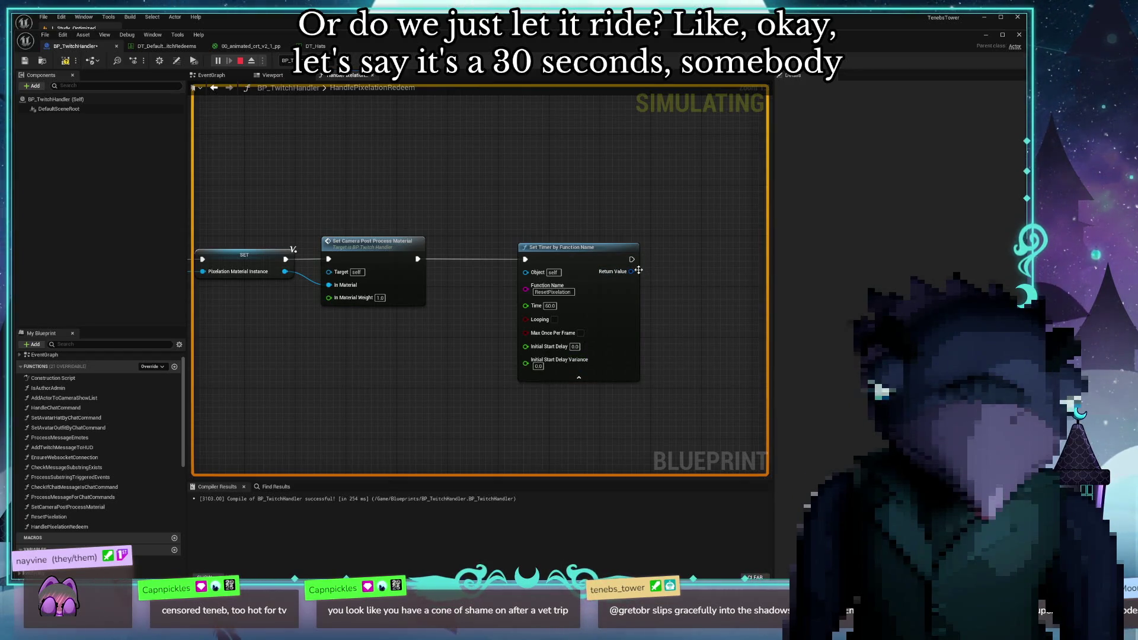
pyautogui.moveTo(632, 271); pyautogui.dragTo(668, 205)
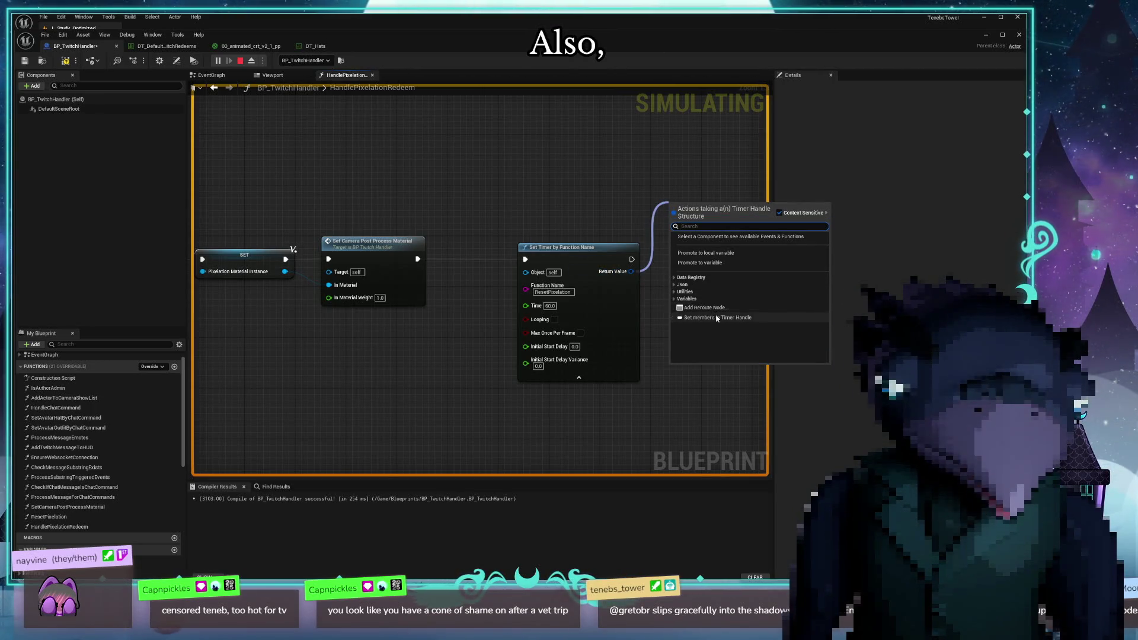
# Add a Set members in Timer Handle node from the timer's Return Value and clear the Details filter
pyautogui.click(696, 318)
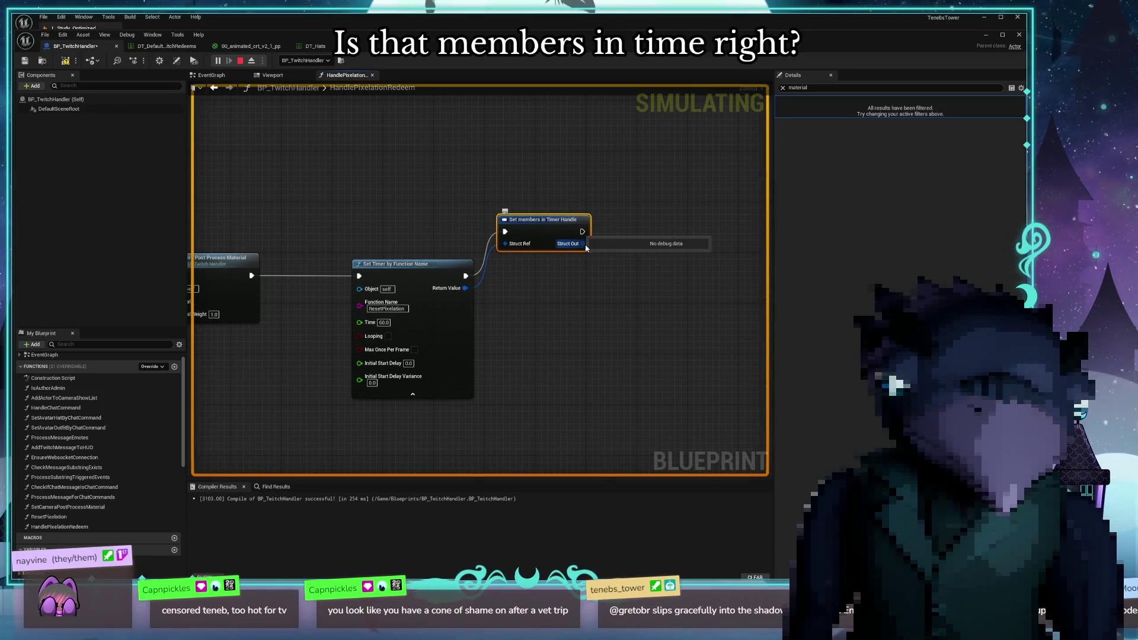
pyautogui.rightClick(583, 244)
pyautogui.click(551, 318)
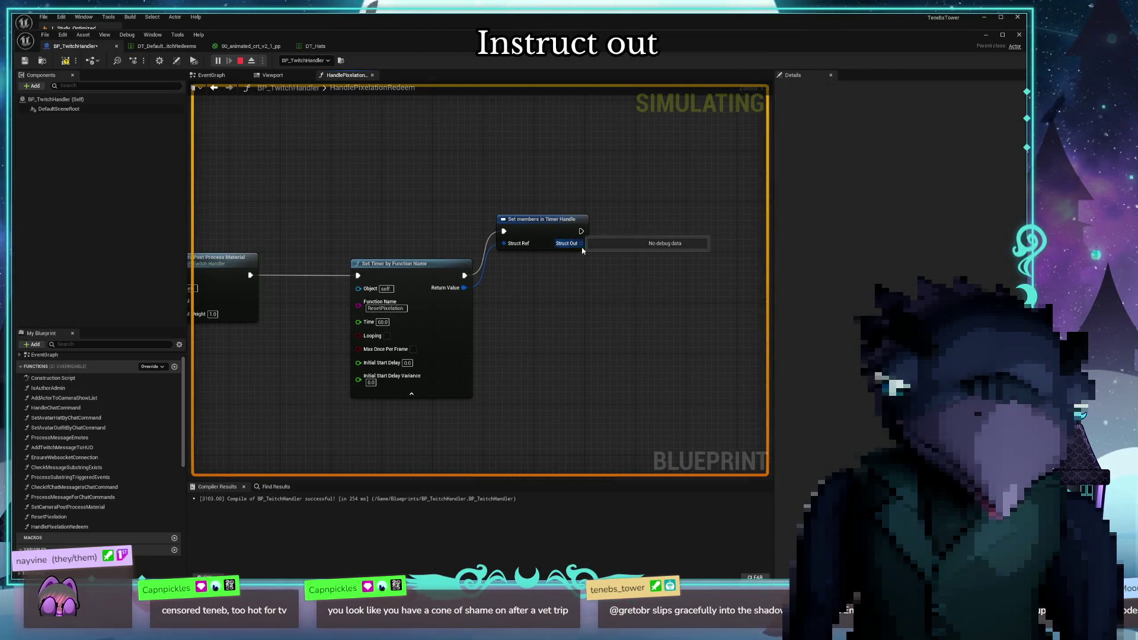
pyautogui.click(571, 237)
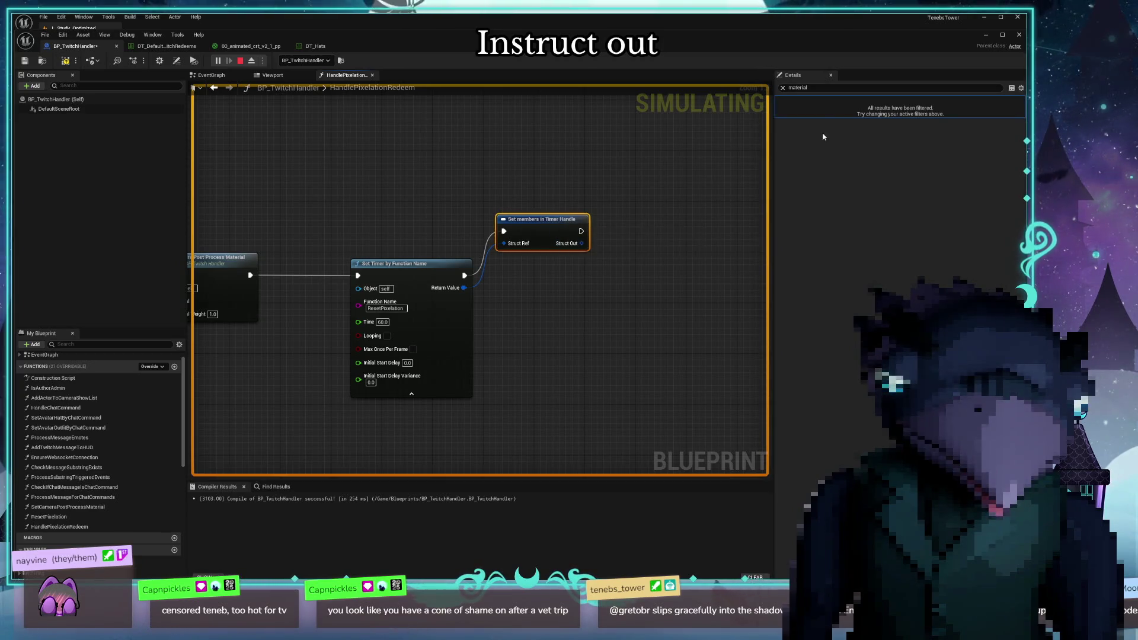
pyautogui.click(783, 88)
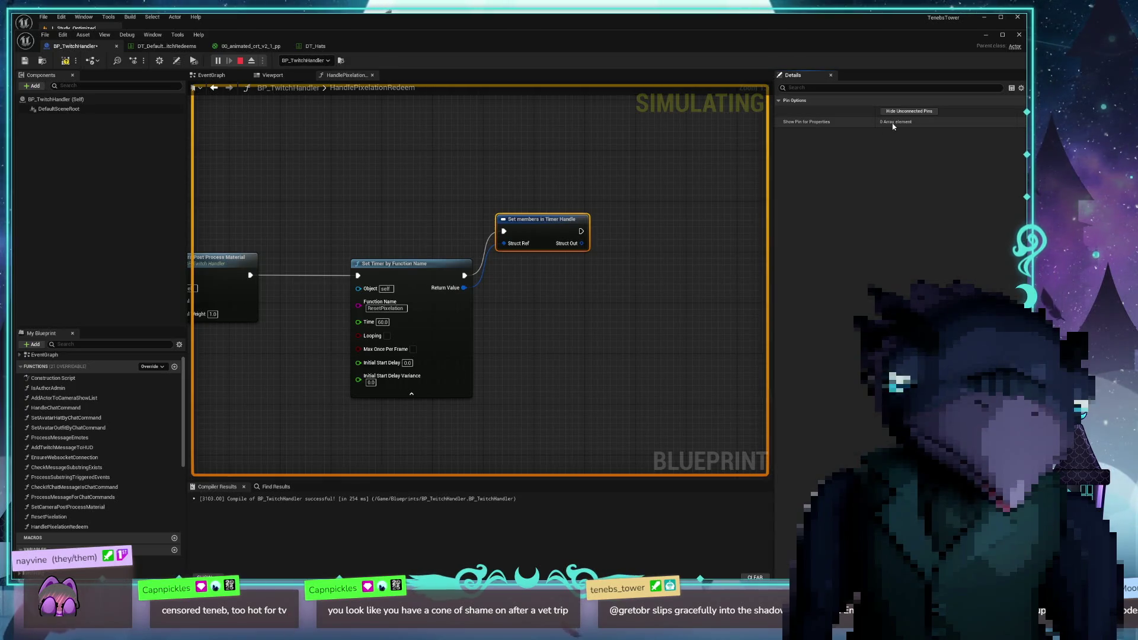
# Remove the accidentally added second Set members in Timer Handle node
pyautogui.moveTo(582, 243); pyautogui.dragTo(636, 240)
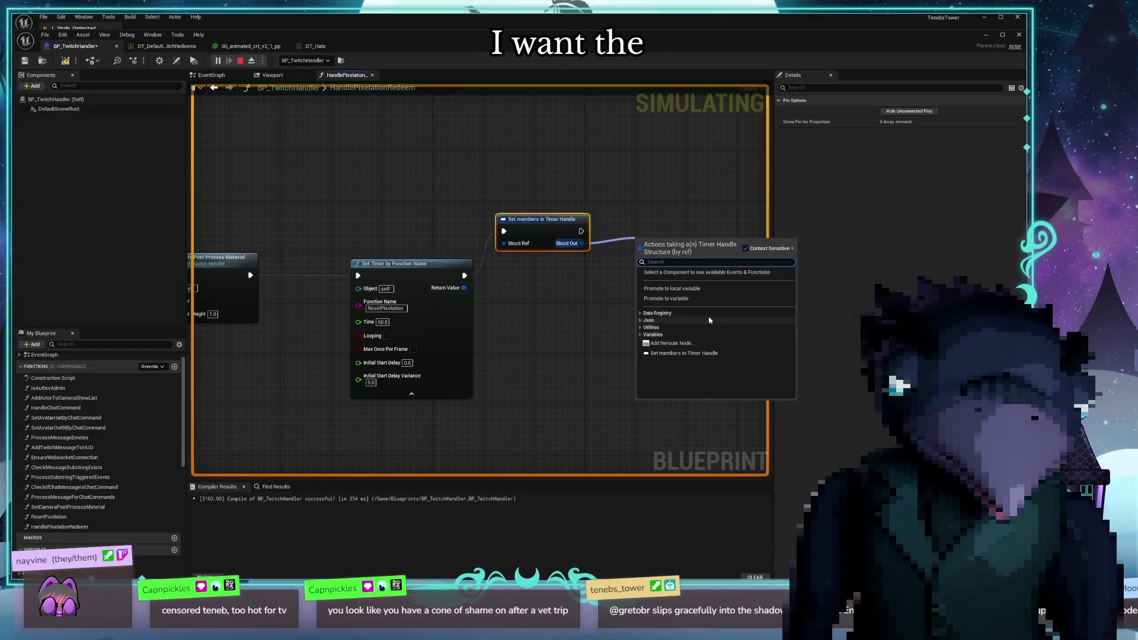
pyautogui.write('time')
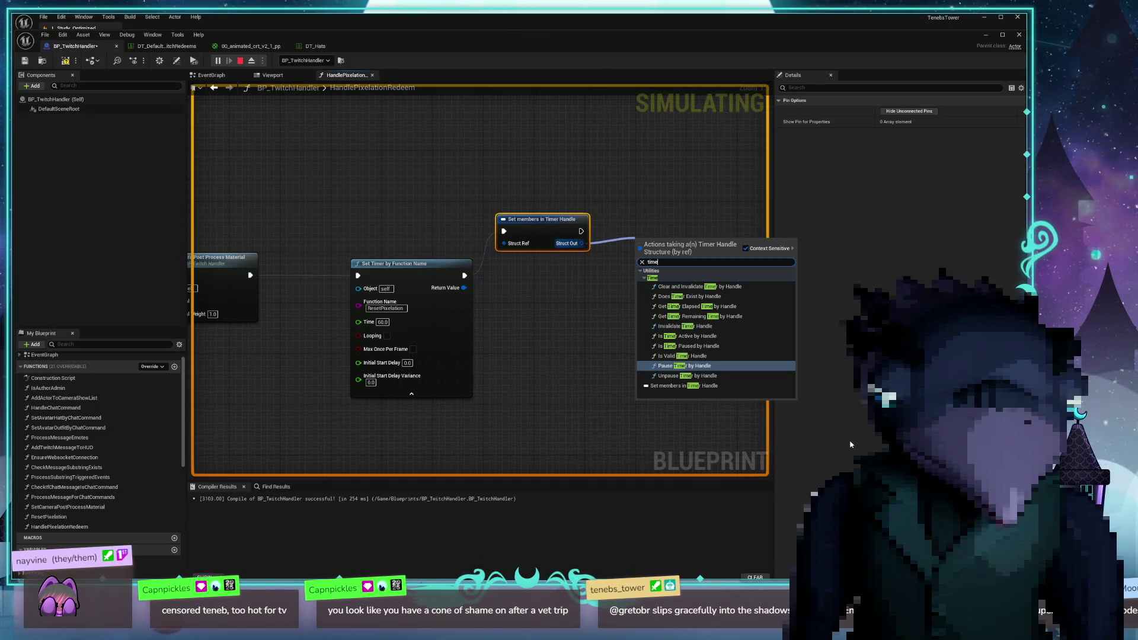
pyautogui.press('BackSpace')
pyautogui.press('BackSpace')
pyautogui.press('BackSpace')
pyautogui.write('set')
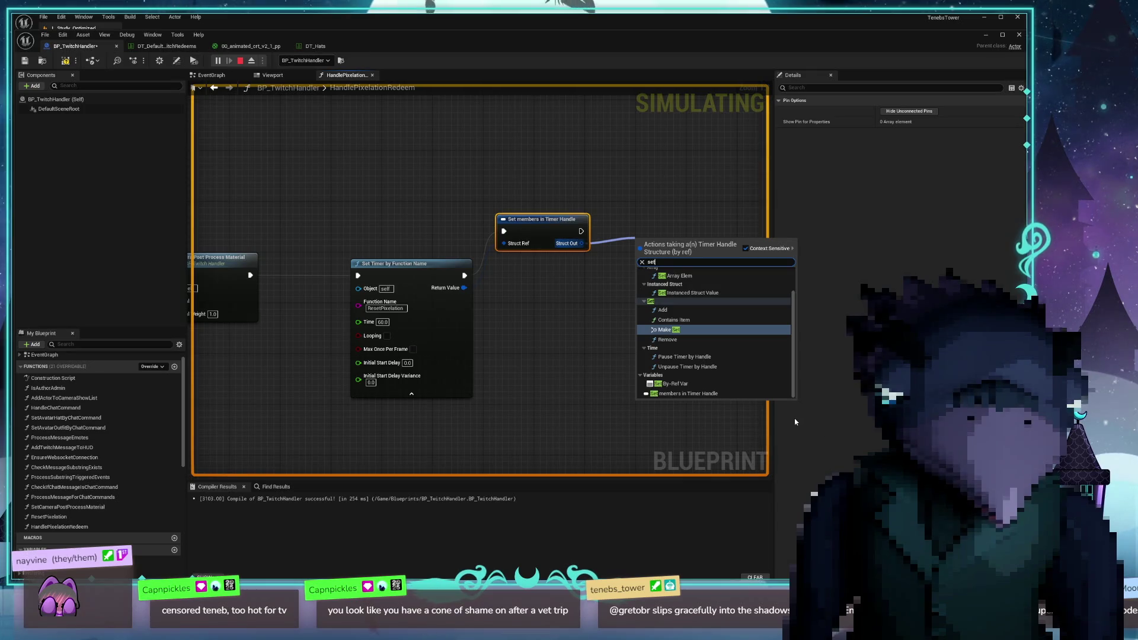
pyautogui.click(700, 393)
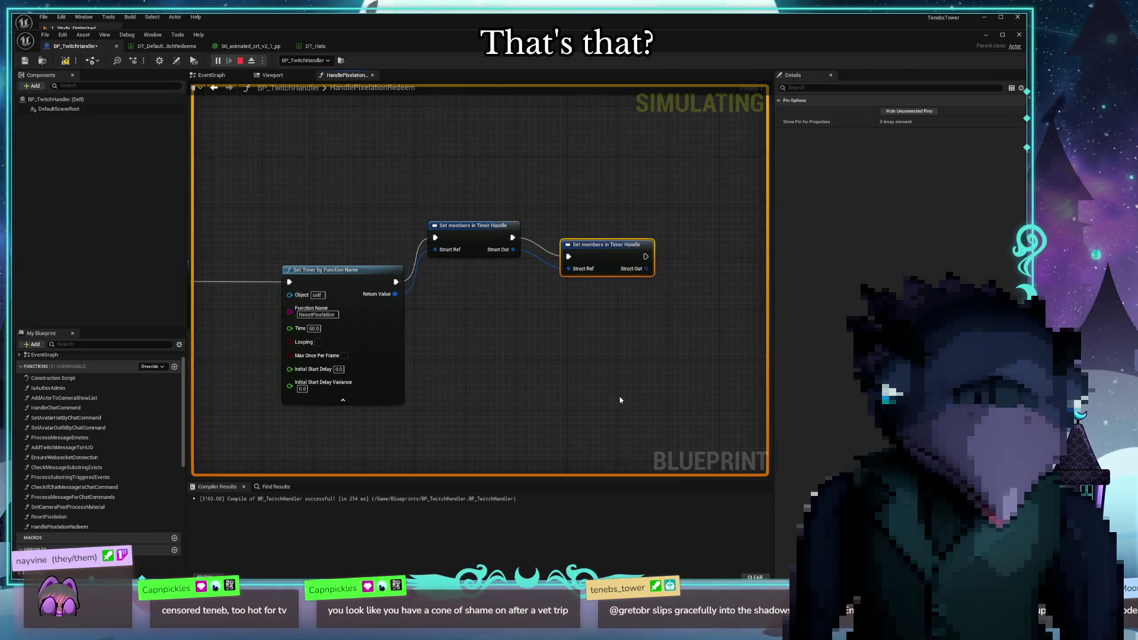
pyautogui.rightClick(645, 269)
pyautogui.click(569, 323)
pyautogui.click(592, 273)
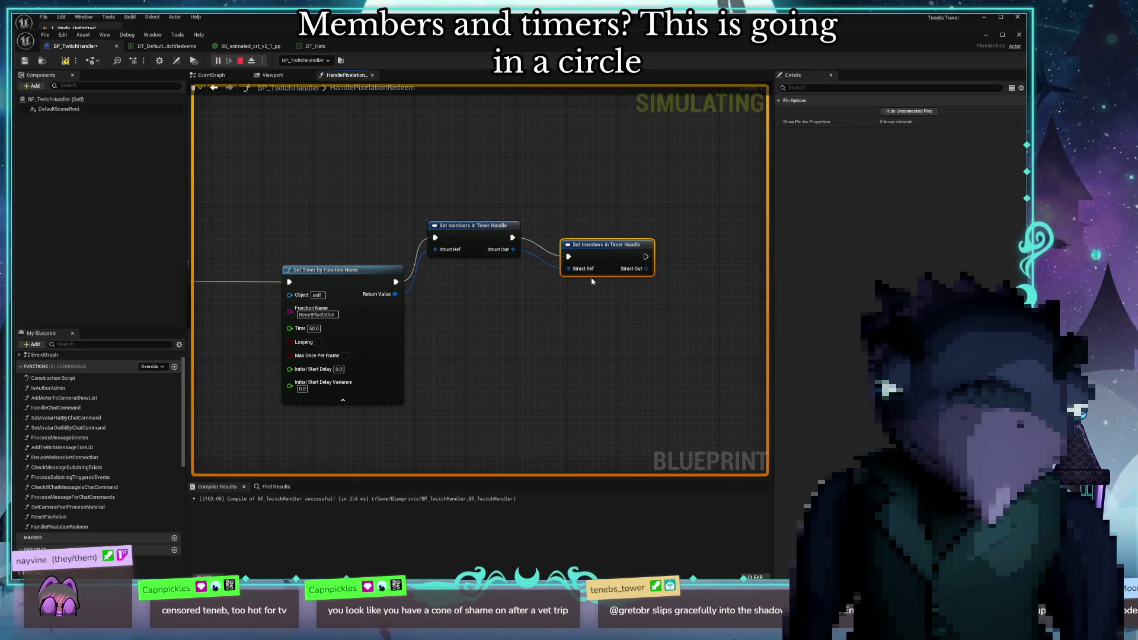
pyautogui.press('Delete')
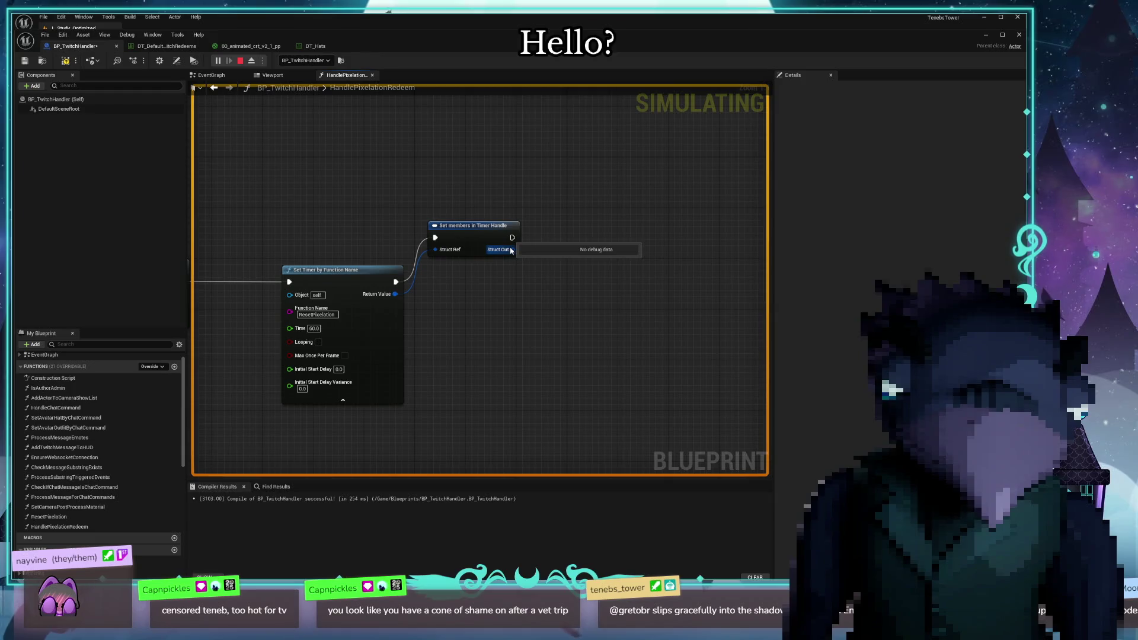
pyautogui.click(490, 235)
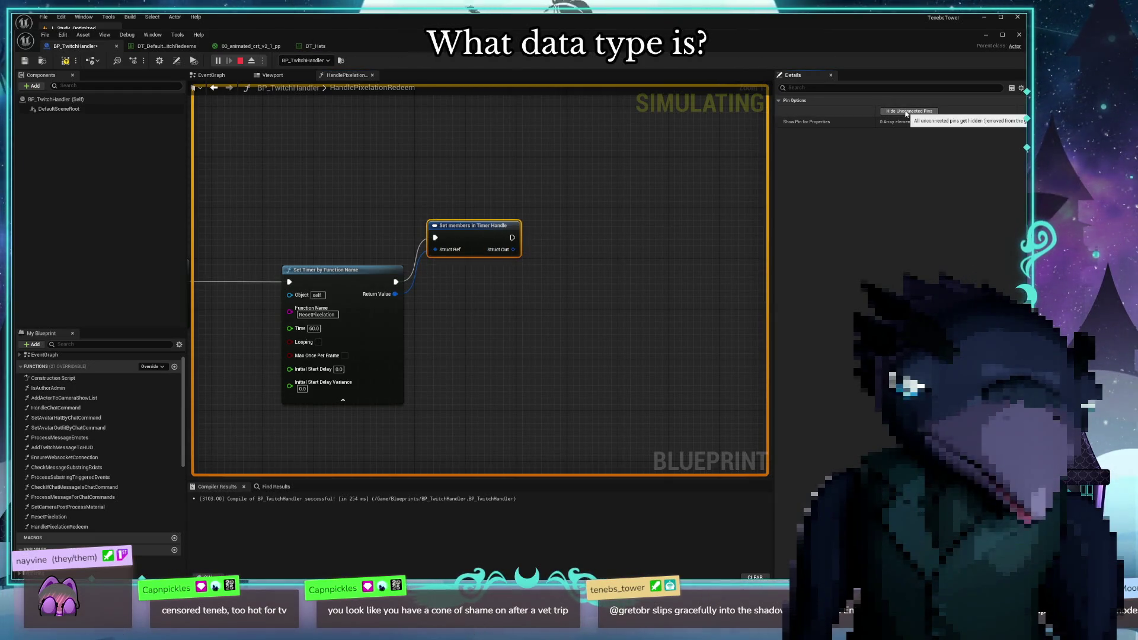
# Reposition the Set members in Timer Handle node level with the timer node
pyautogui.moveTo(395, 294); pyautogui.dragTo(452, 332)
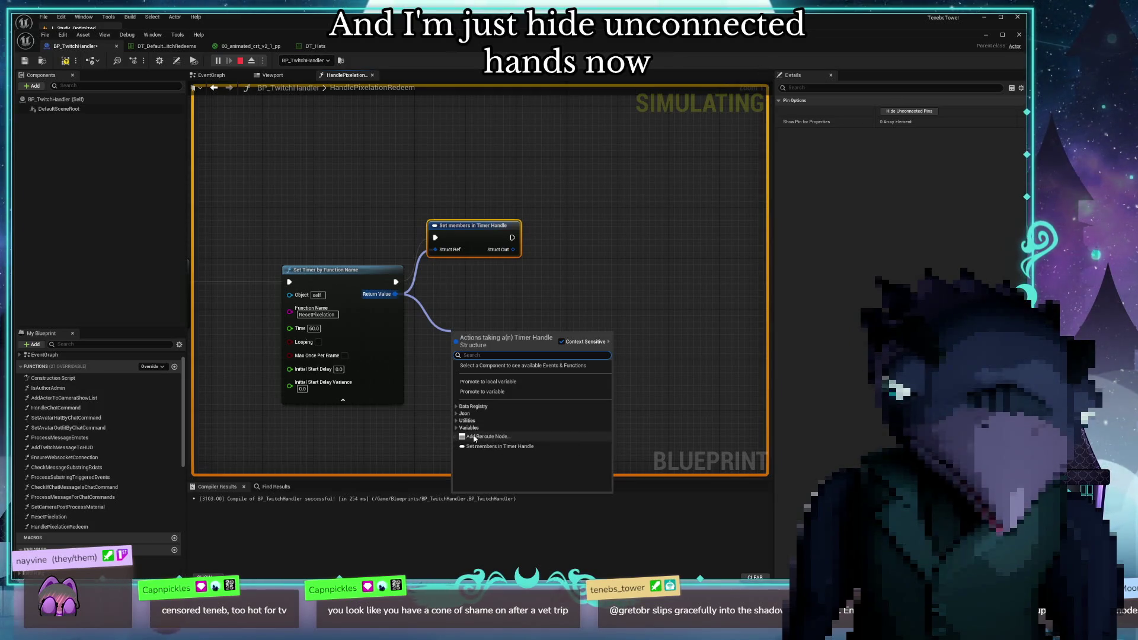
pyautogui.click(523, 284)
pyautogui.moveTo(480, 233)
pyautogui.mouseDown()
pyautogui.moveTo(486, 275)
pyautogui.moveTo(581, 251)
pyautogui.mouseUp()
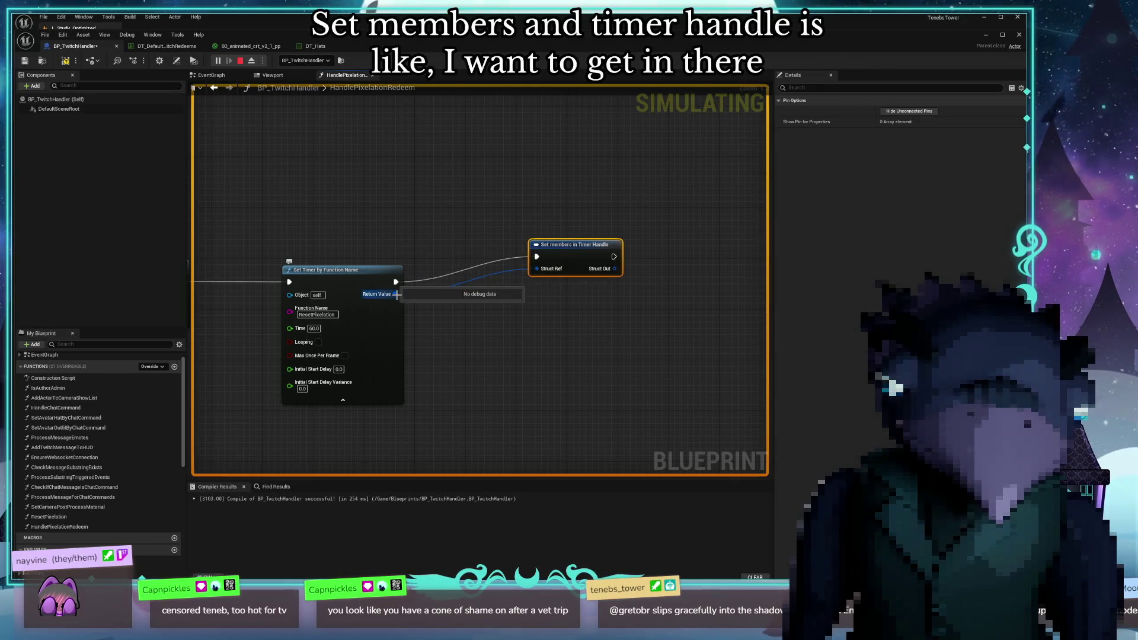
pyautogui.moveTo(397, 294); pyautogui.dragTo(460, 335)
pyautogui.write('brea')
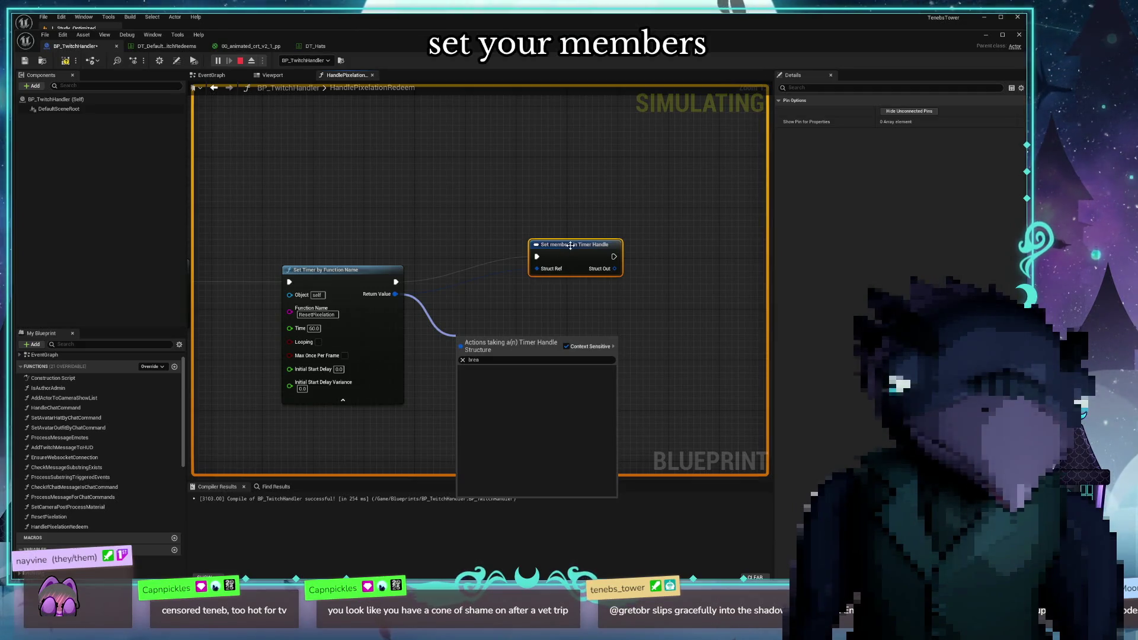
pyautogui.click(554, 307)
pyautogui.moveTo(577, 248); pyautogui.dragTo(475, 273)
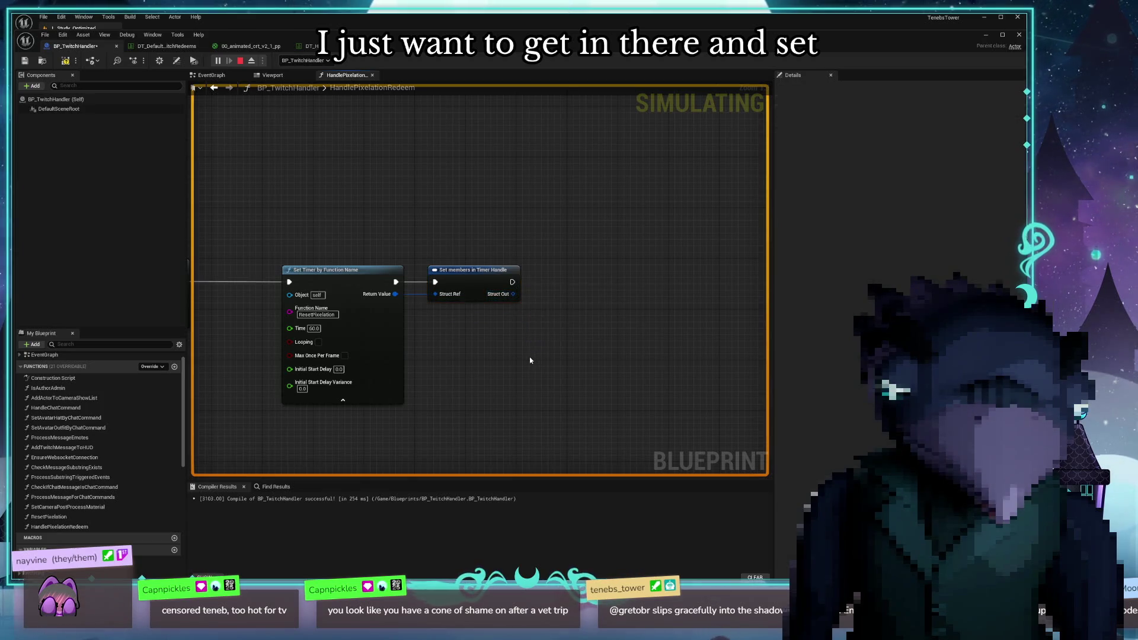
pyautogui.rightClick(513, 294)
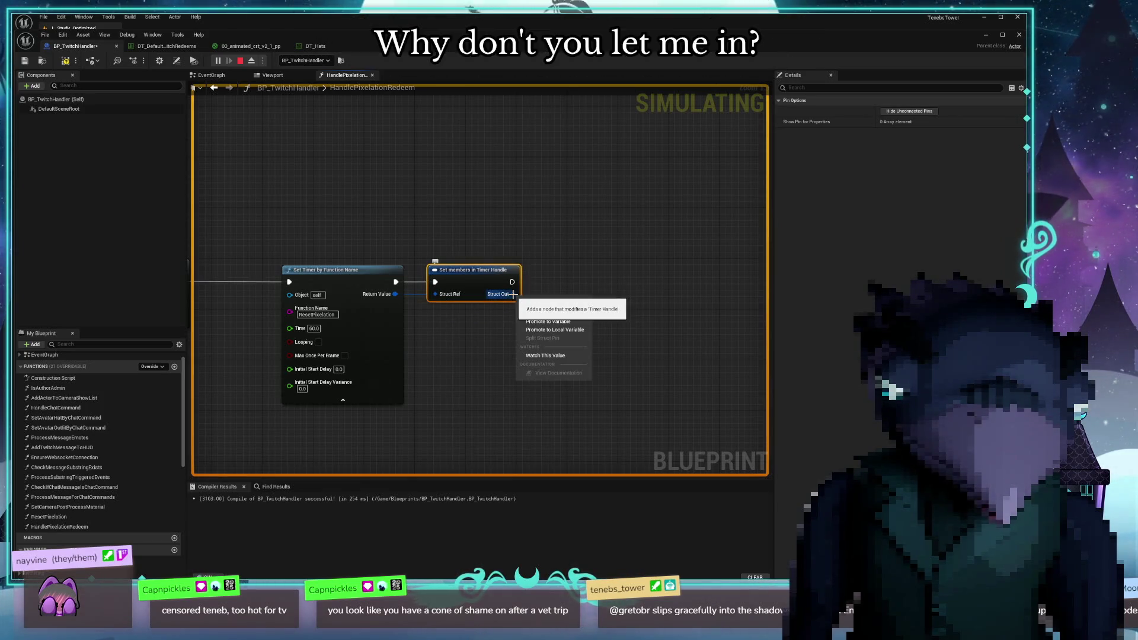
pyautogui.click(460, 332)
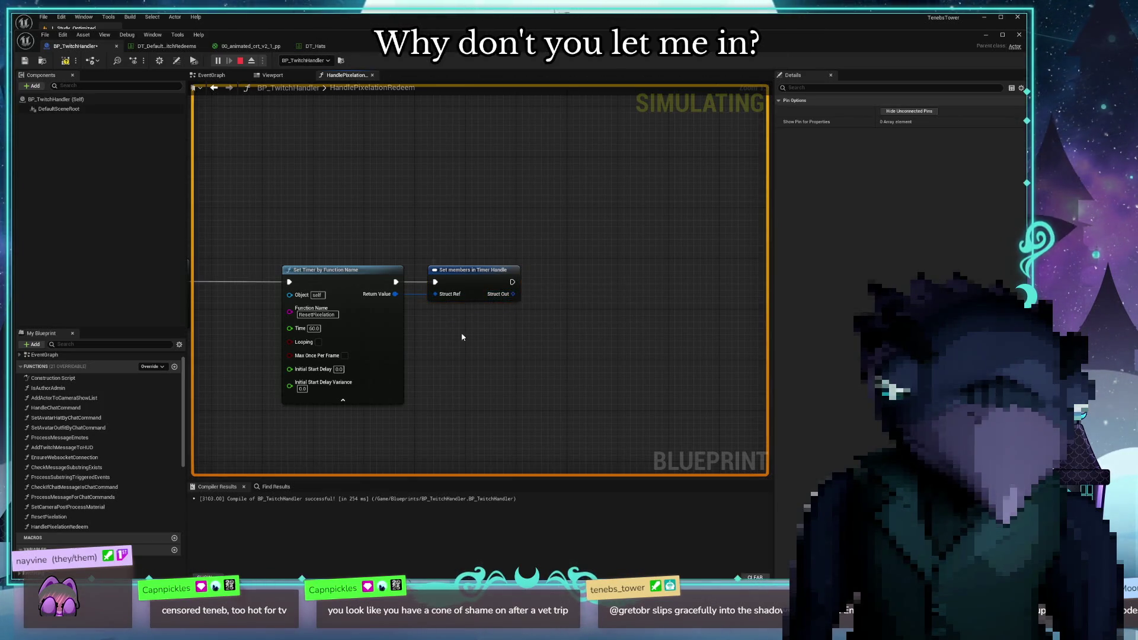
pyautogui.click(474, 275)
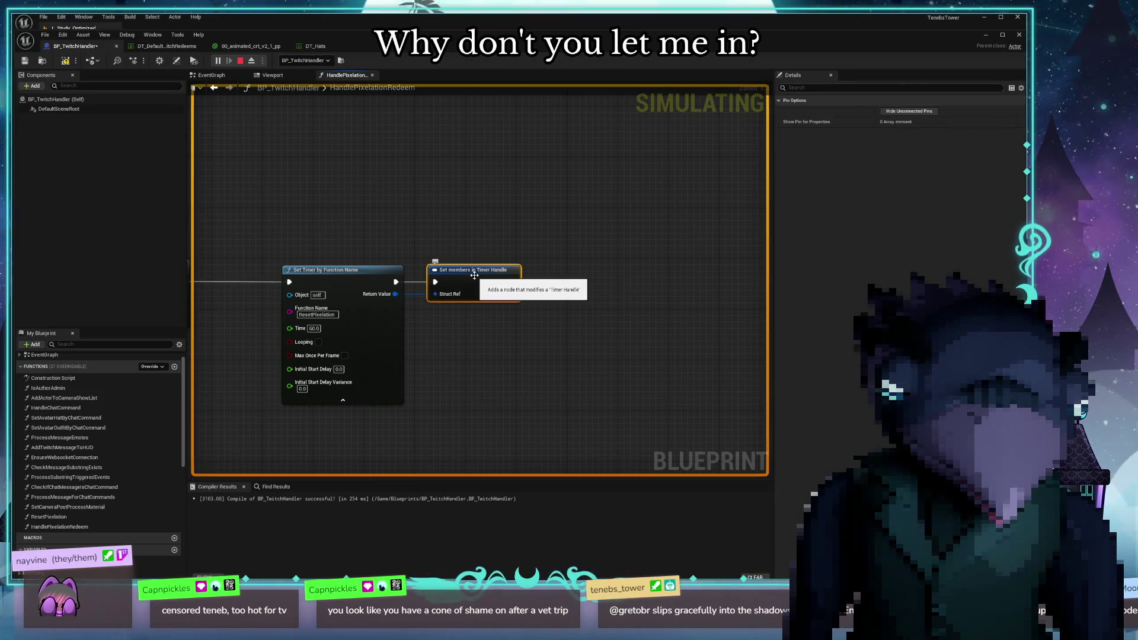
pyautogui.click(365, 336)
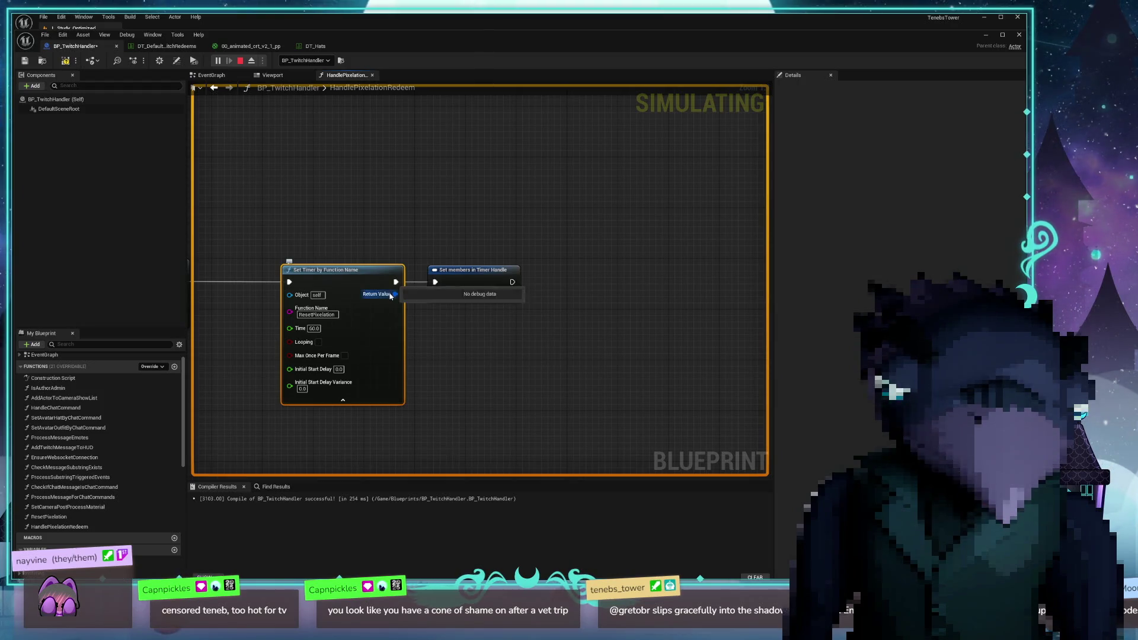
pyautogui.moveTo(496, 360)
pyautogui.mouseDown()
pyautogui.moveTo(722, 337)
pyautogui.moveTo(567, 346)
pyautogui.mouseUp()
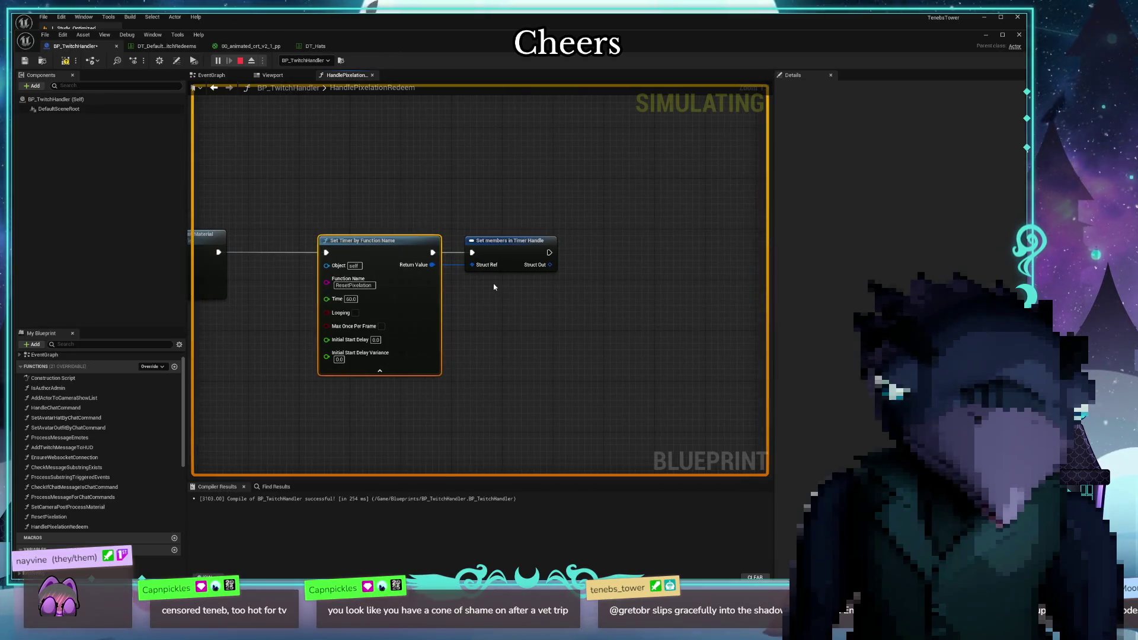
pyautogui.moveTo(486, 254); pyautogui.dragTo(548, 190)
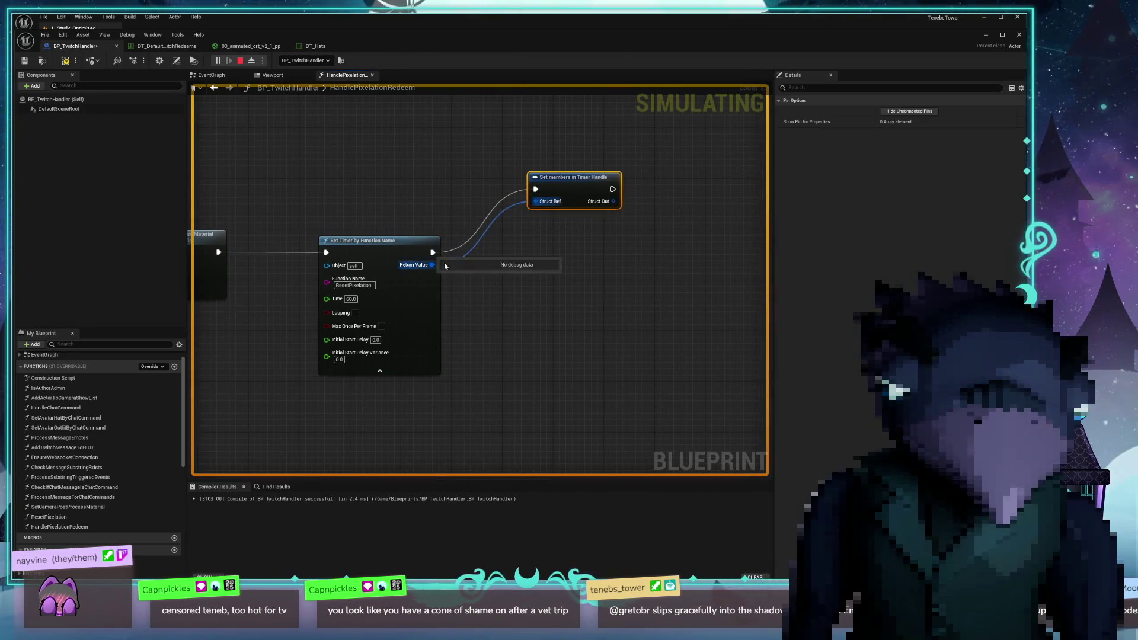
# Wire the timer's Return Value into Set members in Timer Handle, placed beside the timer
pyautogui.moveTo(432, 265); pyautogui.dragTo(490, 276)
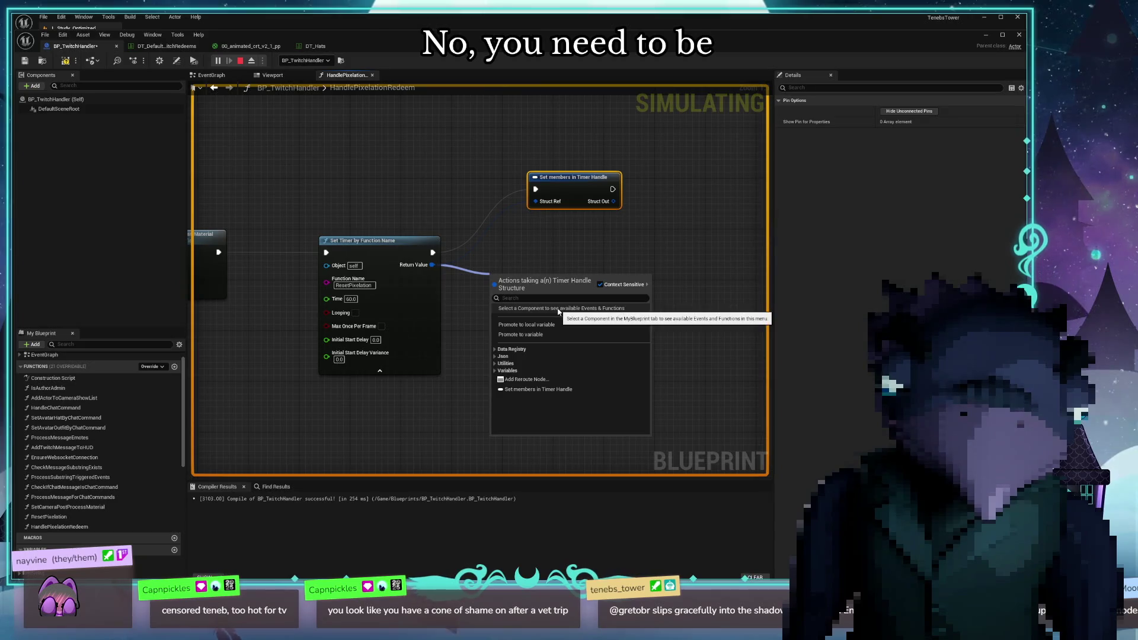
pyautogui.click(496, 364)
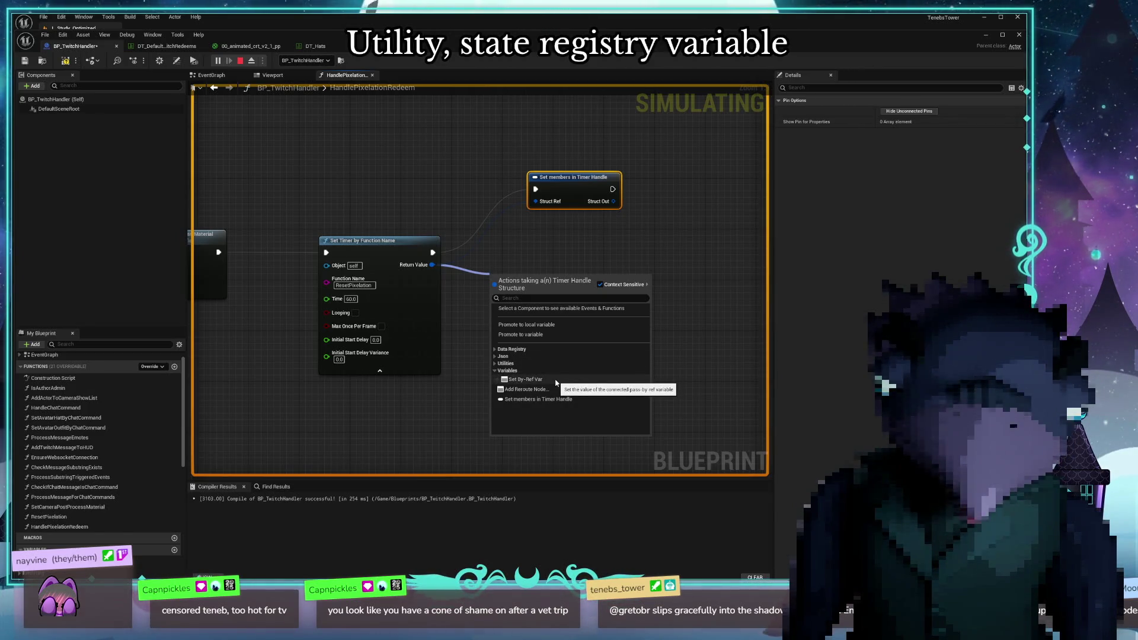
pyautogui.click(457, 393)
pyautogui.moveTo(562, 181); pyautogui.dragTo(512, 250)
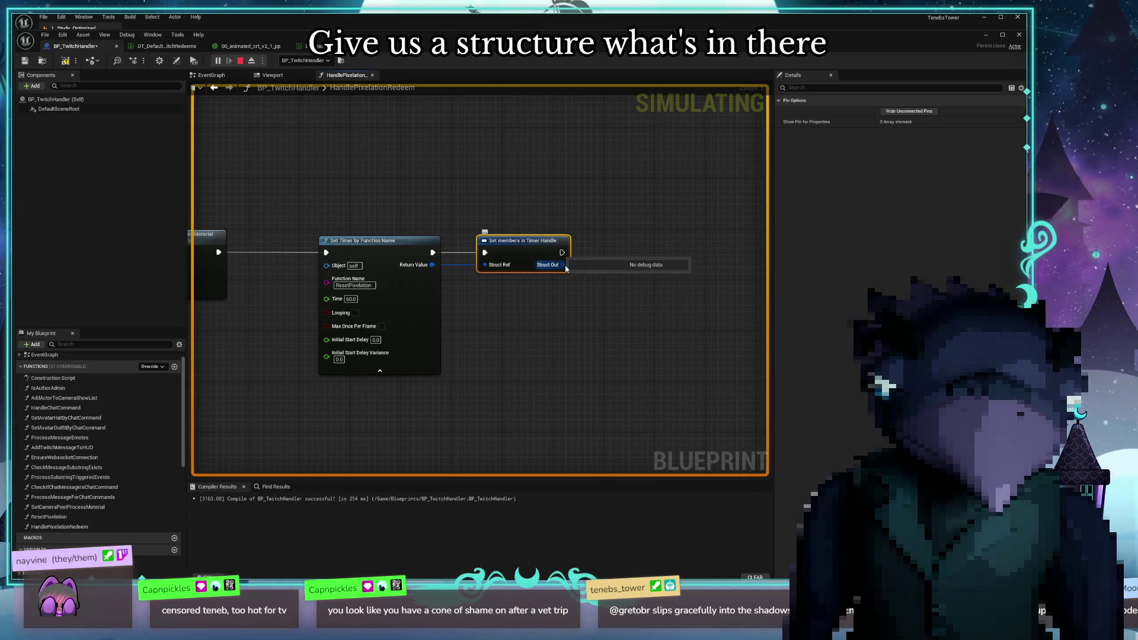
pyautogui.moveTo(563, 270); pyautogui.dragTo(595, 333)
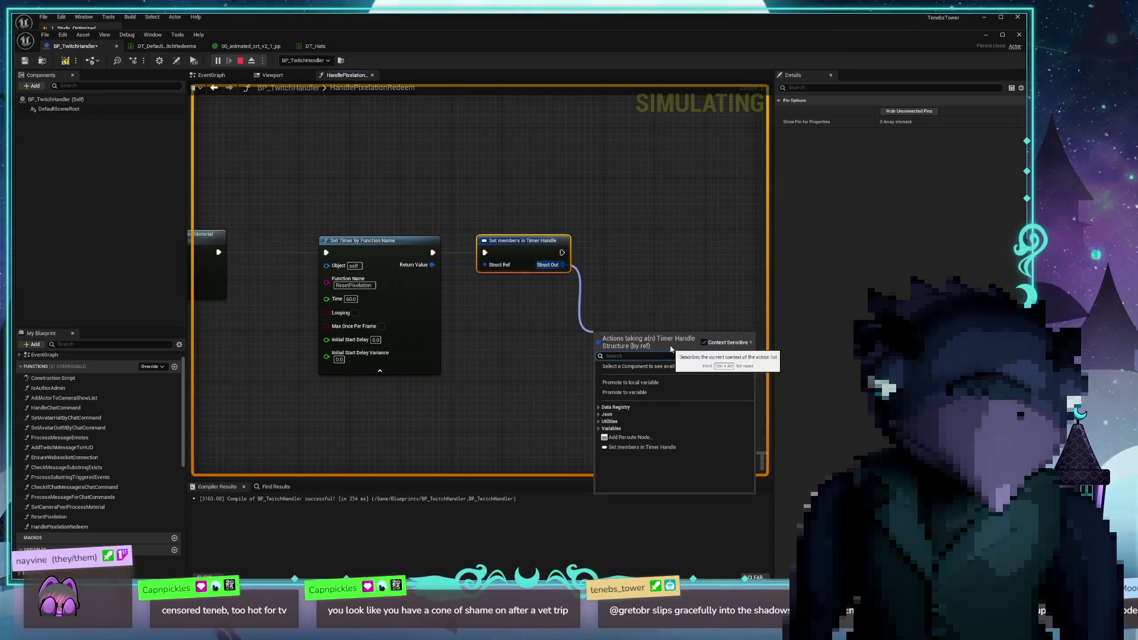
pyautogui.write('brea')
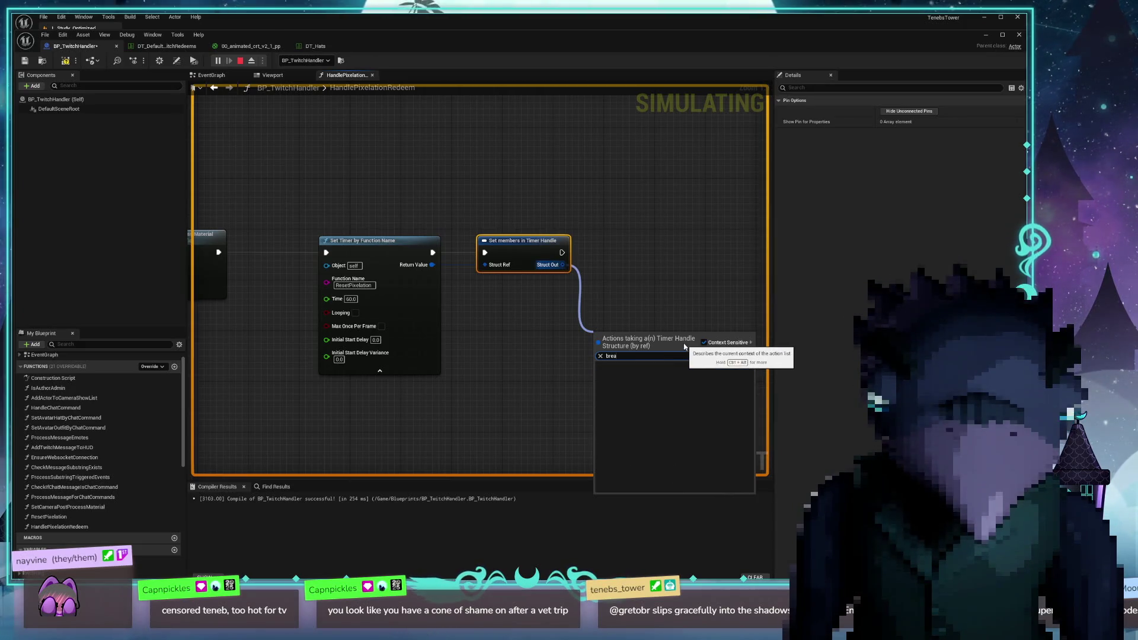
pyautogui.click(599, 280)
pyautogui.moveTo(563, 264); pyautogui.dragTo(620, 308)
pyautogui.write('t')
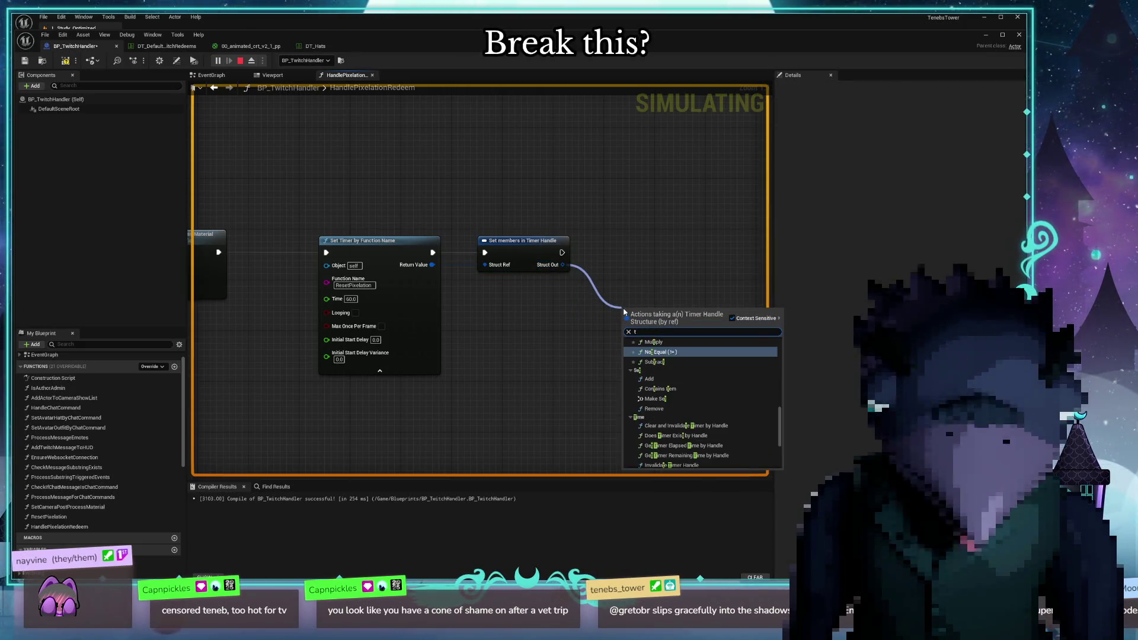
pyautogui.write('ime')
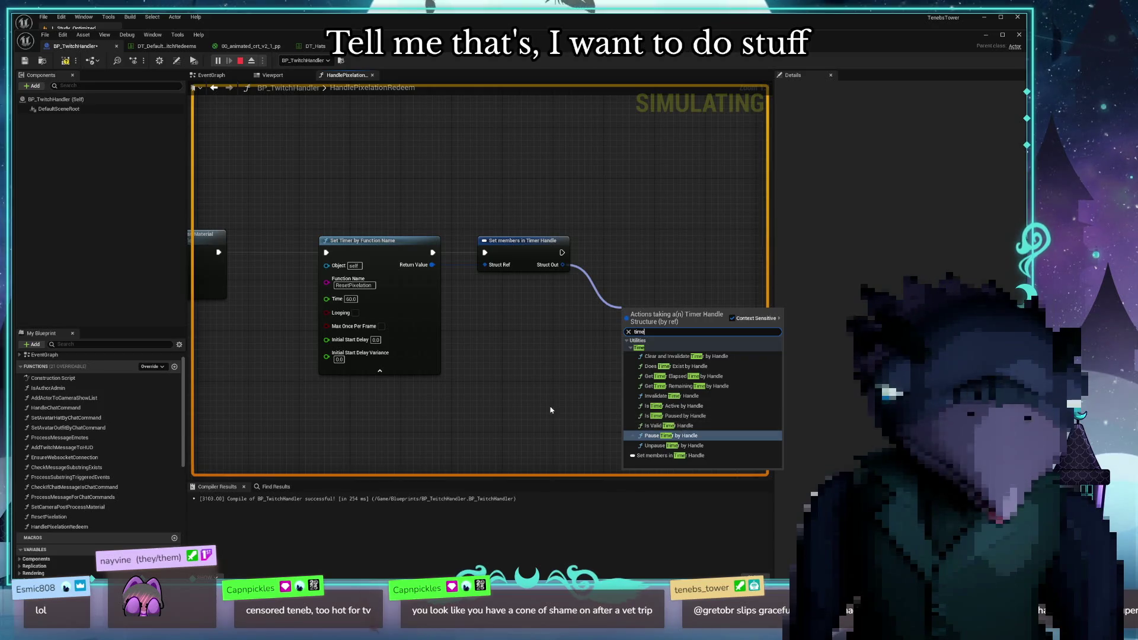
pyautogui.press('Escape')
pyautogui.moveTo(435, 270)
pyautogui.mouseDown()
pyautogui.moveTo(515, 264)
pyautogui.moveTo(542, 401)
pyautogui.mouseUp()
pyautogui.click(548, 490)
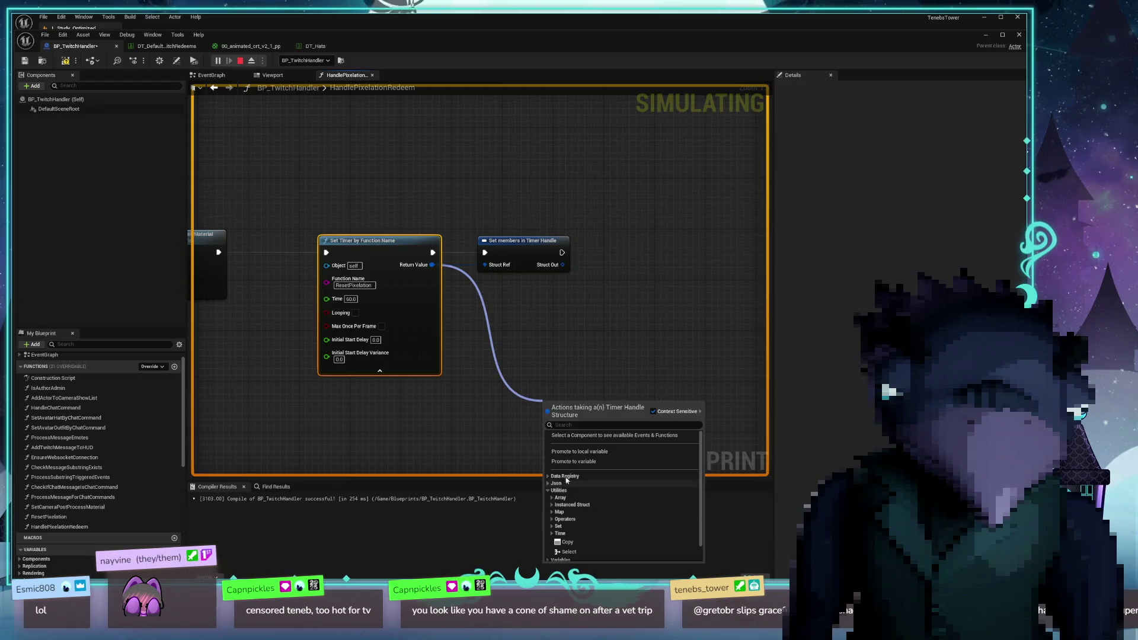
pyautogui.scroll(-1, 549, 504)
pyautogui.click(552, 521)
pyautogui.scroll(-3, 544, 503)
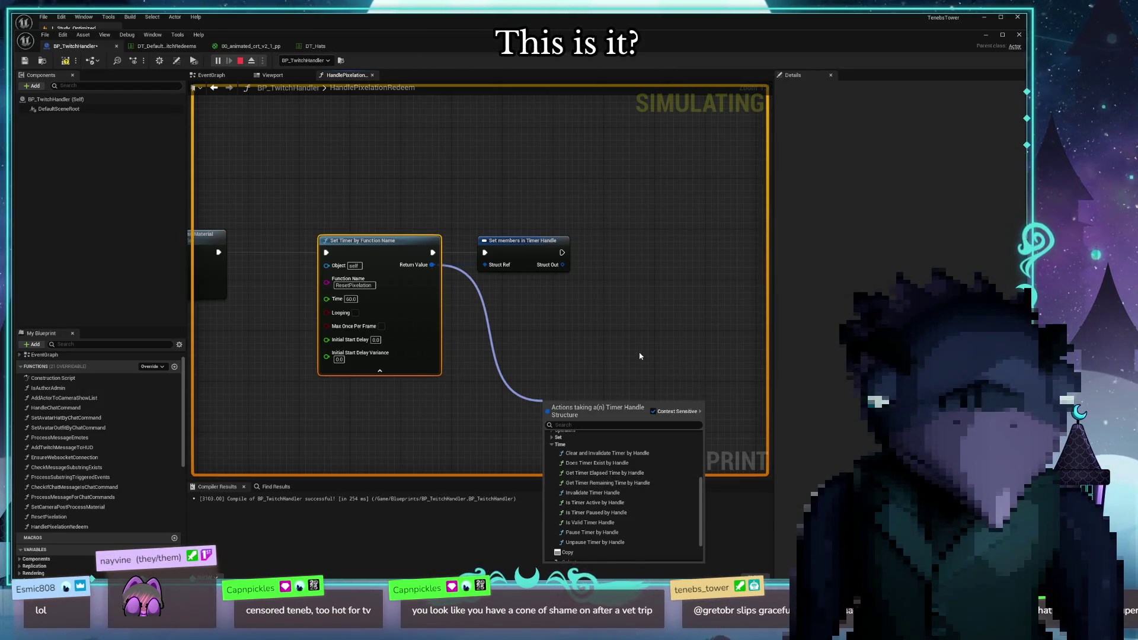
pyautogui.scroll(-2, 640, 356)
pyautogui.scroll(-2, 661, 490)
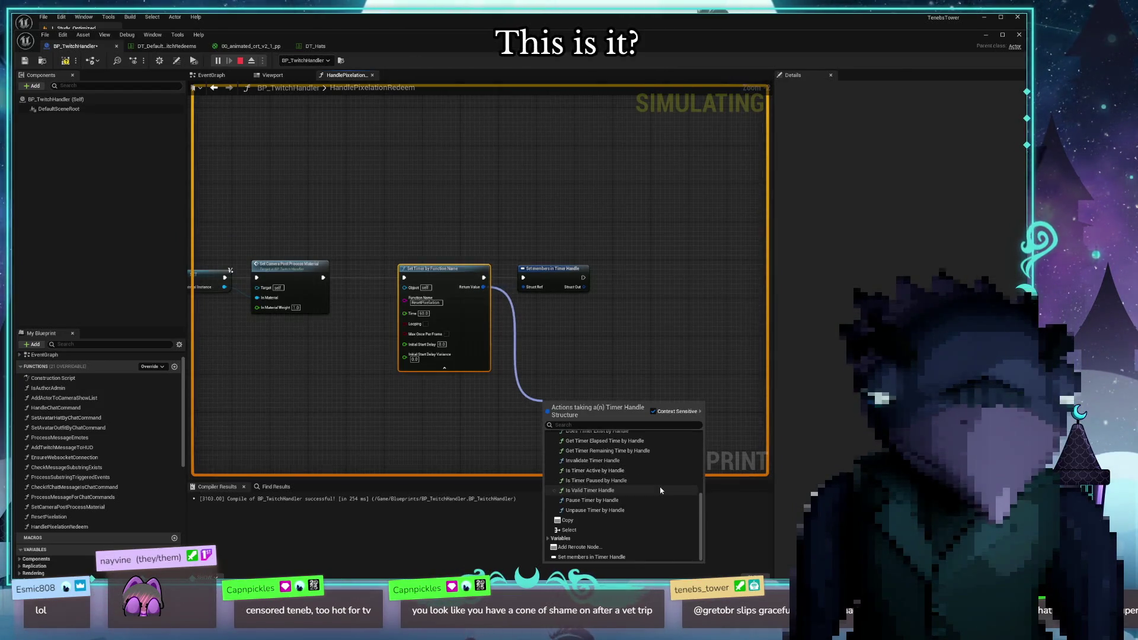
pyautogui.click(610, 501)
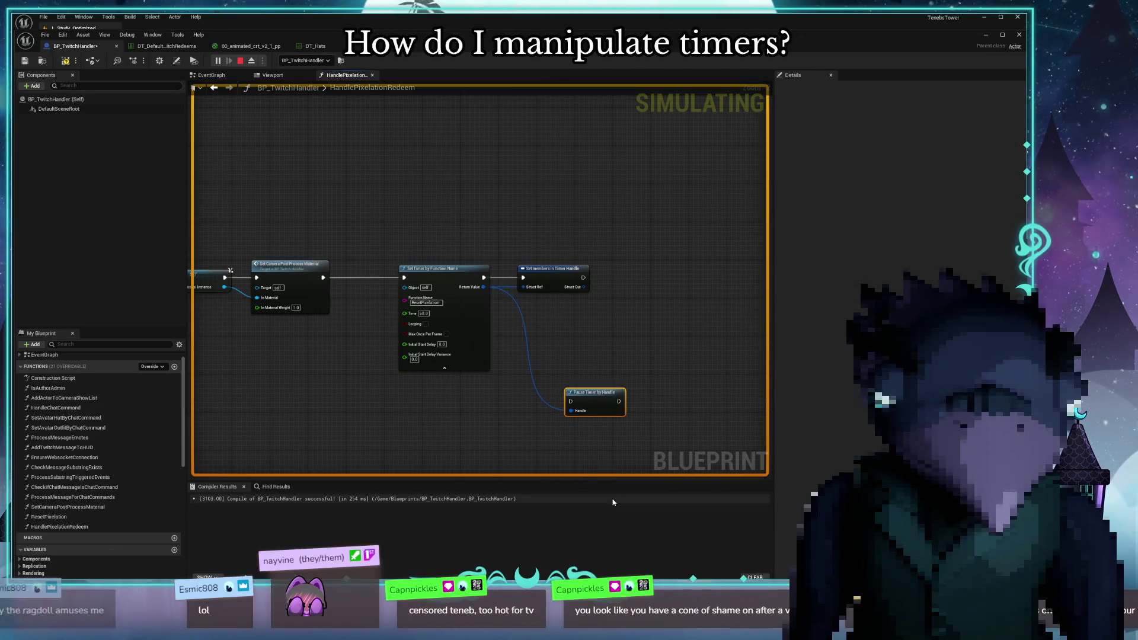
pyautogui.press('Delete')
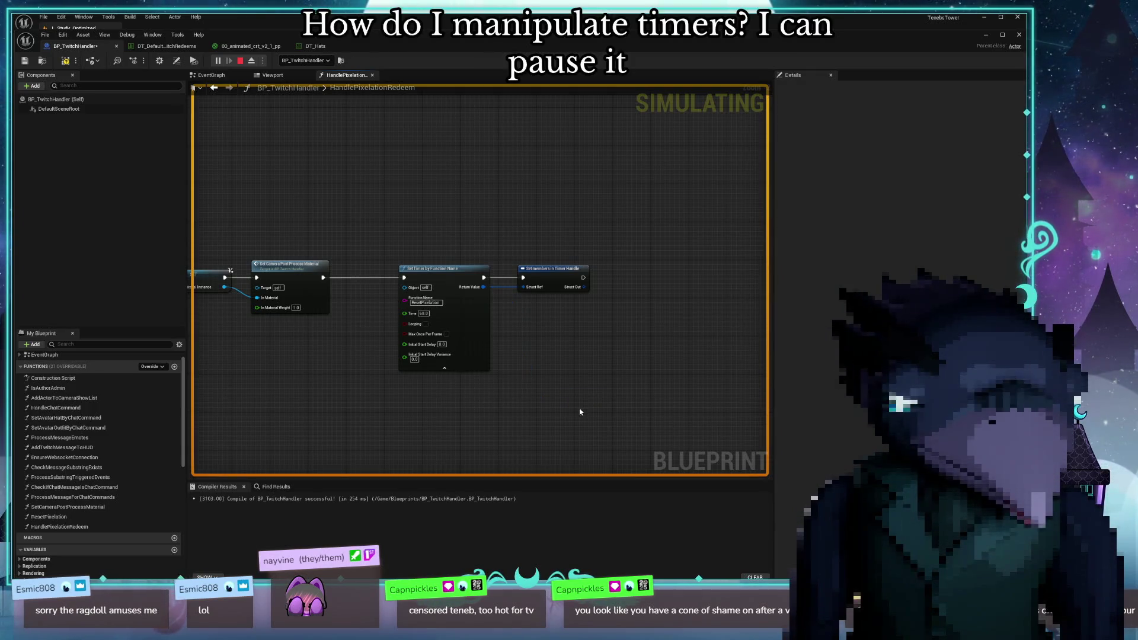
pyautogui.moveTo(556, 285)
pyautogui.mouseDown()
pyautogui.moveTo(569, 294)
pyautogui.moveTo(648, 284)
pyautogui.moveTo(640, 277)
pyautogui.mouseUp()
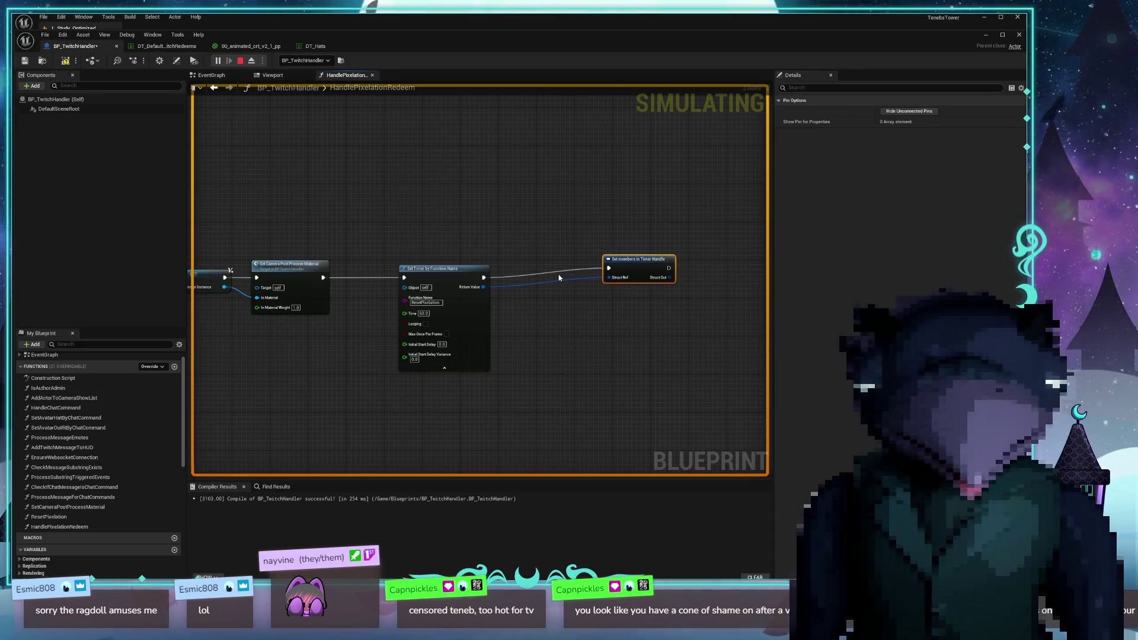
# Line up the Set members in Timer Handle node right beside Set Timer by Function Name
pyautogui.moveTo(557, 284)
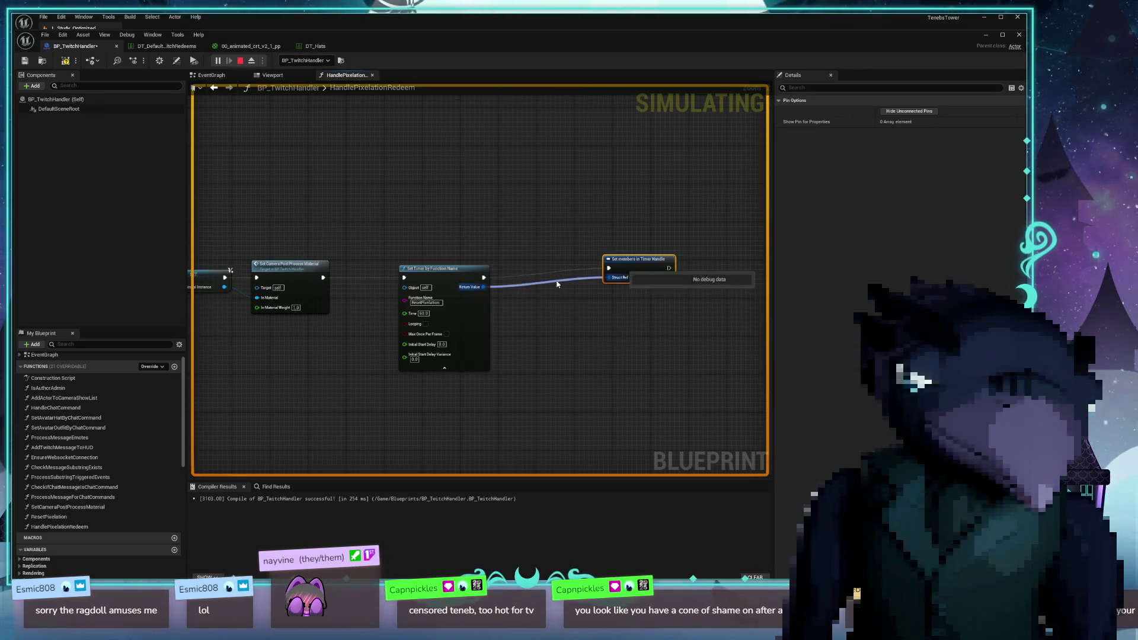
pyautogui.moveTo(639, 266); pyautogui.dragTo(629, 276)
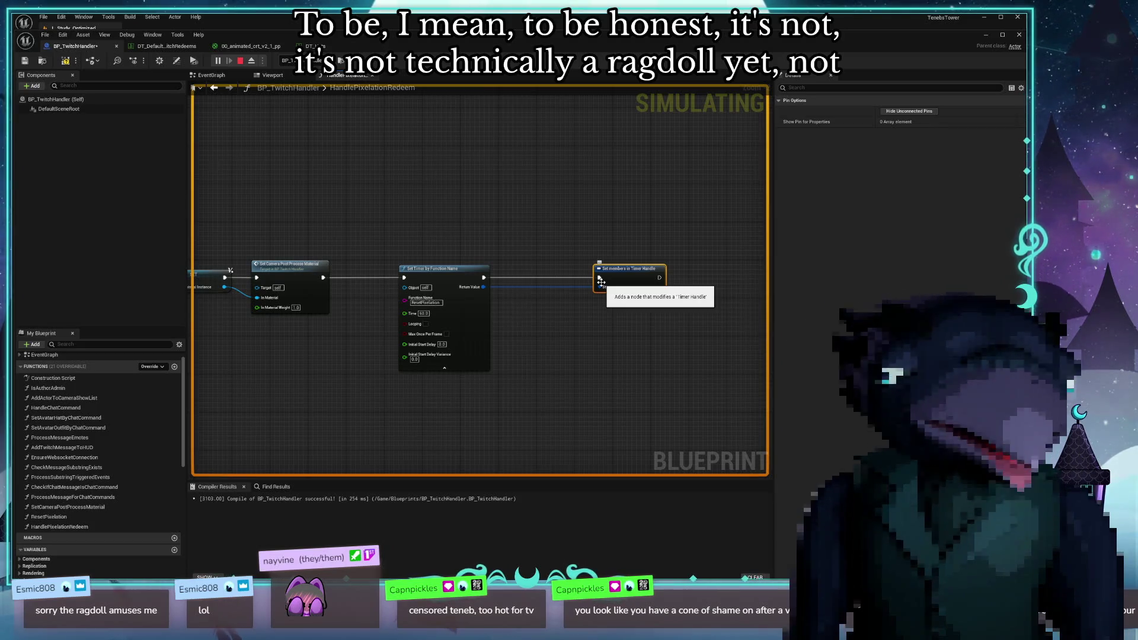
pyautogui.moveTo(638, 273); pyautogui.dragTo(594, 269)
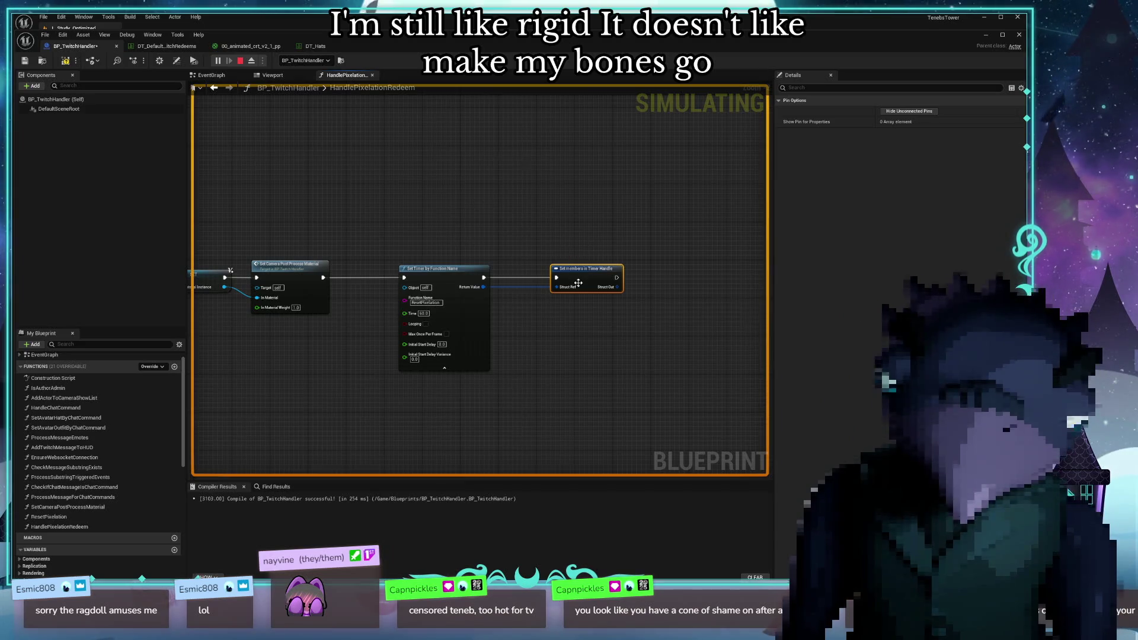
pyautogui.scroll(2, 577, 283)
pyautogui.moveTo(531, 421)
pyautogui.mouseDown()
pyautogui.moveTo(489, 406)
pyautogui.moveTo(454, 368)
pyautogui.mouseUp()
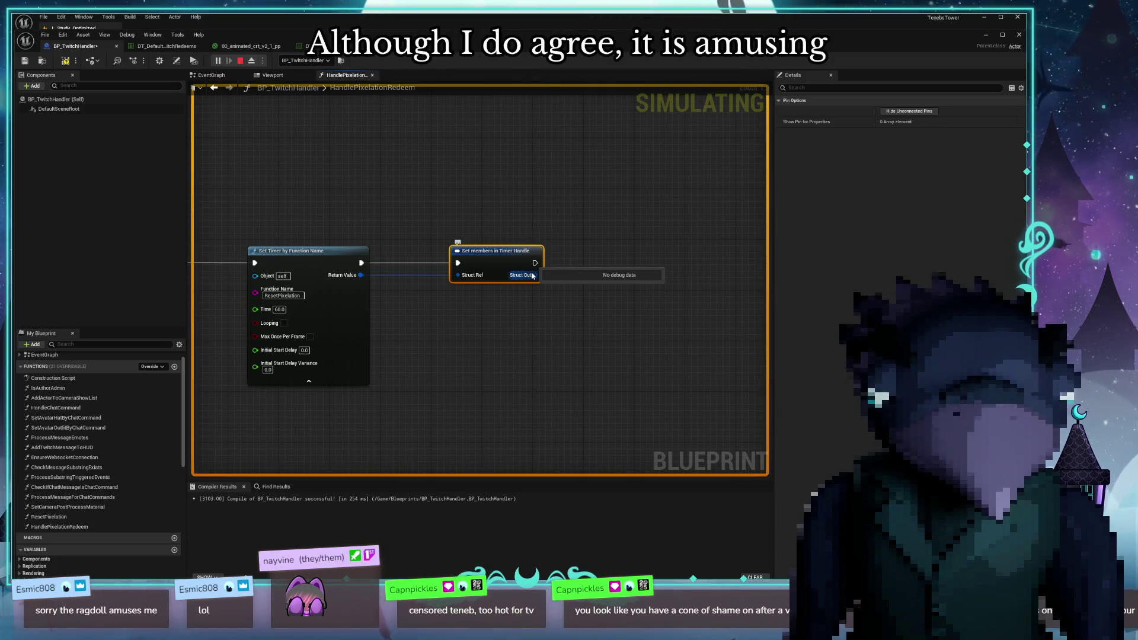
pyautogui.moveTo(513, 256)
pyautogui.mouseDown()
pyautogui.moveTo(482, 252)
pyautogui.moveTo(501, 262)
pyautogui.mouseUp()
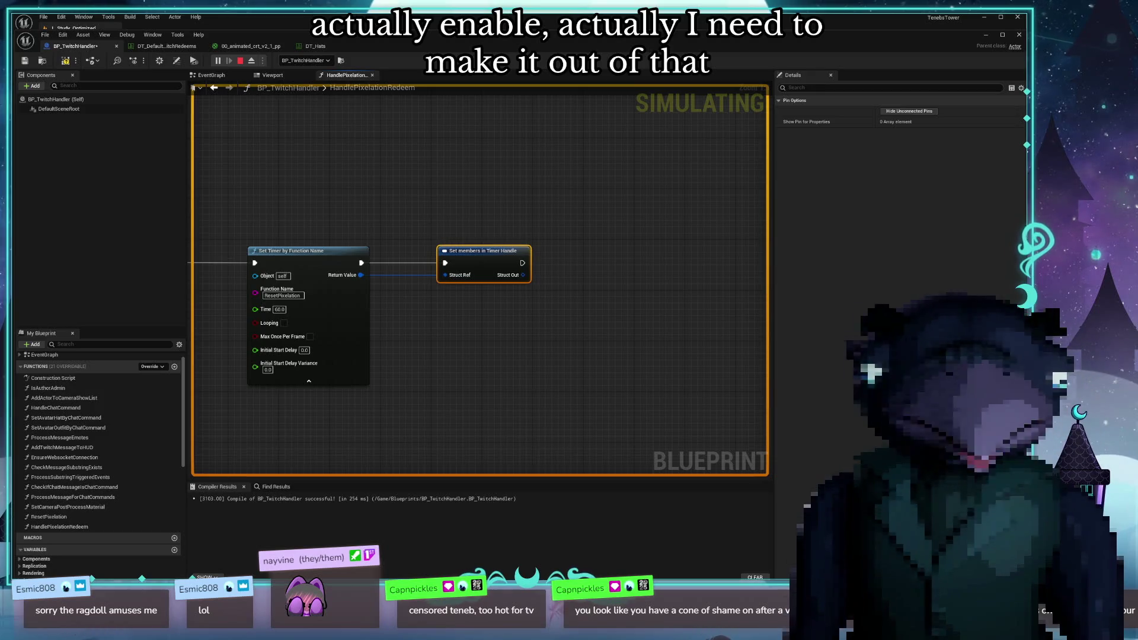
# Move the Blueprint window aside, look around the level with the F8 editor camera, then return
pyautogui.moveTo(278, 39); pyautogui.dragTo(261, 556)
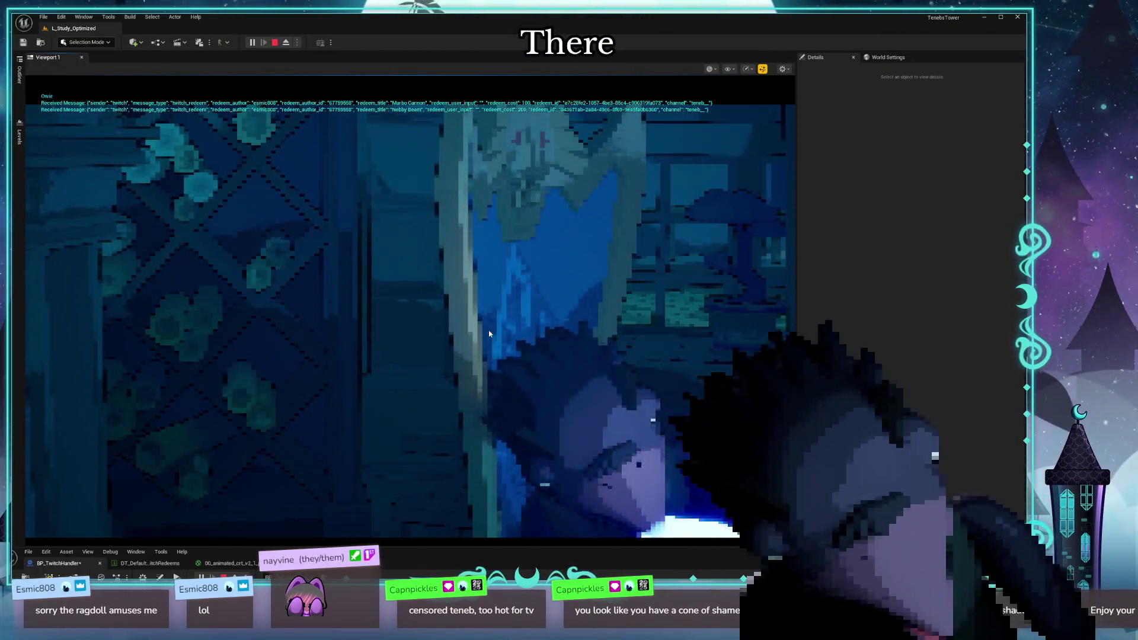
pyautogui.press('F8')
pyautogui.moveTo(479, 343); pyautogui.dragTo(477, 339)
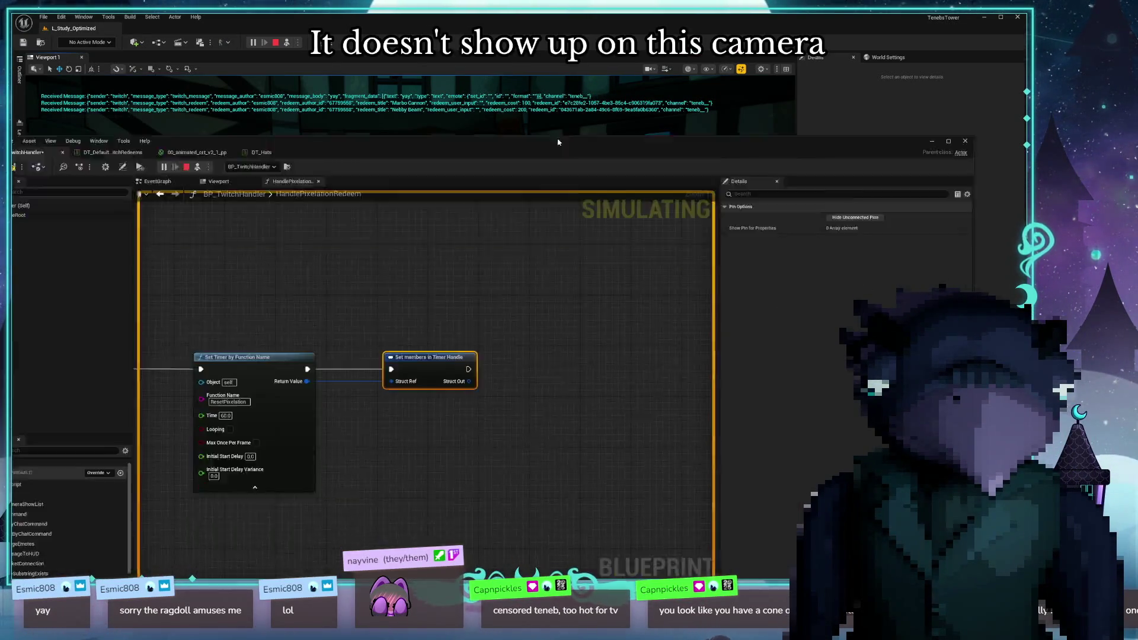
pyautogui.hotkey('alt', 'Tab')
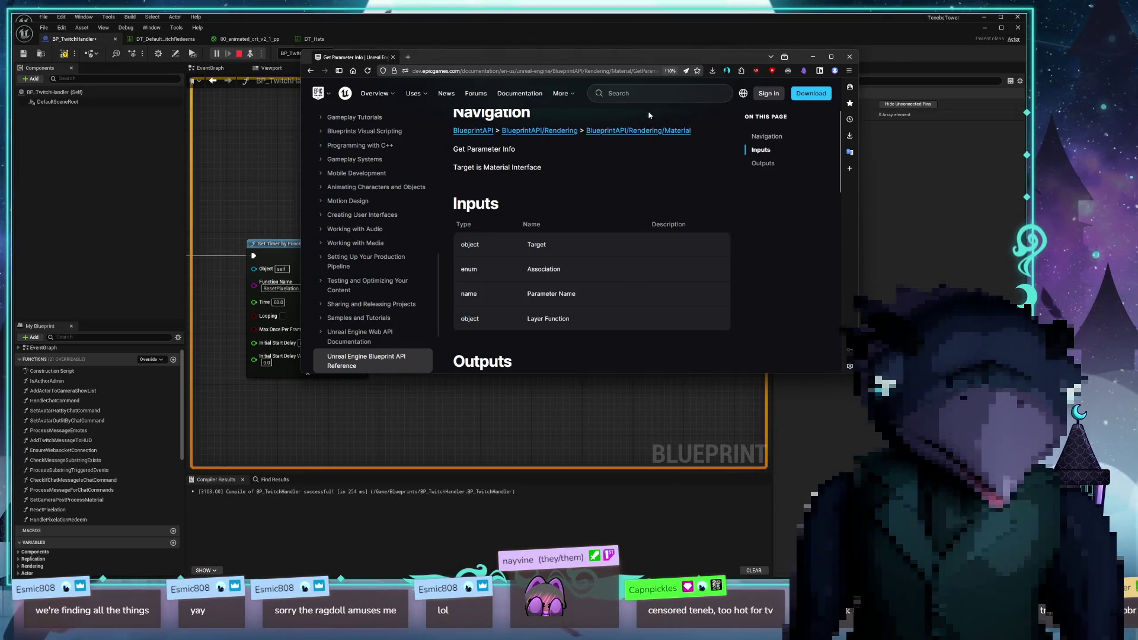
# Search the Epic documentation for 'set timer by function'
pyautogui.moveTo(604, 60)
pyautogui.mouseDown()
pyautogui.moveTo(695, 105)
pyautogui.moveTo(612, 108)
pyautogui.mouseUp()
pyautogui.click(652, 141)
pyautogui.write('timer')
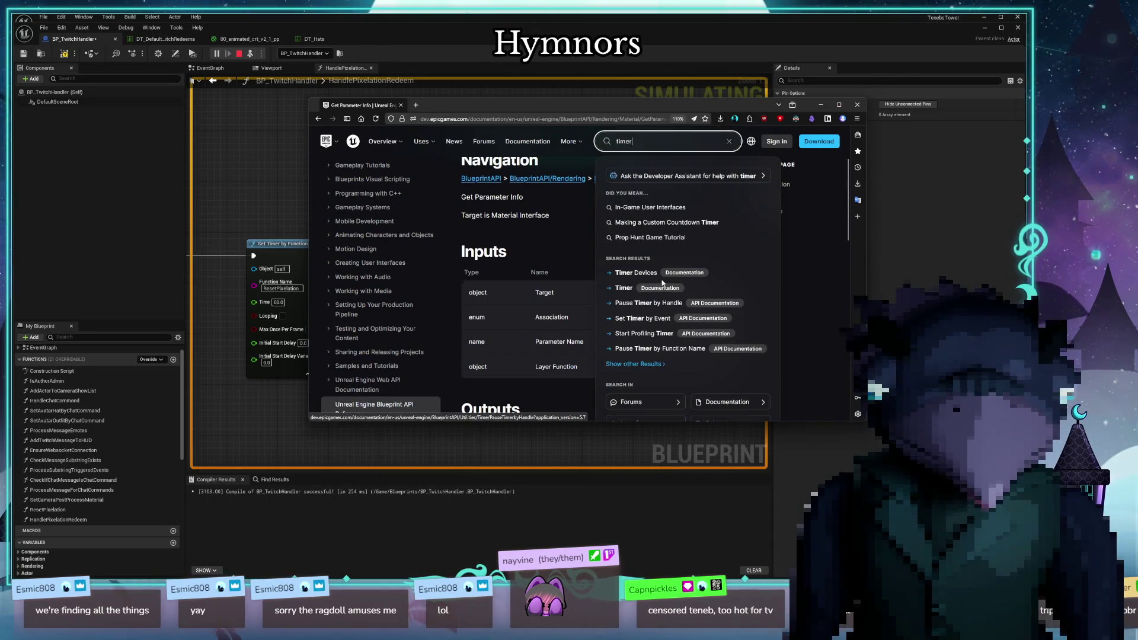
pyautogui.hotkey('ctrl', 'a')
pyautogui.write('set timer by funct')
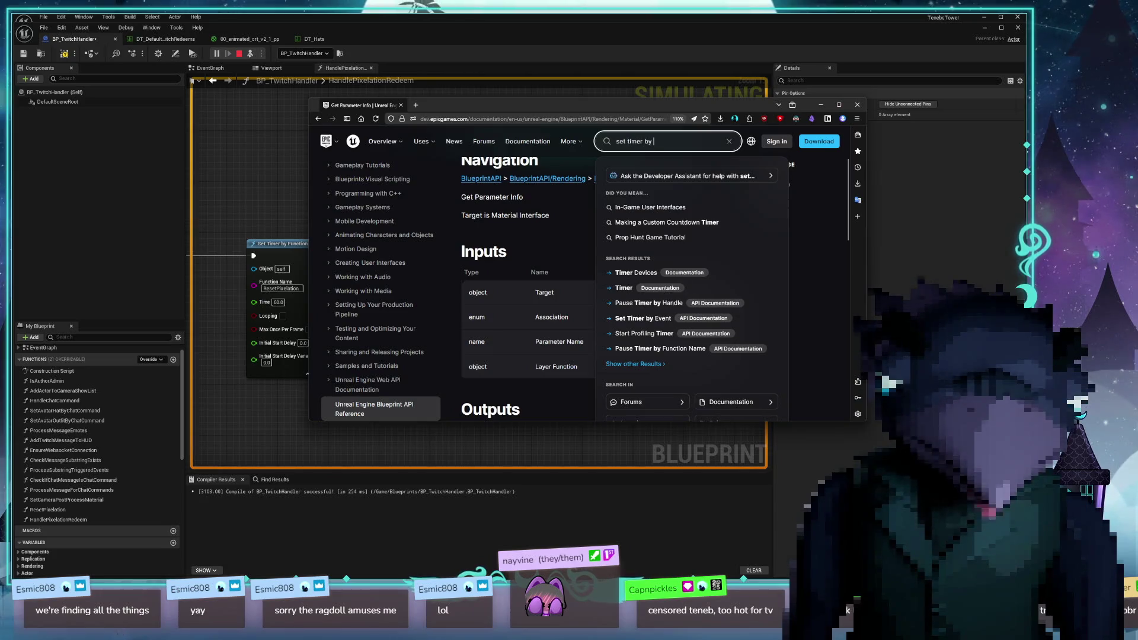
pyautogui.write('ion')
pyautogui.press('Return')
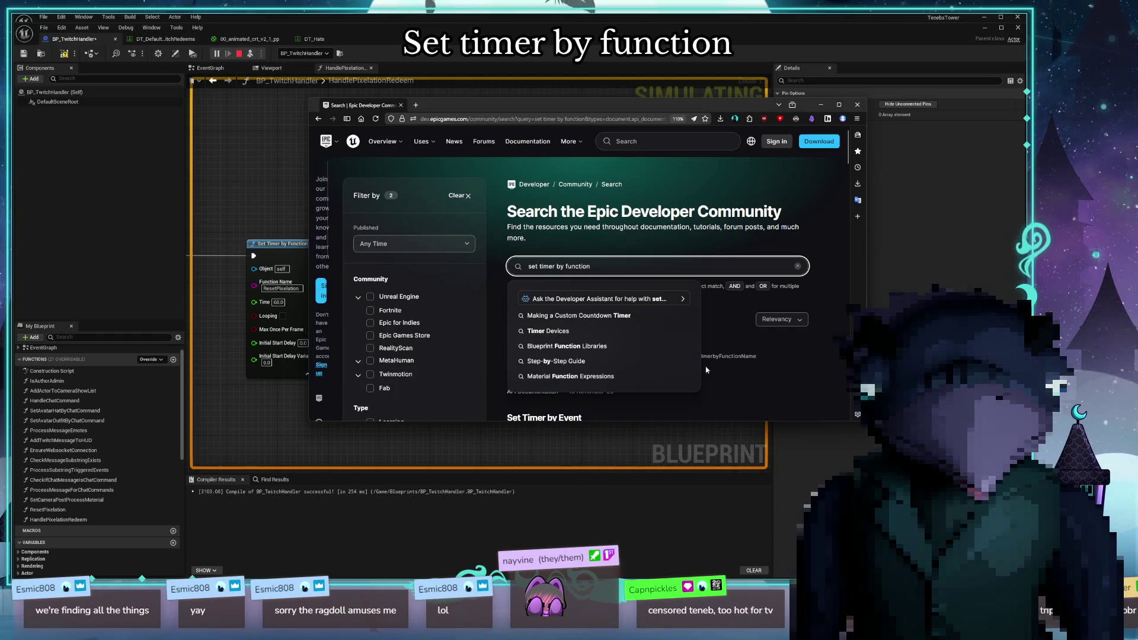
pyautogui.click(815, 356)
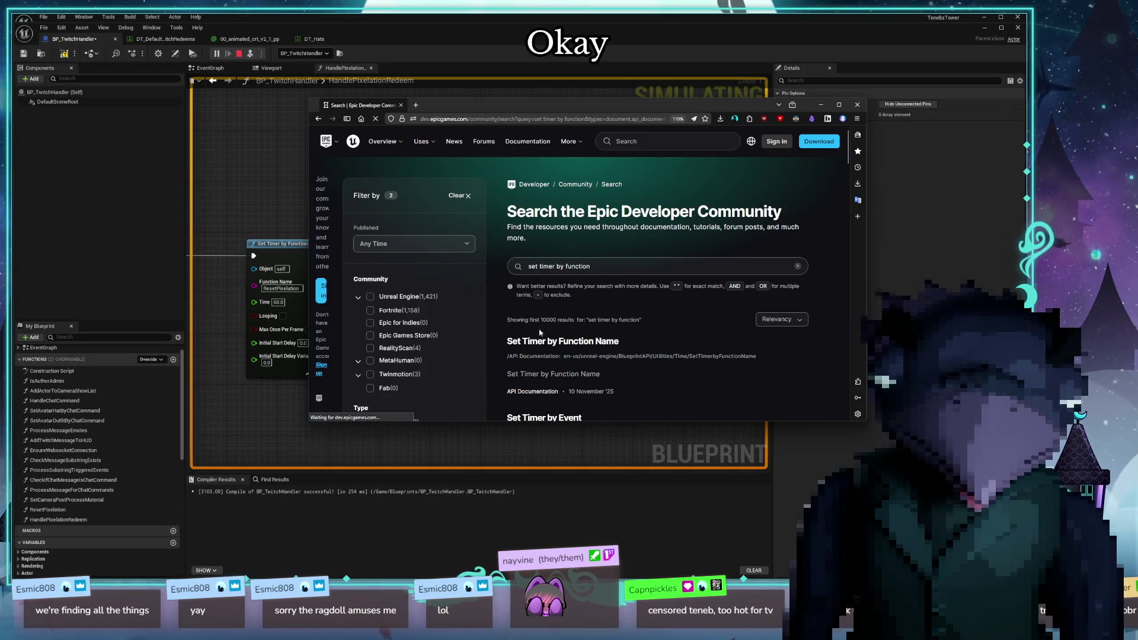
# Read the Set Timer by Function Name reference down to its outputs, then return to the graph
pyautogui.click(579, 346)
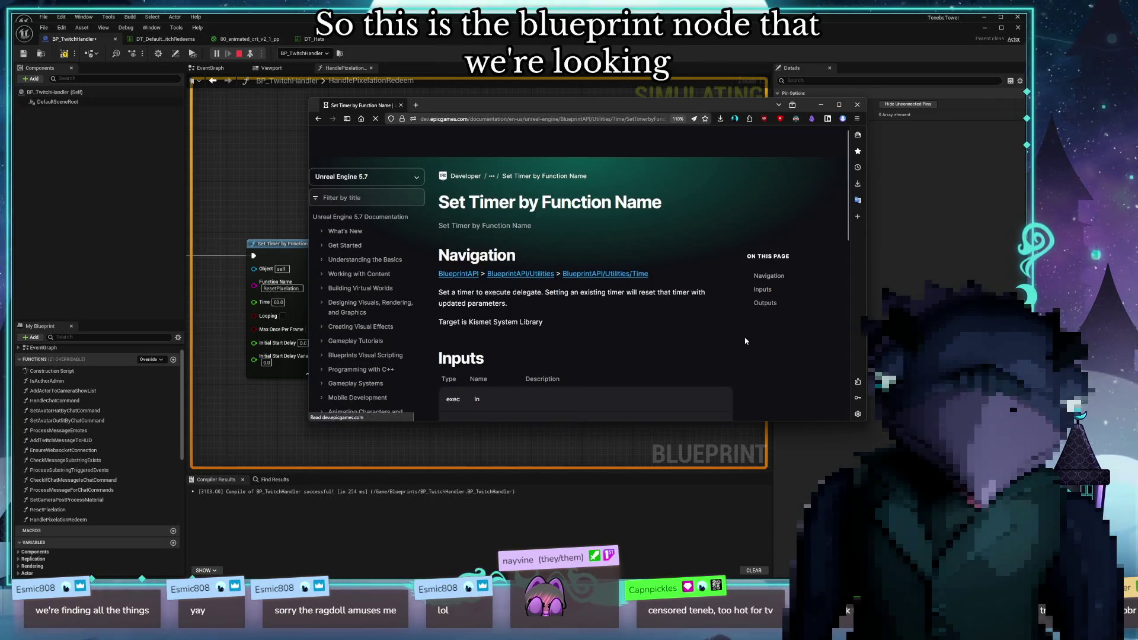
pyautogui.scroll(-5, 652, 296)
pyautogui.scroll(-1, 694, 340)
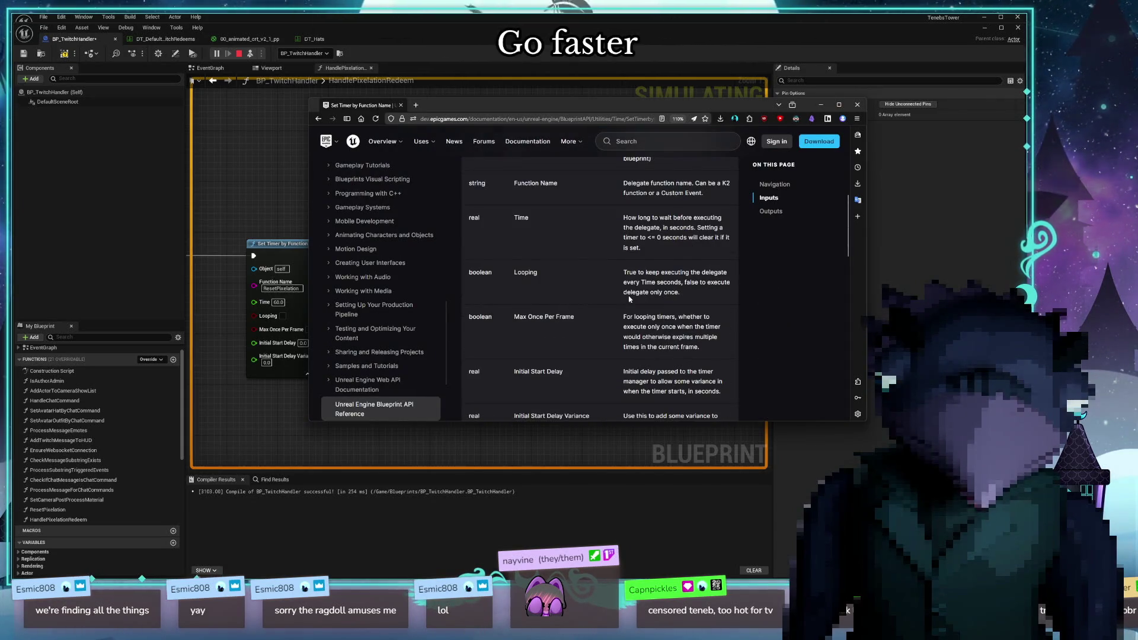
pyautogui.scroll(-5, 630, 299)
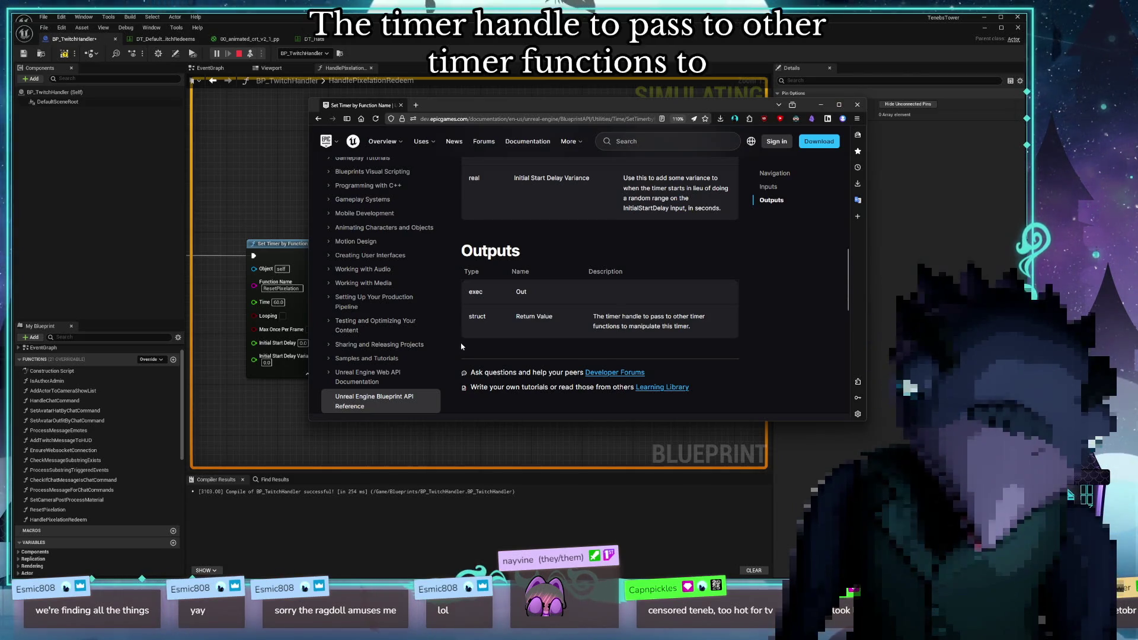
pyautogui.click(460, 442)
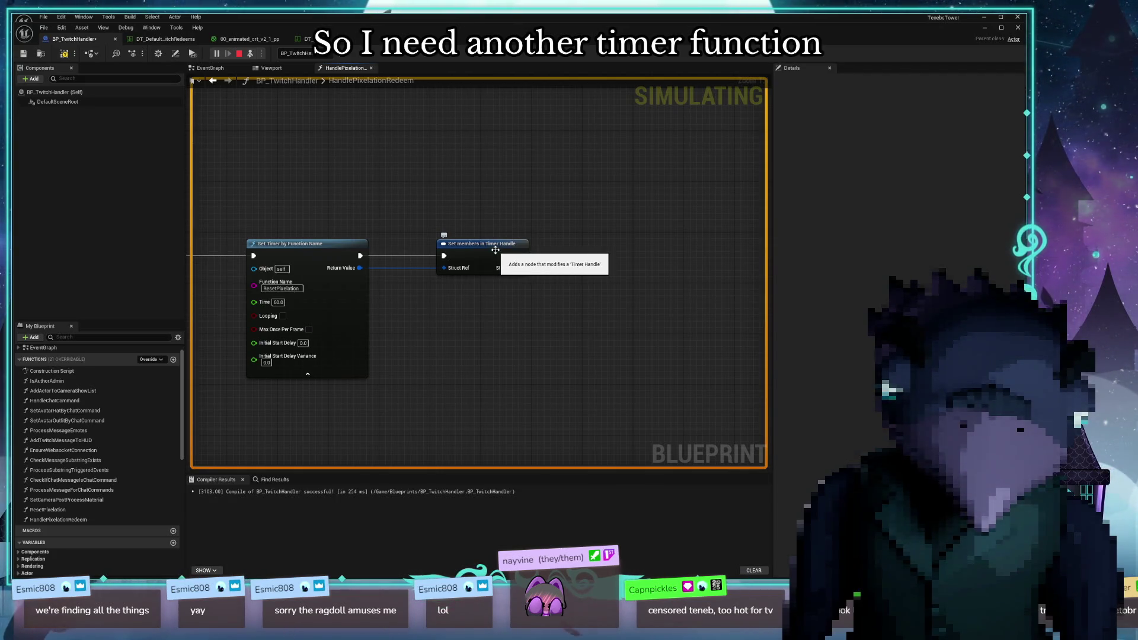
pyautogui.click(480, 245)
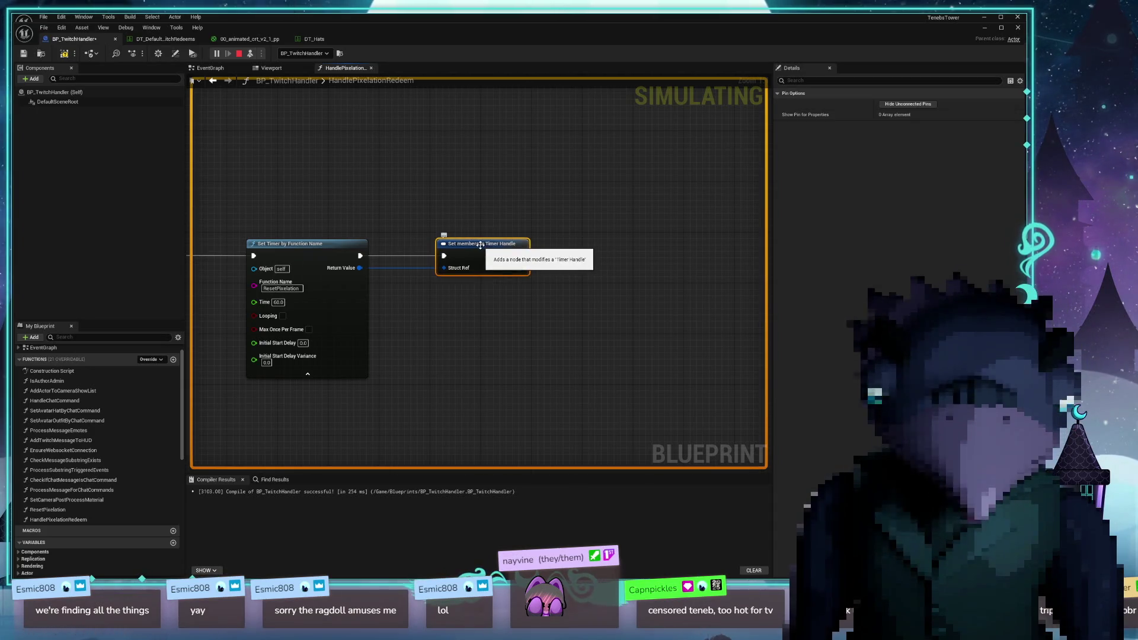
pyautogui.press('Delete')
pyautogui.rightClick(430, 269)
pyautogui.write('timer')
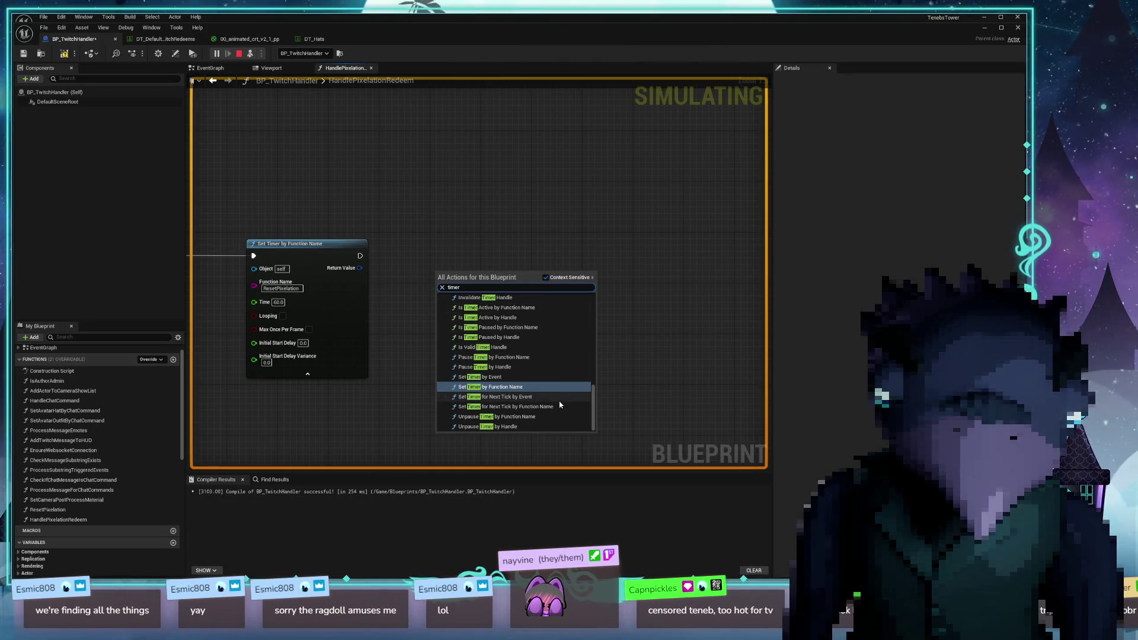
pyautogui.scroll(5, 559, 404)
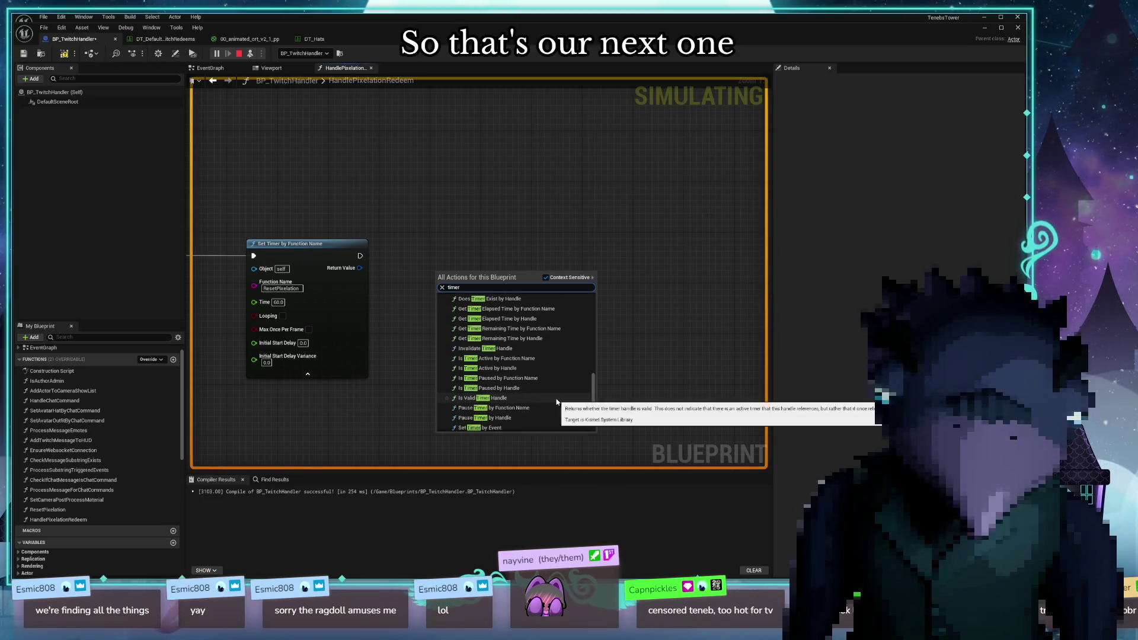
pyautogui.scroll(-3, 545, 400)
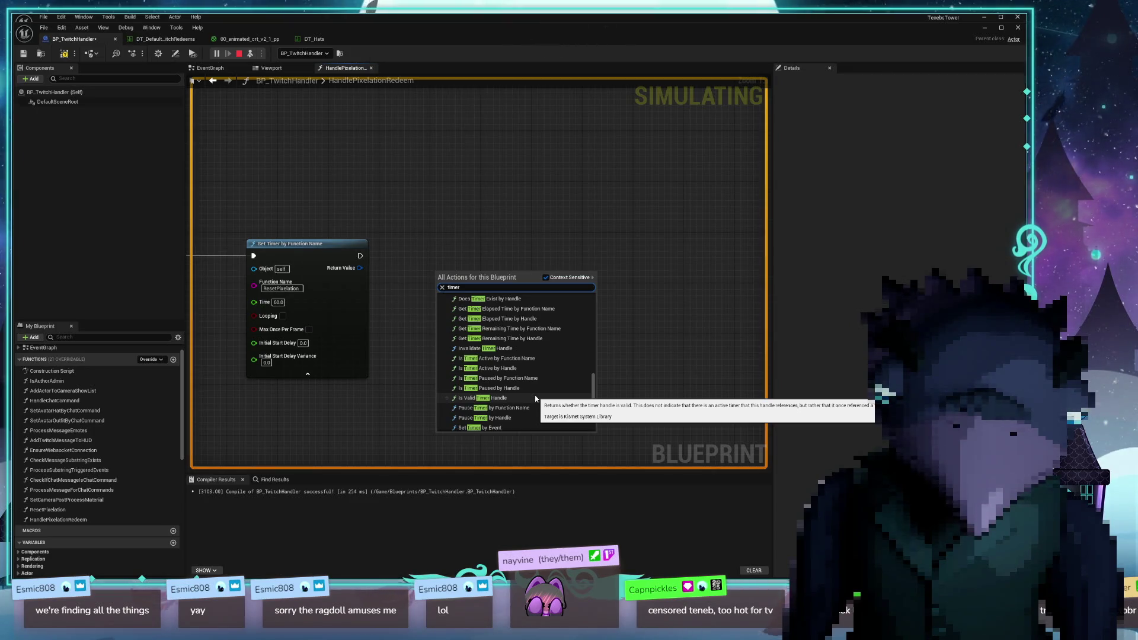
pyautogui.scroll(-2, 552, 397)
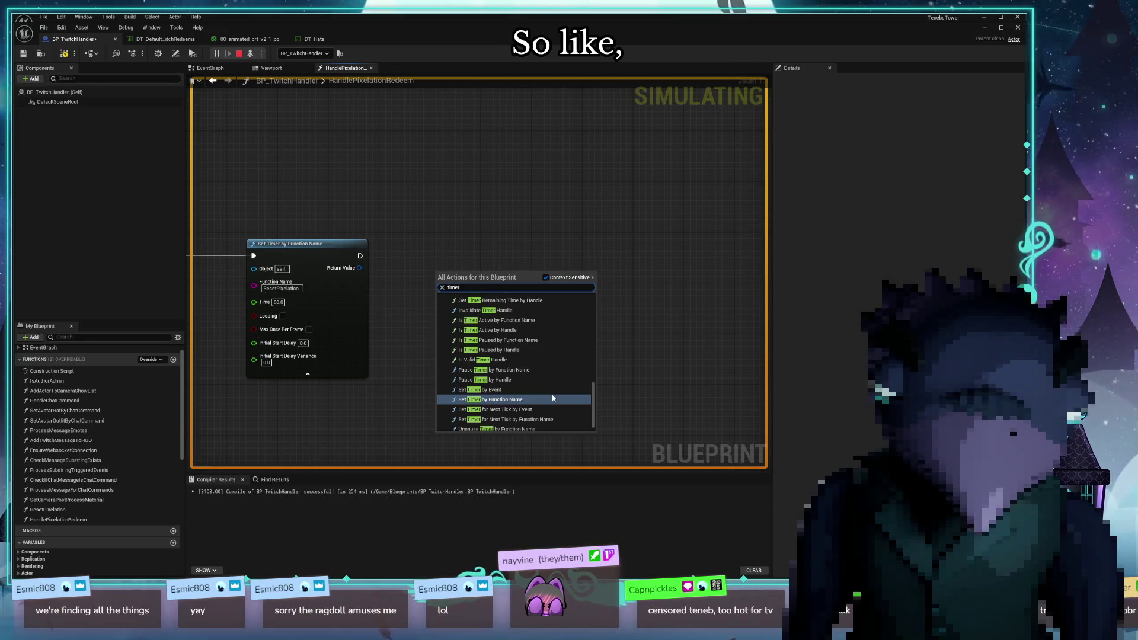
pyautogui.scroll(-1, 545, 425)
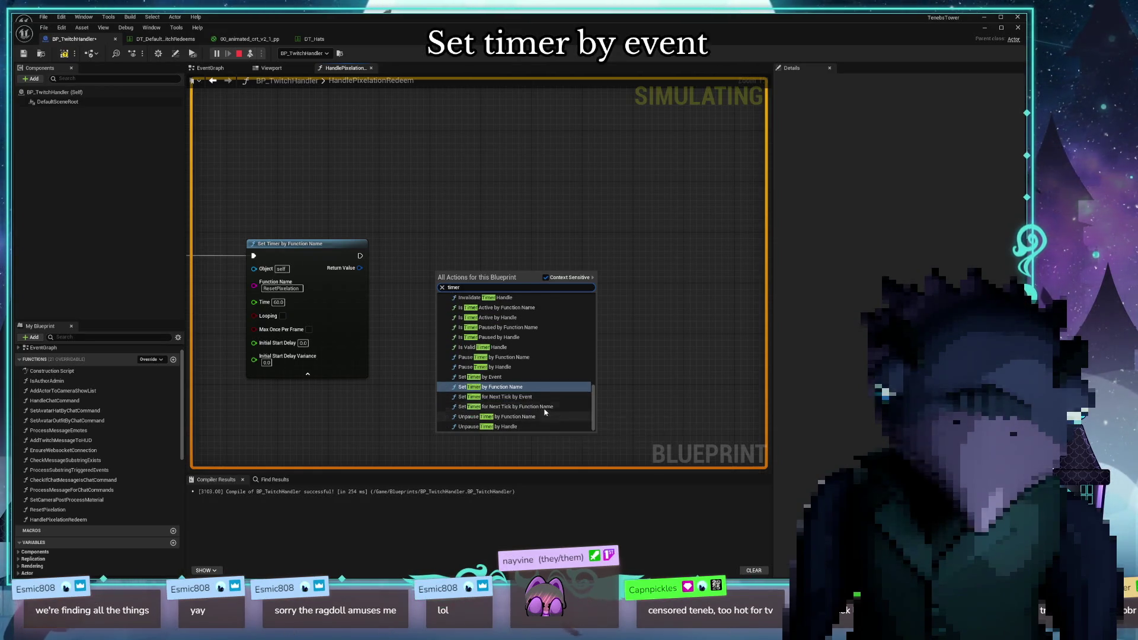
pyautogui.scroll(3, 544, 397)
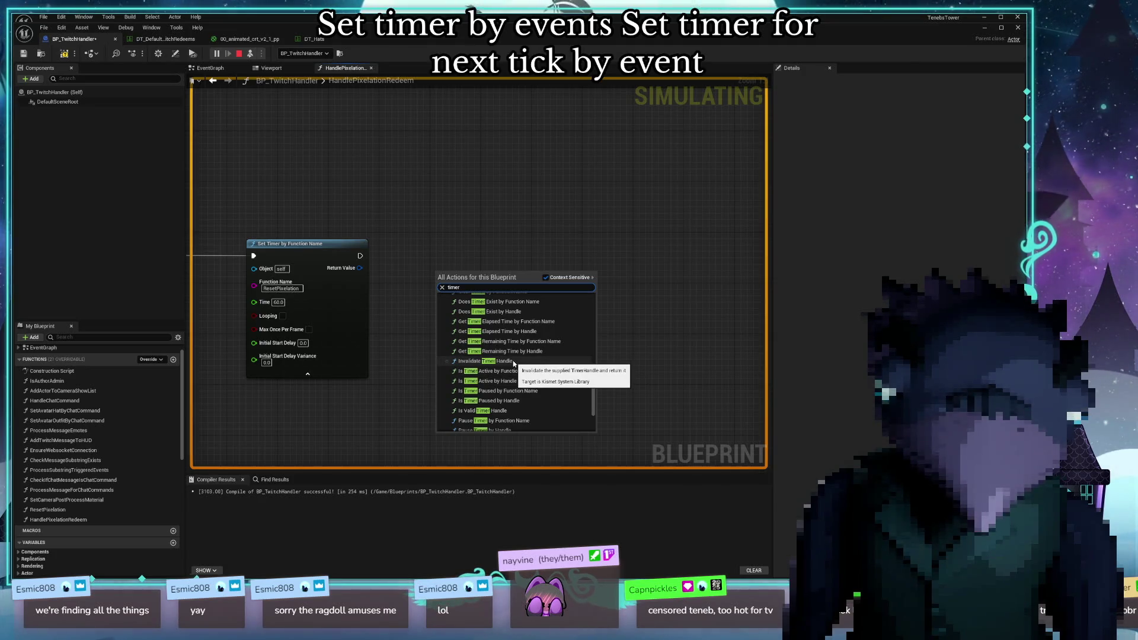
pyautogui.scroll(1, 511, 364)
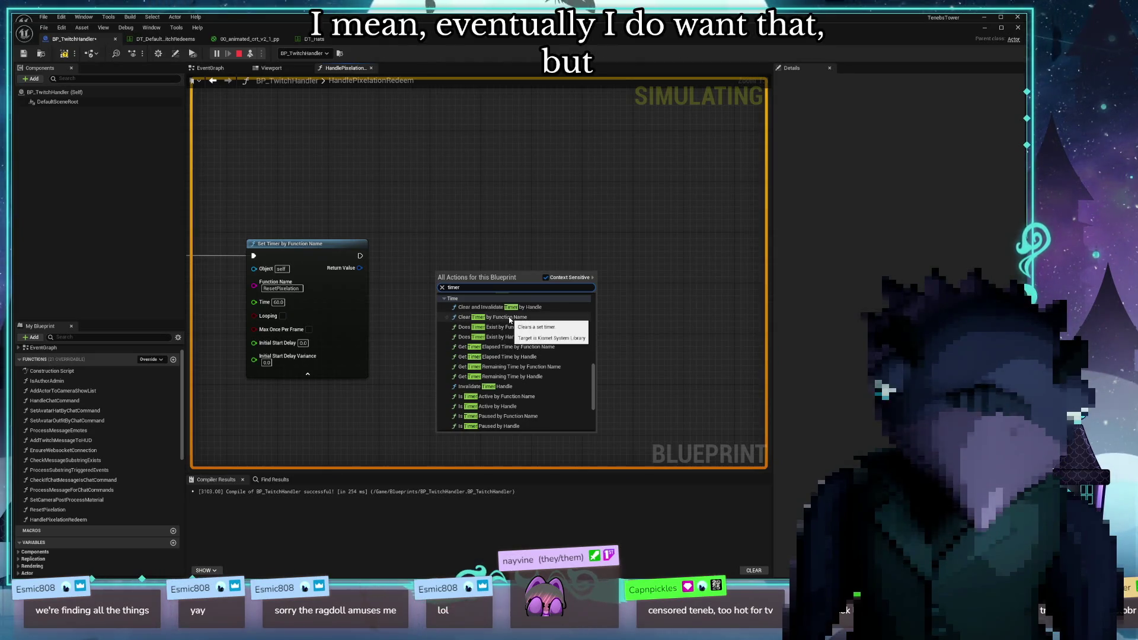
pyautogui.scroll(-1, 523, 378)
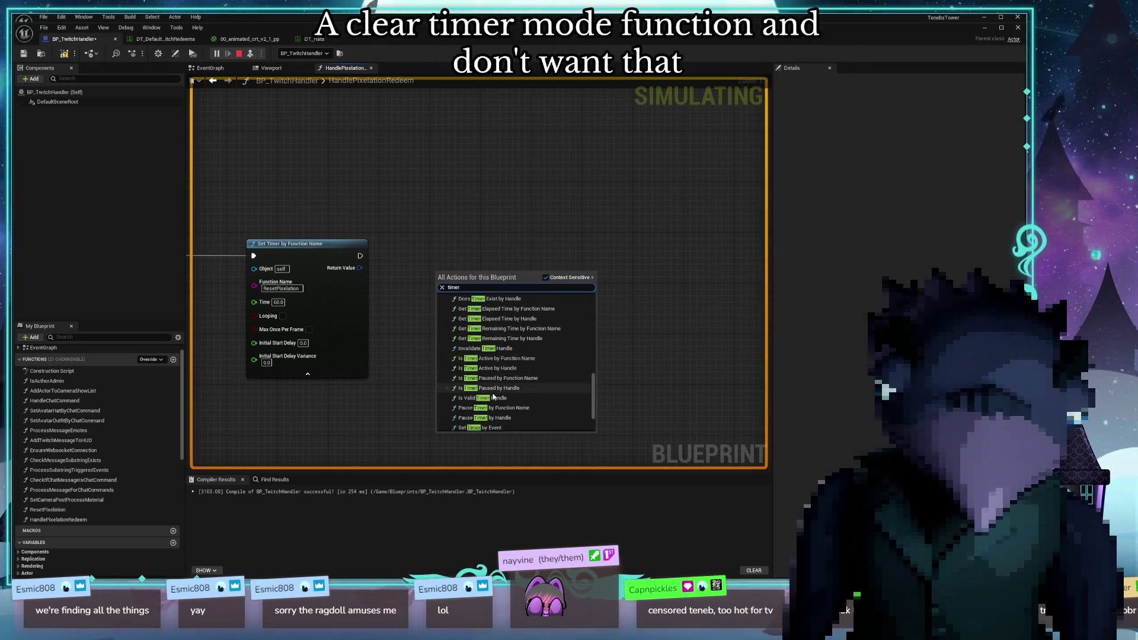
pyautogui.scroll(-1, 501, 424)
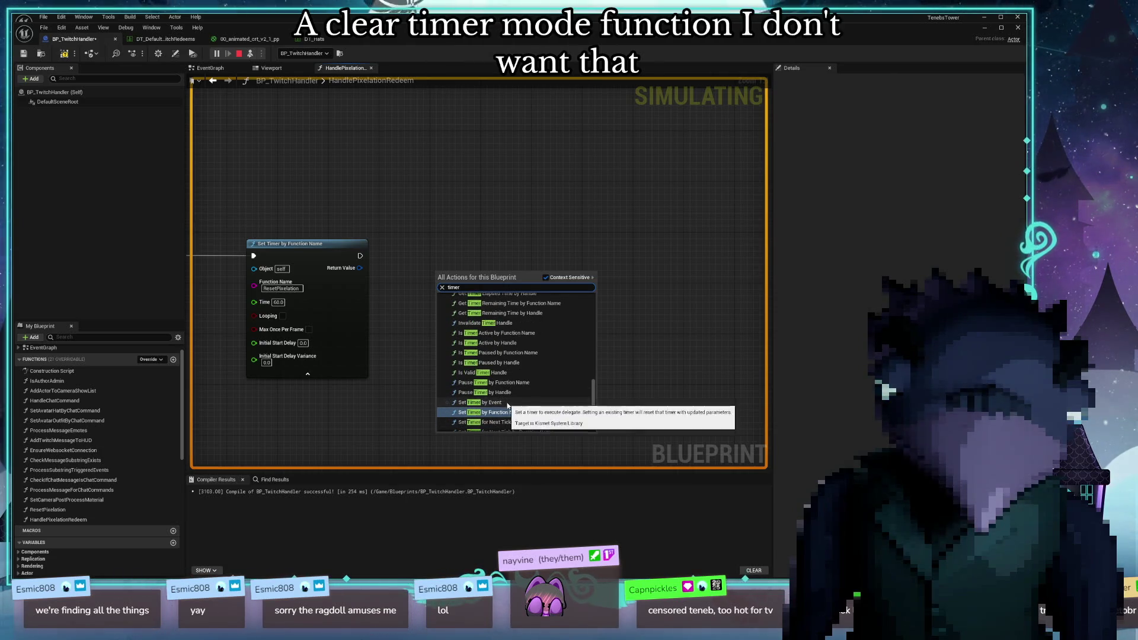
pyautogui.click(508, 417)
pyautogui.moveTo(360, 267)
pyautogui.mouseDown()
pyautogui.moveTo(425, 270)
pyautogui.moveTo(433, 300)
pyautogui.mouseUp()
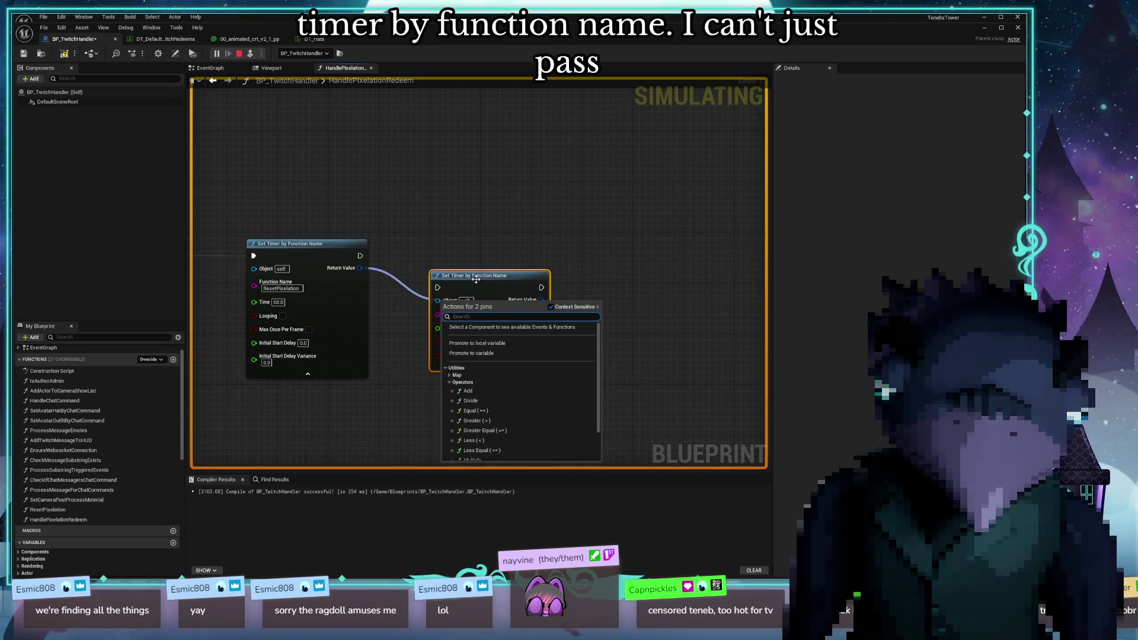
pyautogui.click(489, 274)
pyautogui.moveTo(490, 274); pyautogui.dragTo(489, 242)
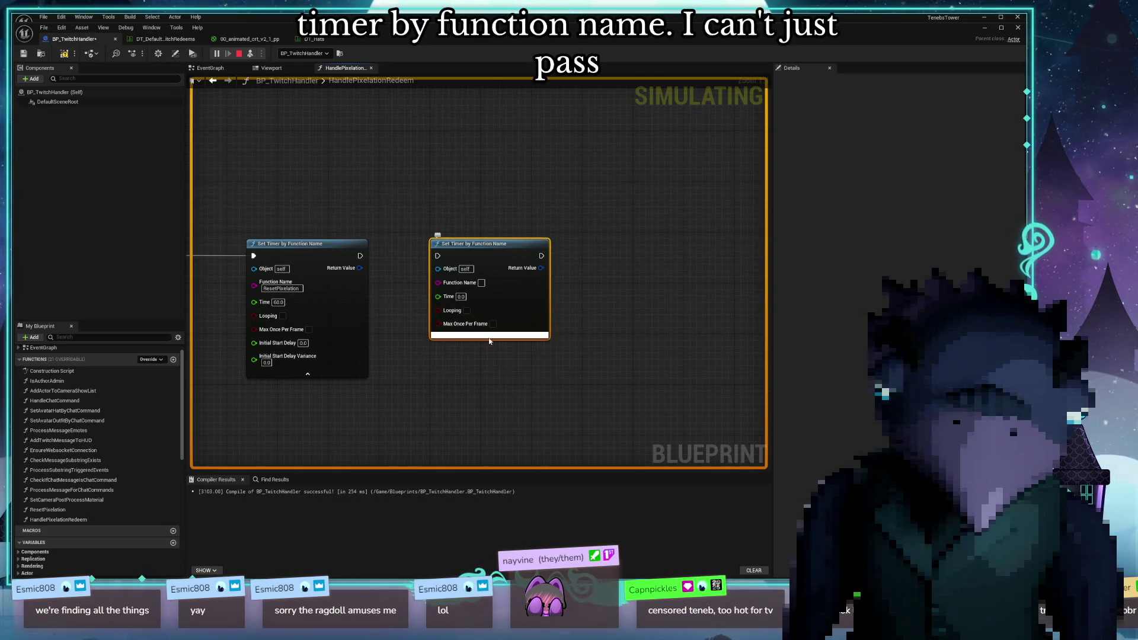
pyautogui.click(490, 336)
pyautogui.press('Delete')
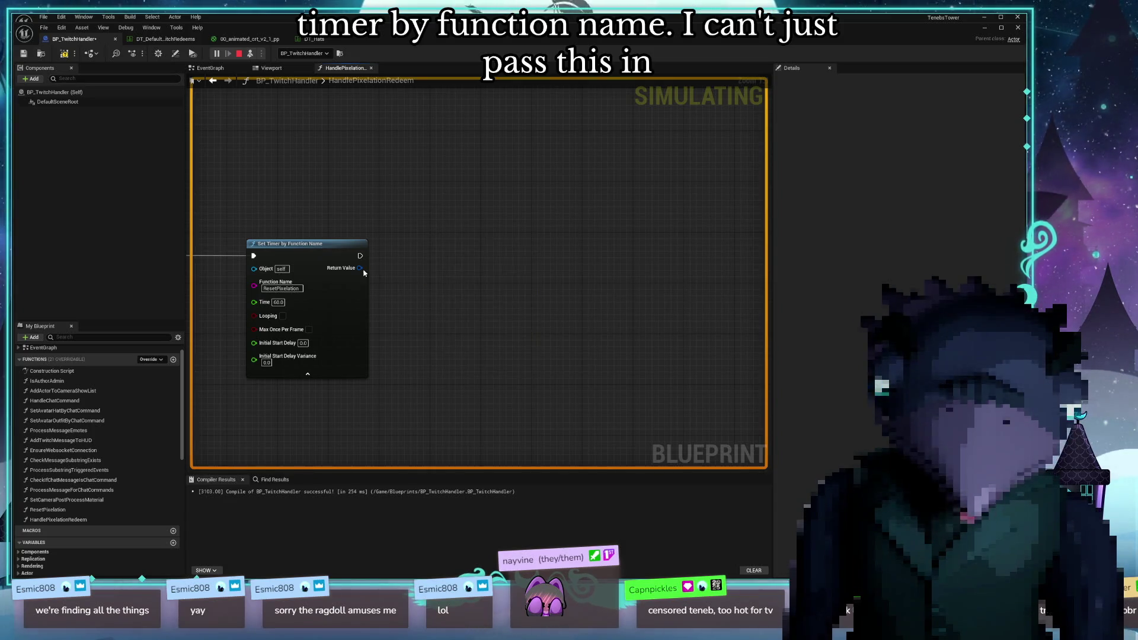
pyautogui.moveTo(360, 256); pyautogui.dragTo(439, 269)
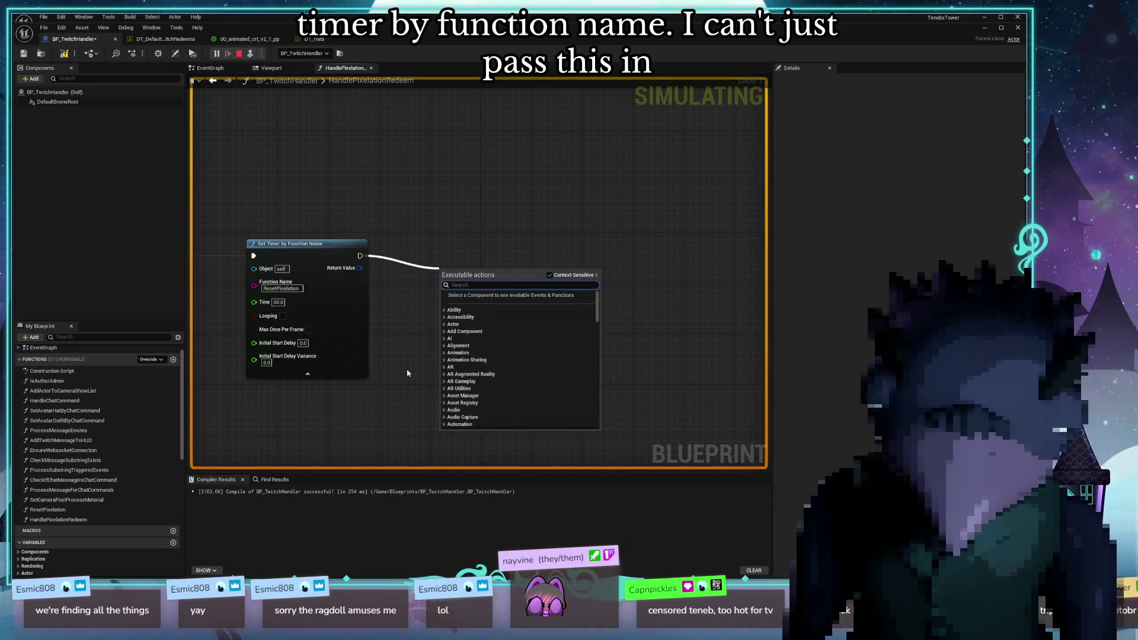
pyautogui.write('timer handl')
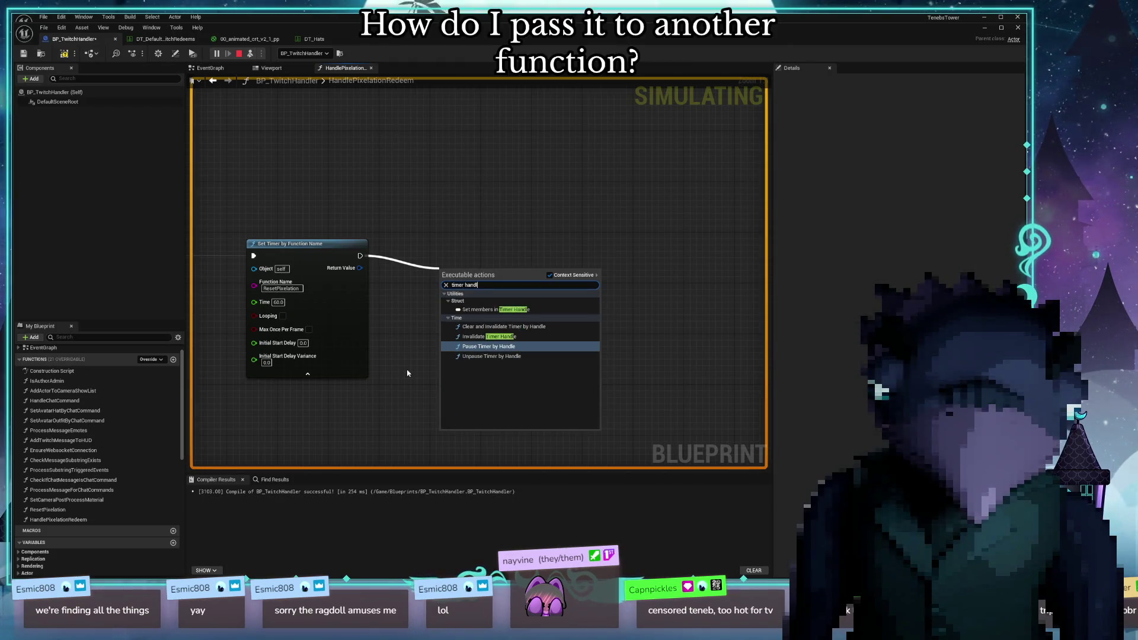
pyautogui.click(489, 336)
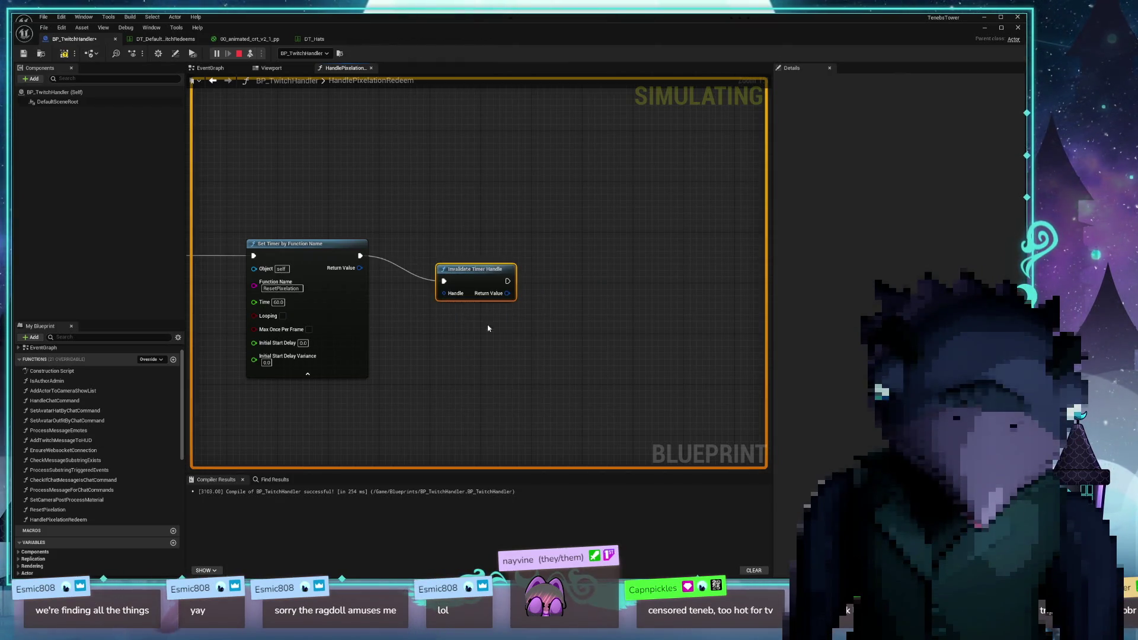
pyautogui.moveTo(442, 298); pyautogui.dragTo(359, 276)
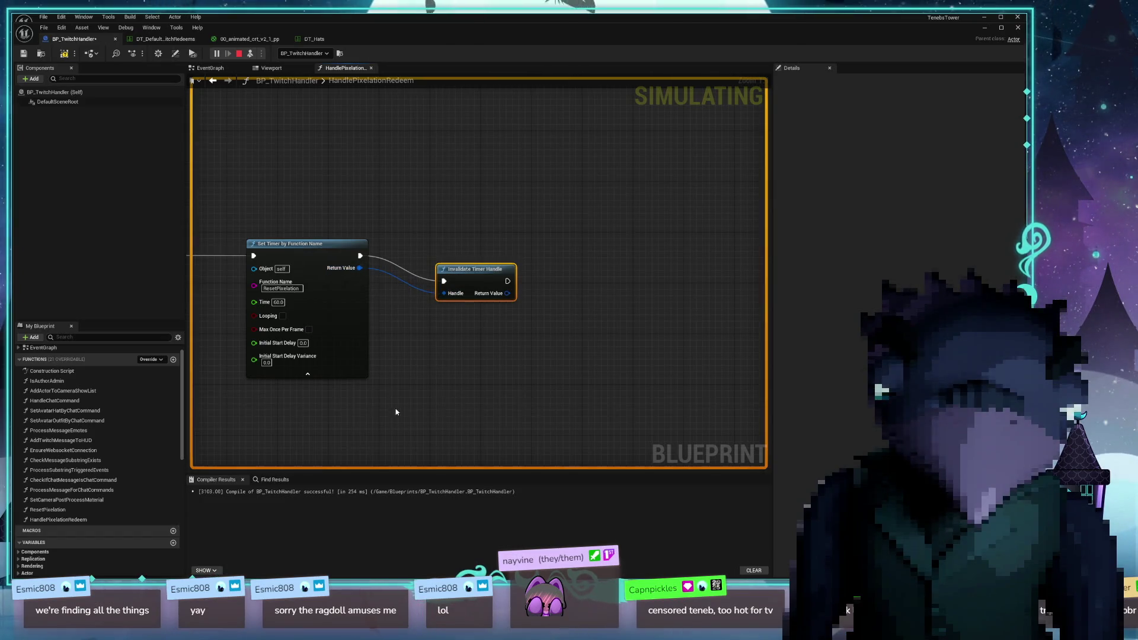
pyautogui.rightClick(509, 298)
pyautogui.click(466, 360)
pyautogui.click(467, 360)
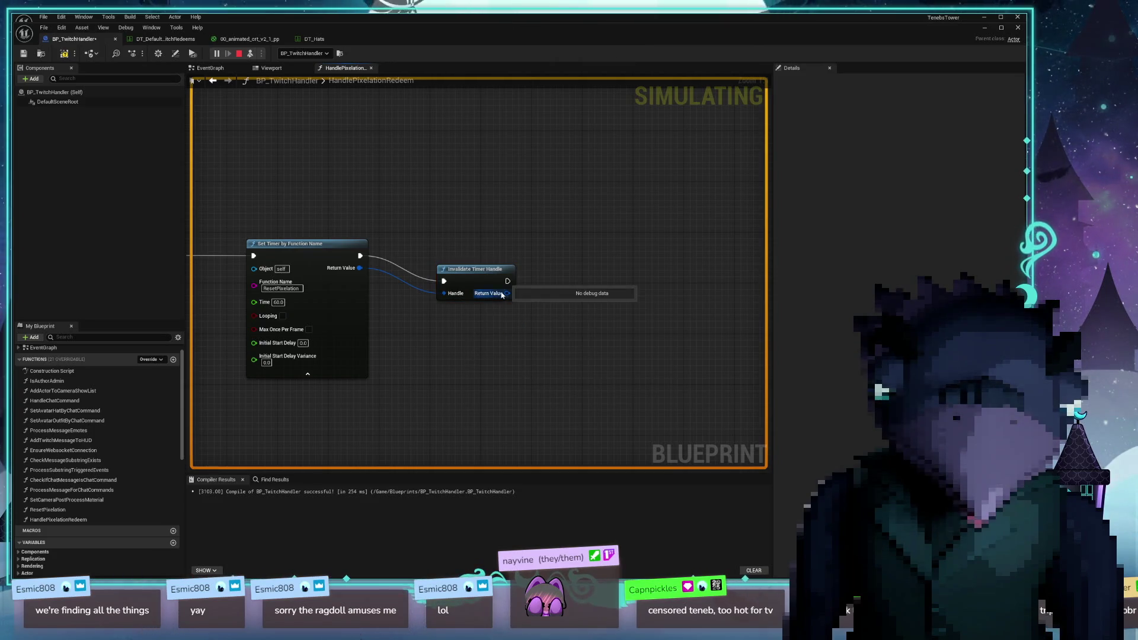
pyautogui.moveTo(504, 294); pyautogui.dragTo(537, 325)
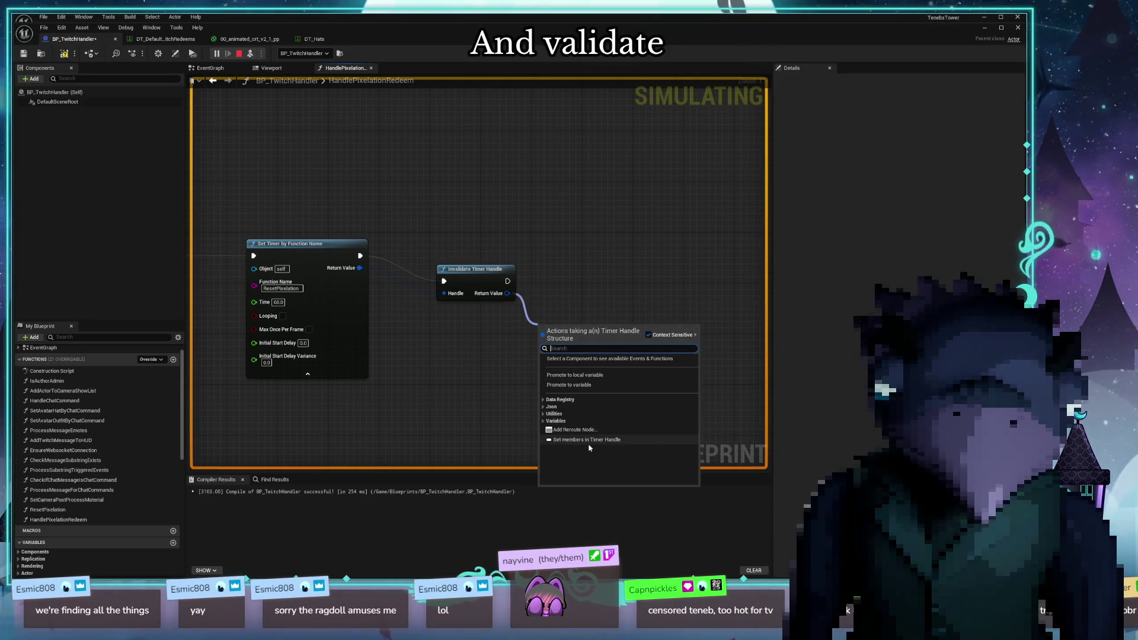
pyautogui.click(590, 441)
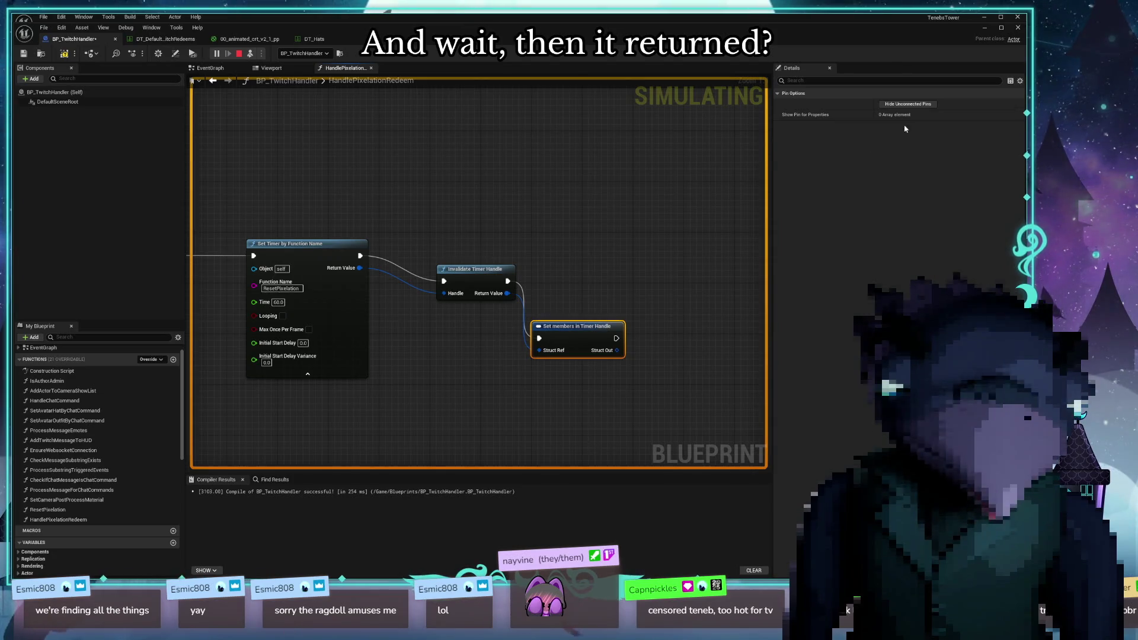
pyautogui.press('Delete')
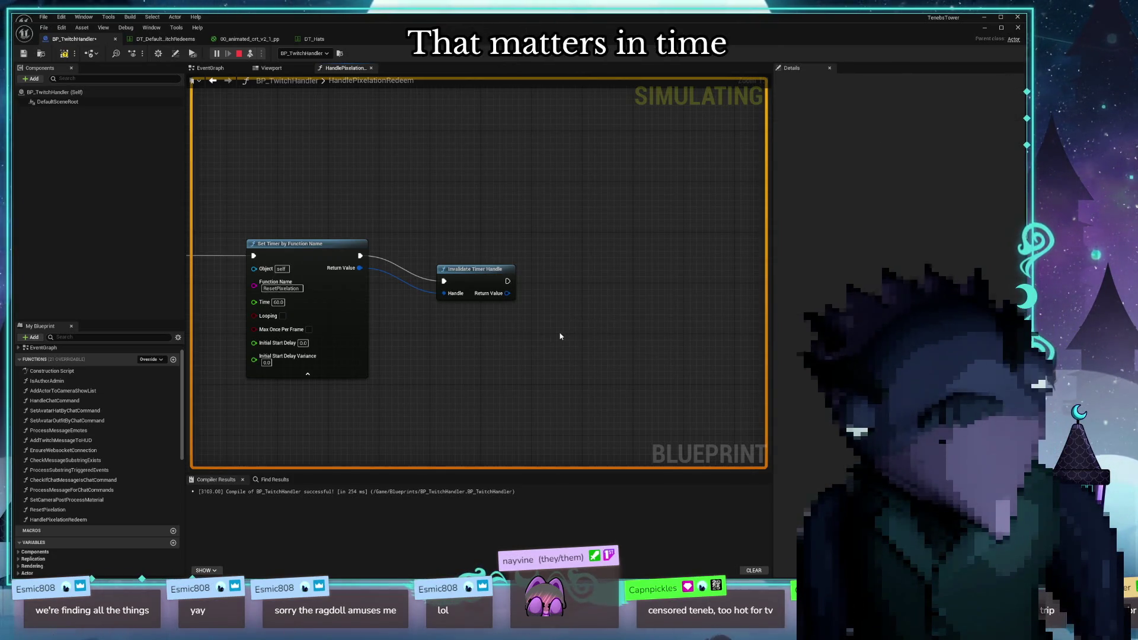
pyautogui.click(487, 277)
pyautogui.press('Delete')
pyautogui.moveTo(485, 291); pyautogui.dragTo(424, 301)
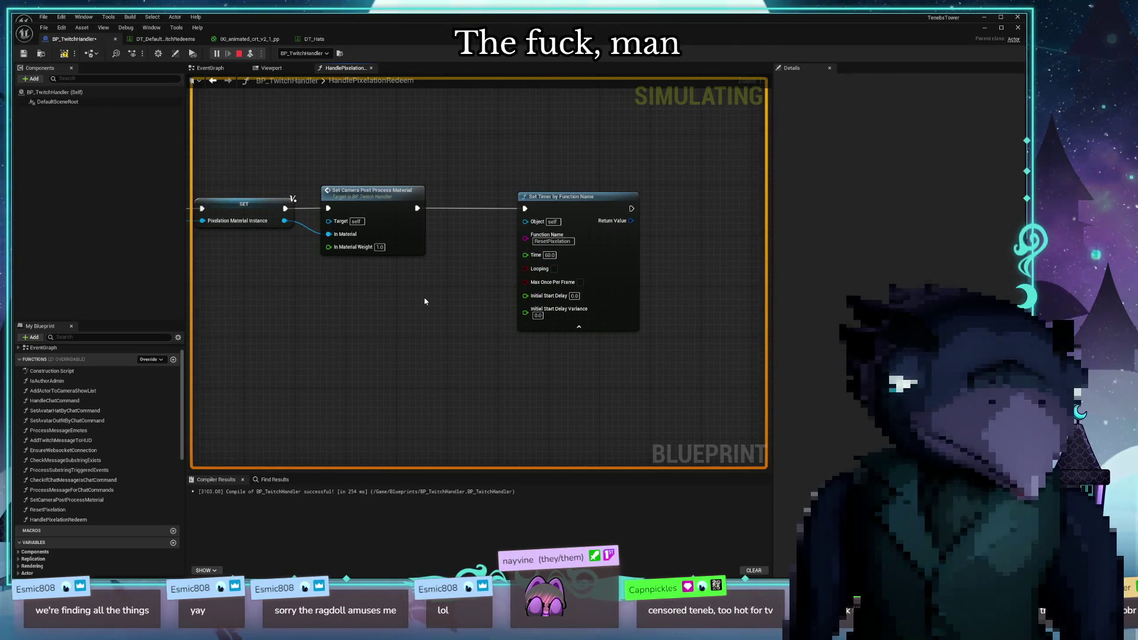
# Move the Set Timer by Function Name node closer to the camera material node
pyautogui.moveTo(425, 320); pyautogui.dragTo(571, 265)
pyautogui.scroll(-3, 569, 267)
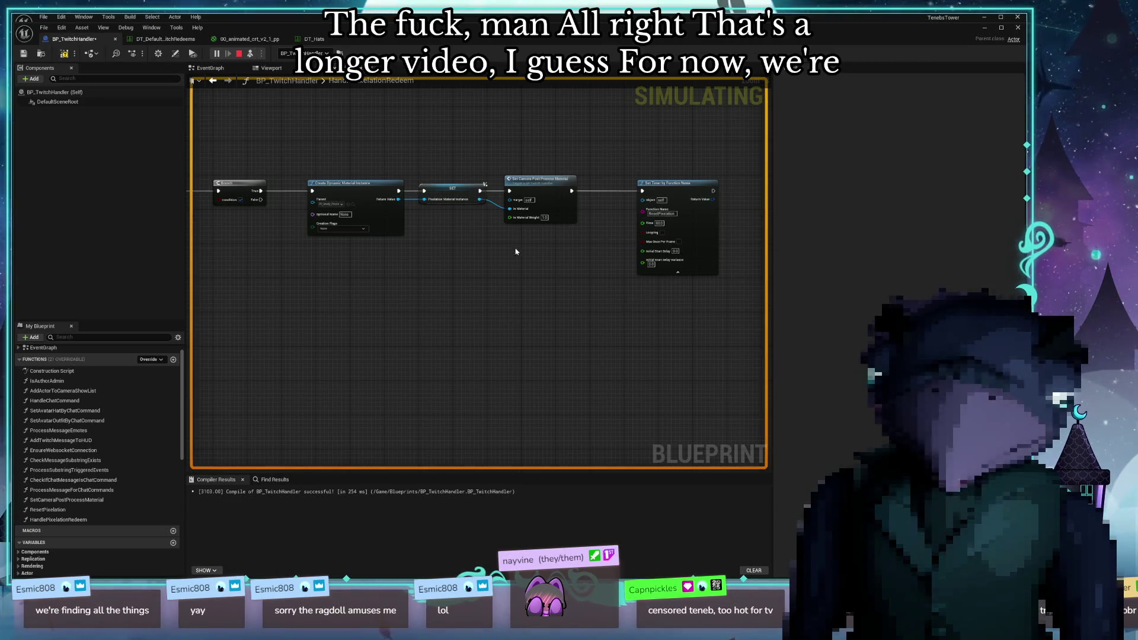
pyautogui.moveTo(348, 306); pyautogui.dragTo(276, 357)
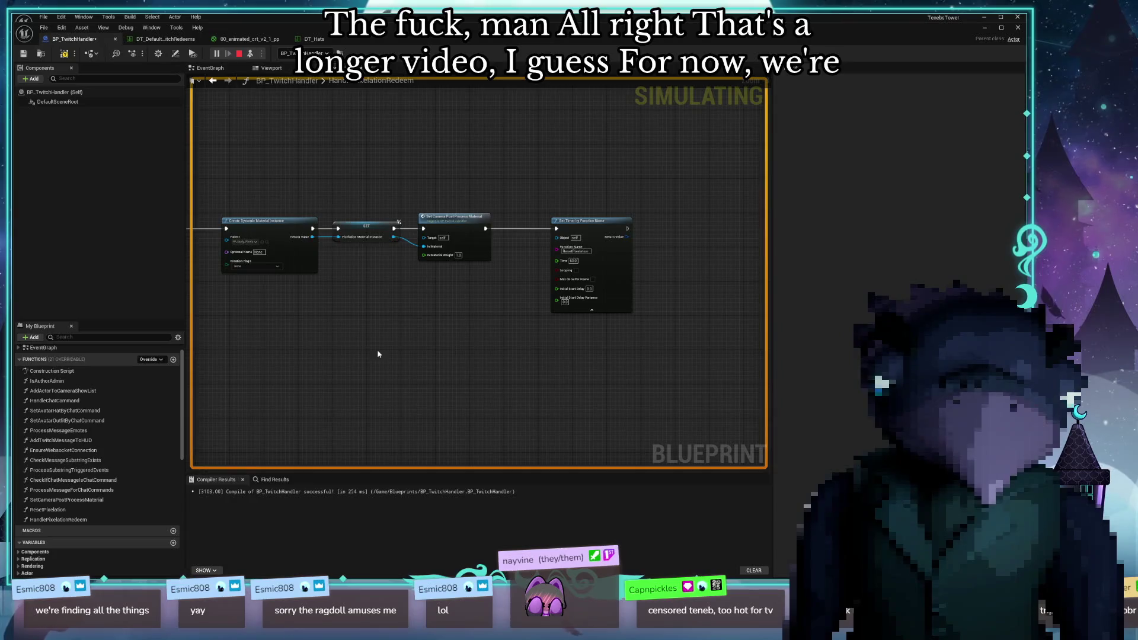
pyautogui.scroll(-1, 402, 350)
pyautogui.moveTo(401, 350)
pyautogui.mouseDown()
pyautogui.moveTo(553, 356)
pyautogui.moveTo(316, 342)
pyautogui.mouseUp()
pyautogui.scroll(1, 507, 351)
pyautogui.scroll(2, 549, 343)
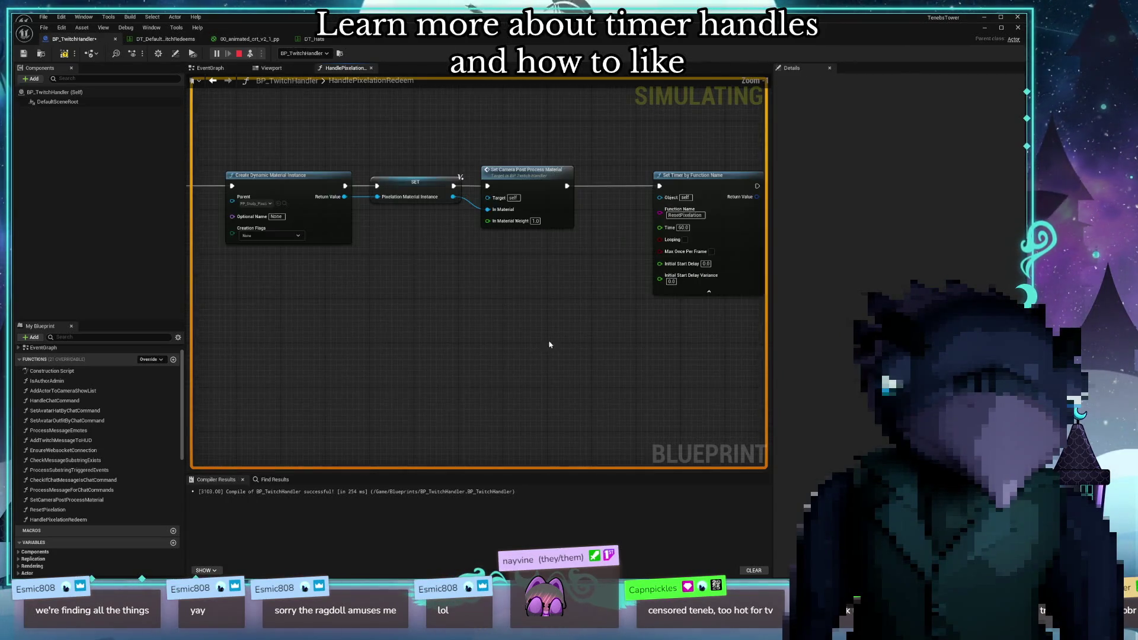
pyautogui.moveTo(564, 344); pyautogui.dragTo(411, 363)
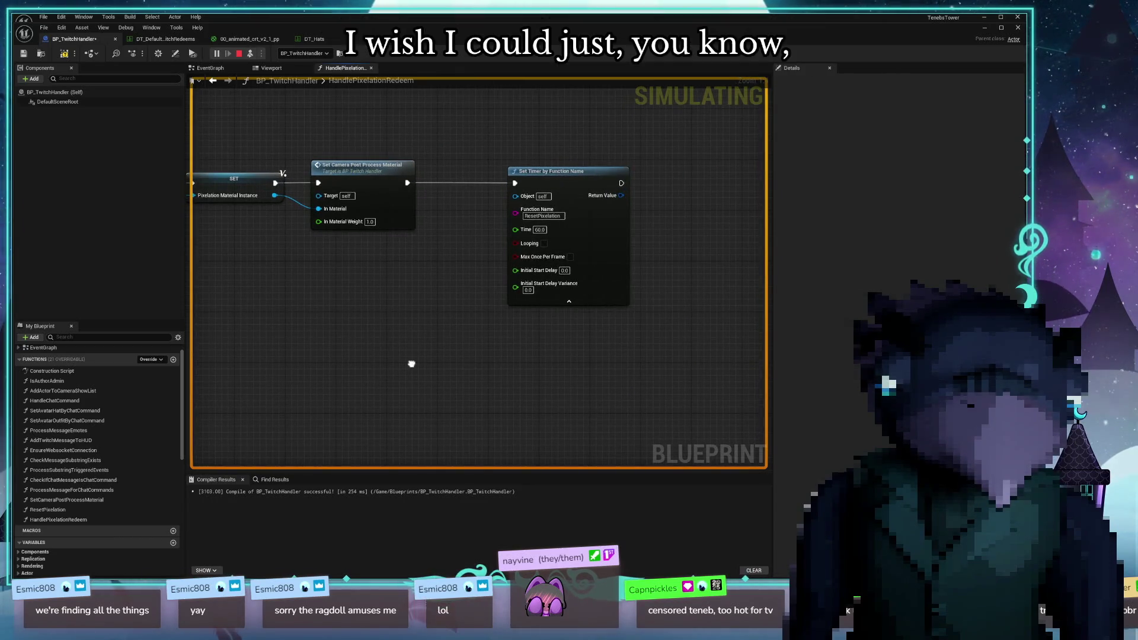
pyautogui.moveTo(411, 363); pyautogui.dragTo(493, 367)
pyautogui.moveTo(652, 175)
pyautogui.mouseDown()
pyautogui.moveTo(575, 176)
pyautogui.moveTo(457, 300)
pyautogui.moveTo(597, 381)
pyautogui.moveTo(783, 382)
pyautogui.mouseUp()
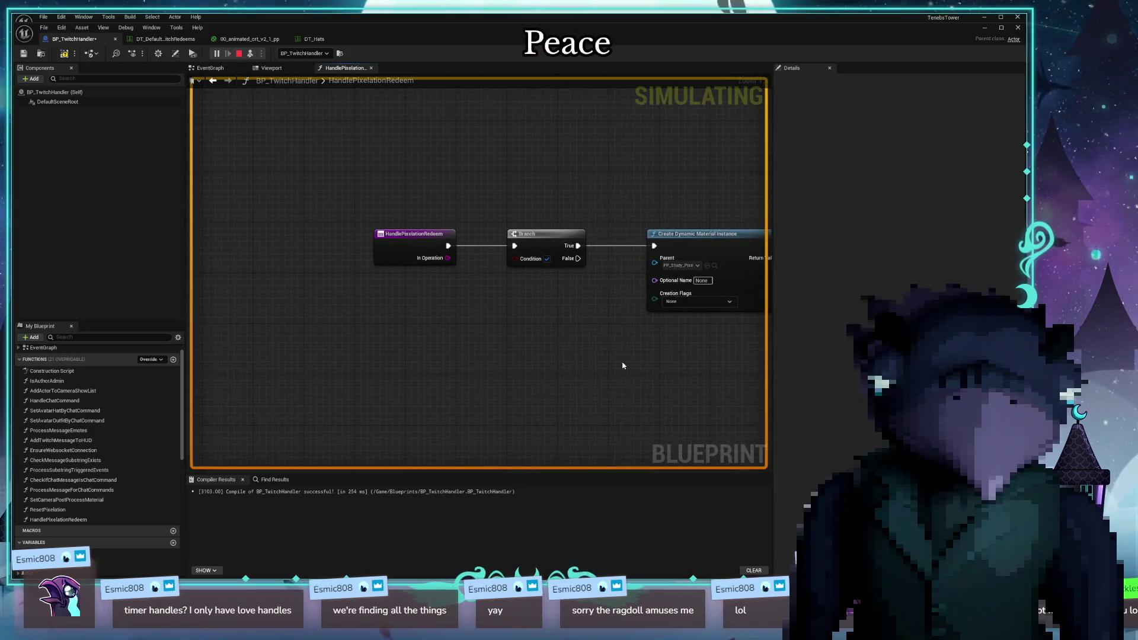
# Bring the Branch into view and open its Condition pin's options
pyautogui.moveTo(622, 363); pyautogui.dragTo(425, 349)
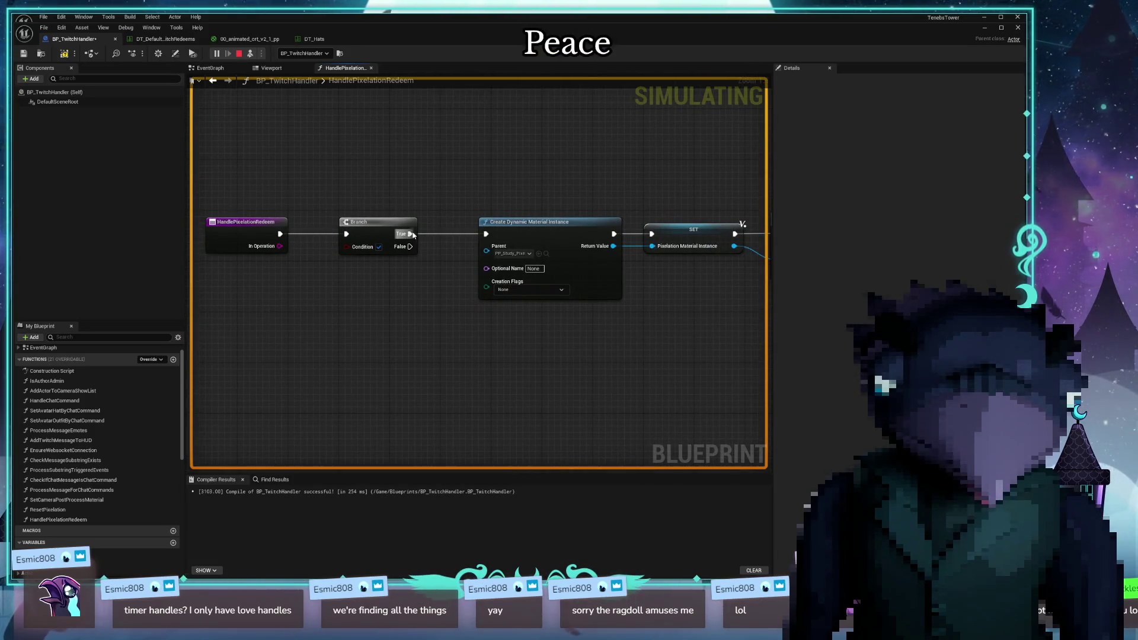
pyautogui.moveTo(506, 289); pyautogui.dragTo(543, 283)
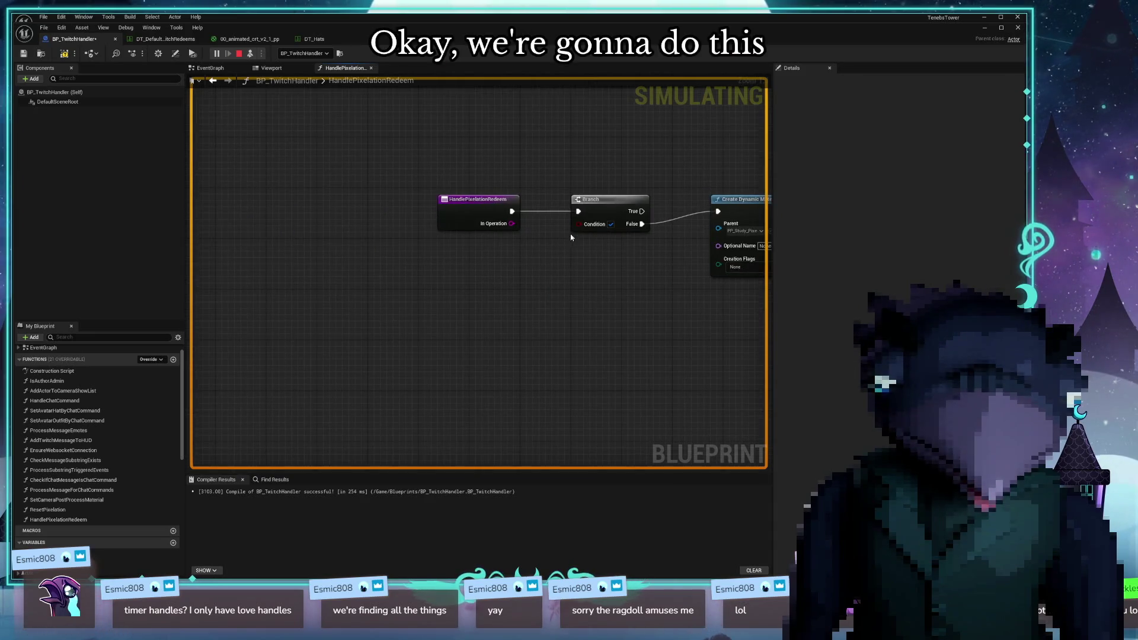
pyautogui.rightClick(579, 231)
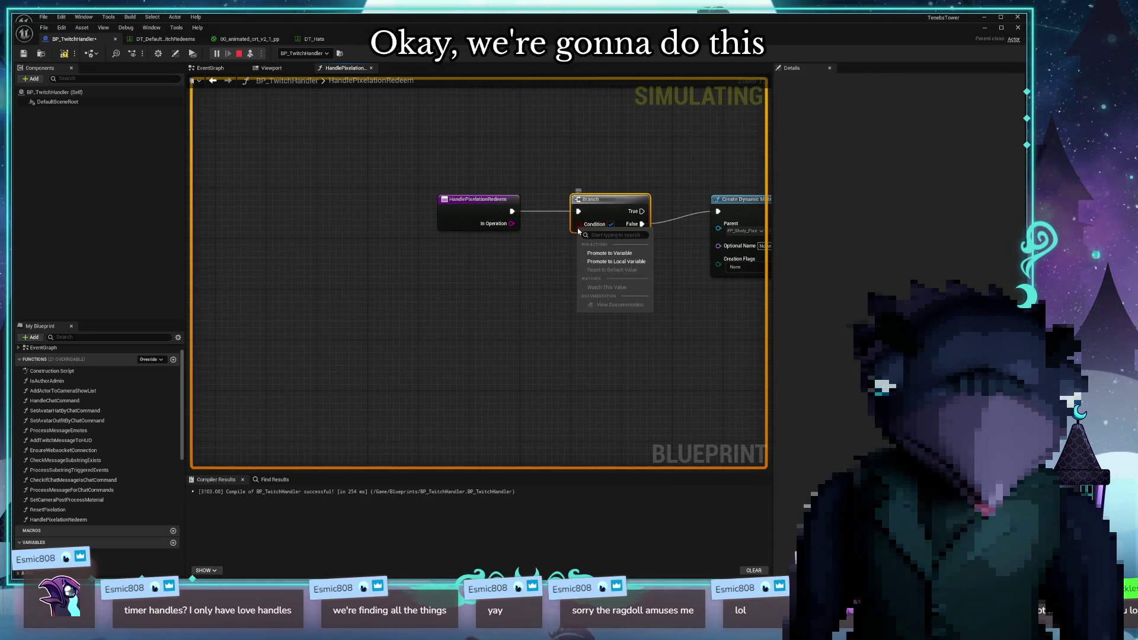
# Promote the Branch's Condition to a local variable bIsPixelated and place its getter below
pyautogui.click(604, 262)
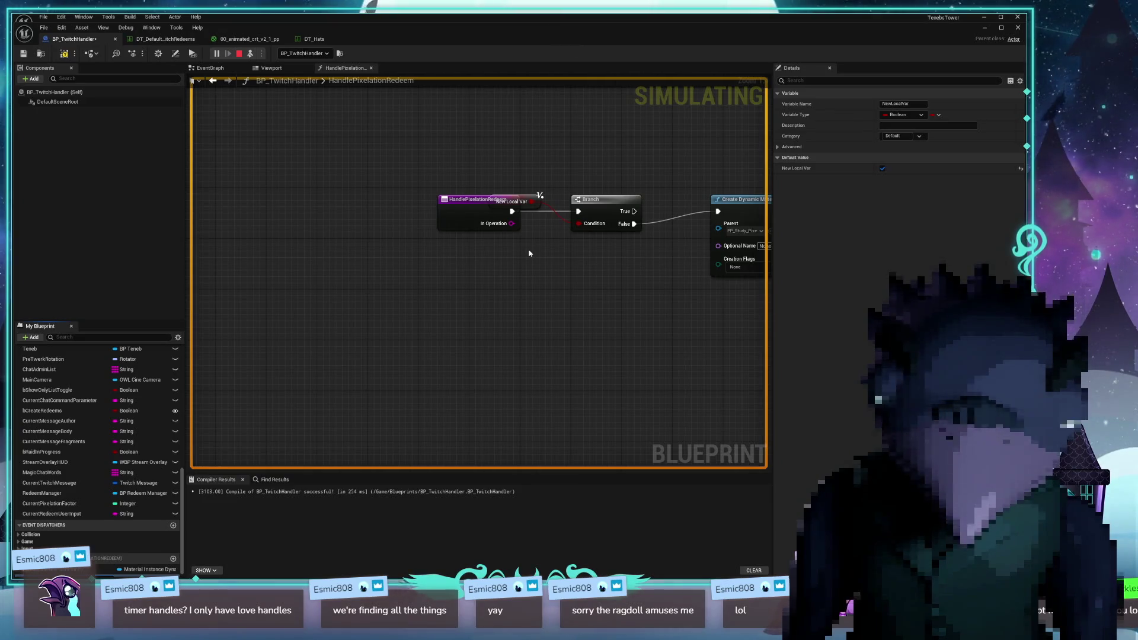
pyautogui.press('Return')
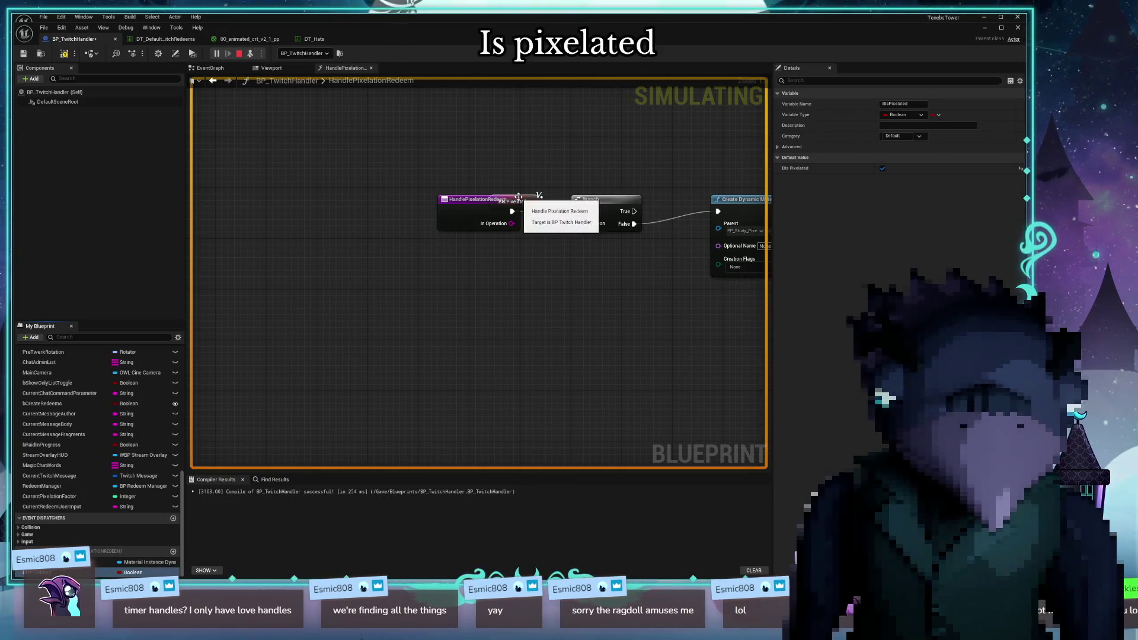
pyautogui.moveTo(523, 197)
pyautogui.mouseDown()
pyautogui.moveTo(542, 245)
pyautogui.moveTo(516, 291)
pyautogui.mouseUp()
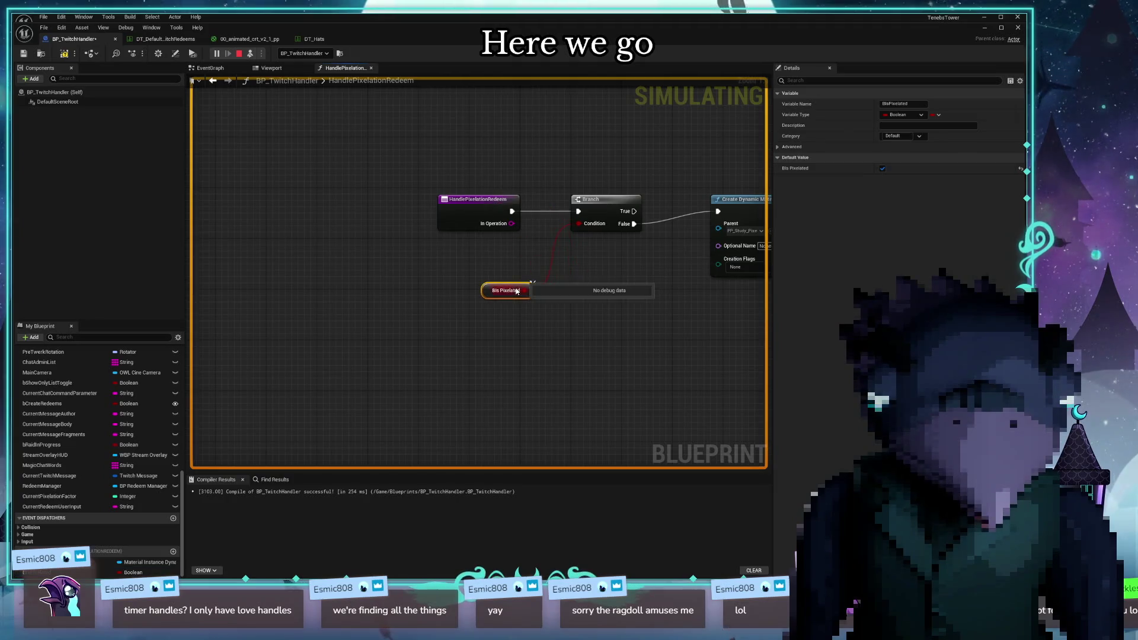
pyautogui.click(499, 303)
# Rename the flag variable to bIsPixelated and move its getter beside the Branch
pyautogui.click(503, 291)
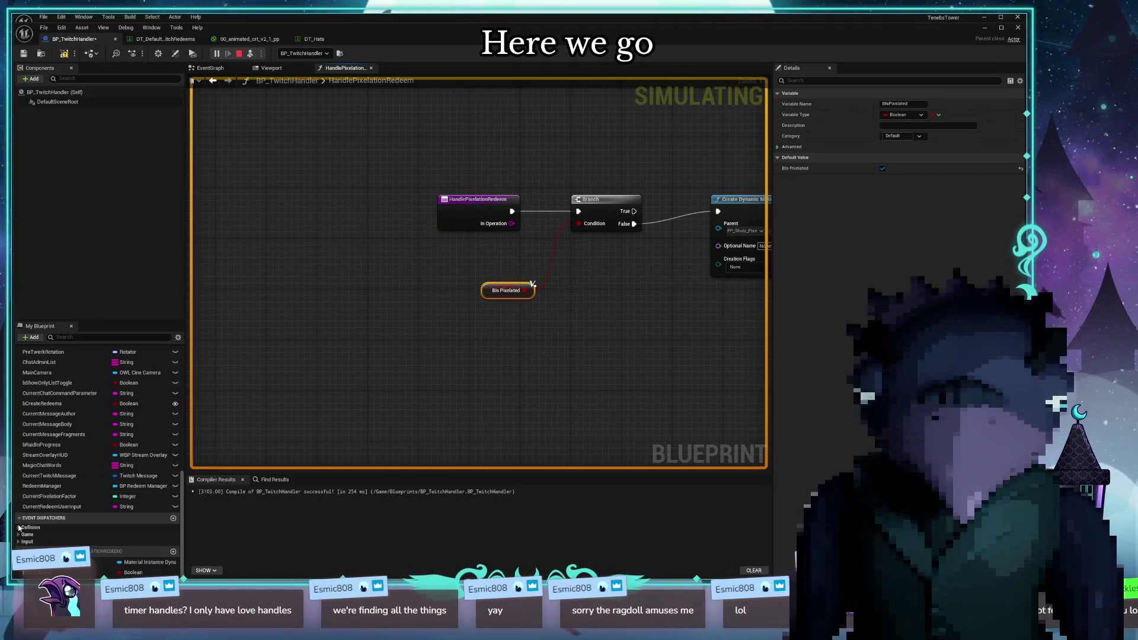
pyautogui.click(533, 284)
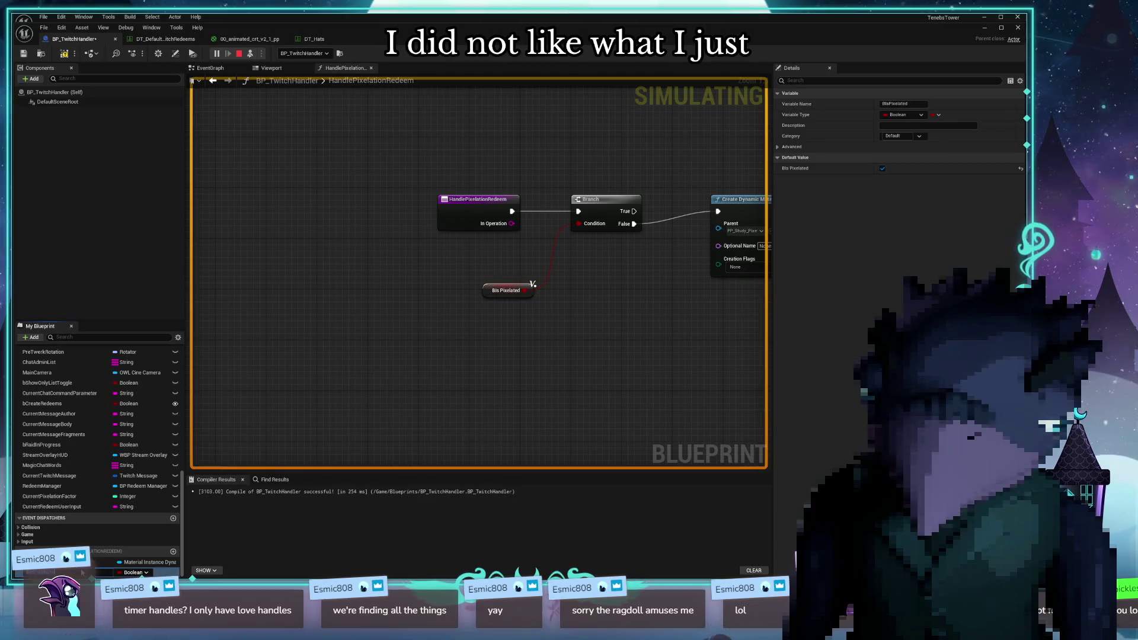
pyautogui.press('Return')
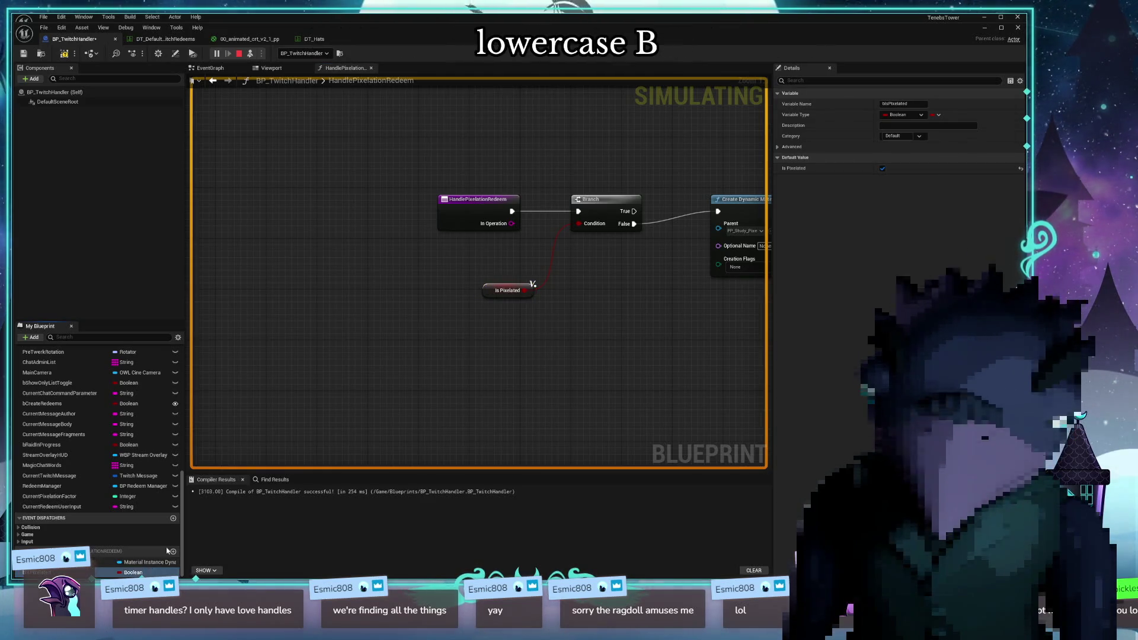
pyautogui.moveTo(486, 295); pyautogui.dragTo(464, 269)
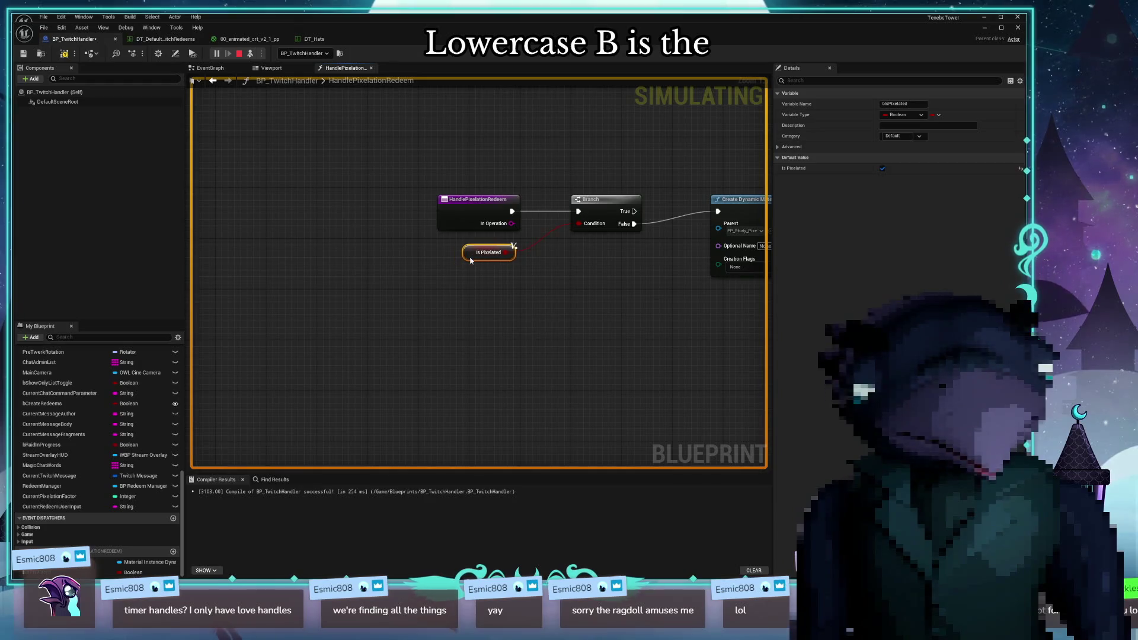
pyautogui.moveTo(579, 344); pyautogui.dragTo(456, 360)
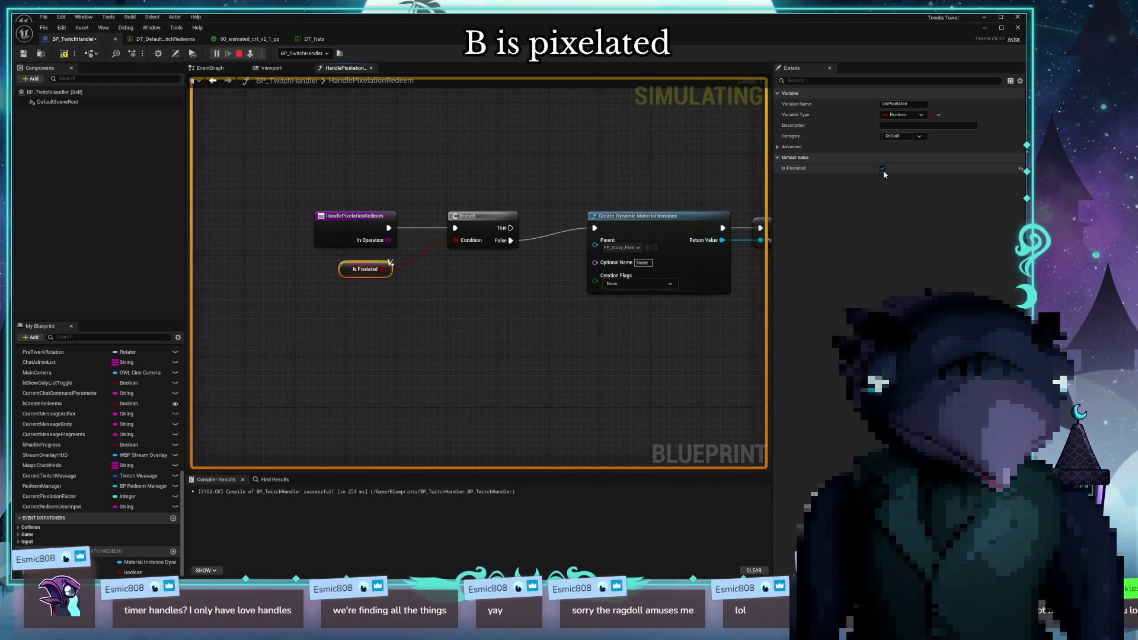
# Follow the execution chain and check the timer's Function Name choices, which are empty
pyautogui.moveTo(550, 354)
pyautogui.mouseDown()
pyautogui.moveTo(343, 330)
pyautogui.moveTo(622, 371)
pyautogui.mouseUp()
pyautogui.moveTo(546, 325); pyautogui.dragTo(409, 338)
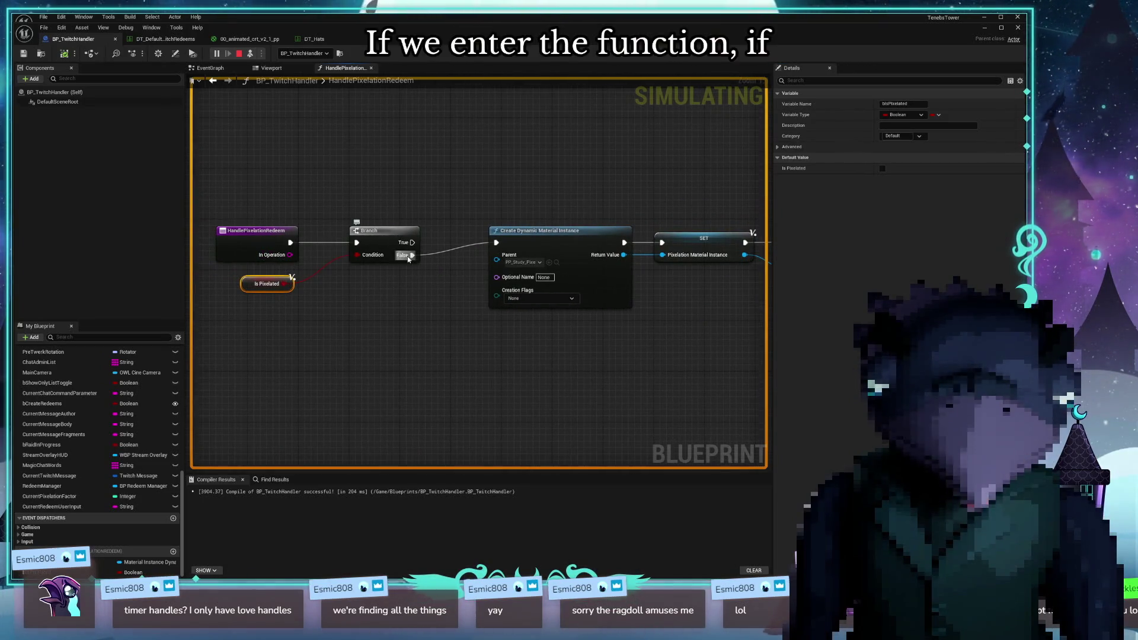
pyautogui.moveTo(481, 325); pyautogui.dragTo(255, 315)
pyautogui.moveTo(454, 322)
pyautogui.mouseDown()
pyautogui.moveTo(482, 330)
pyautogui.moveTo(336, 314)
pyautogui.mouseUp()
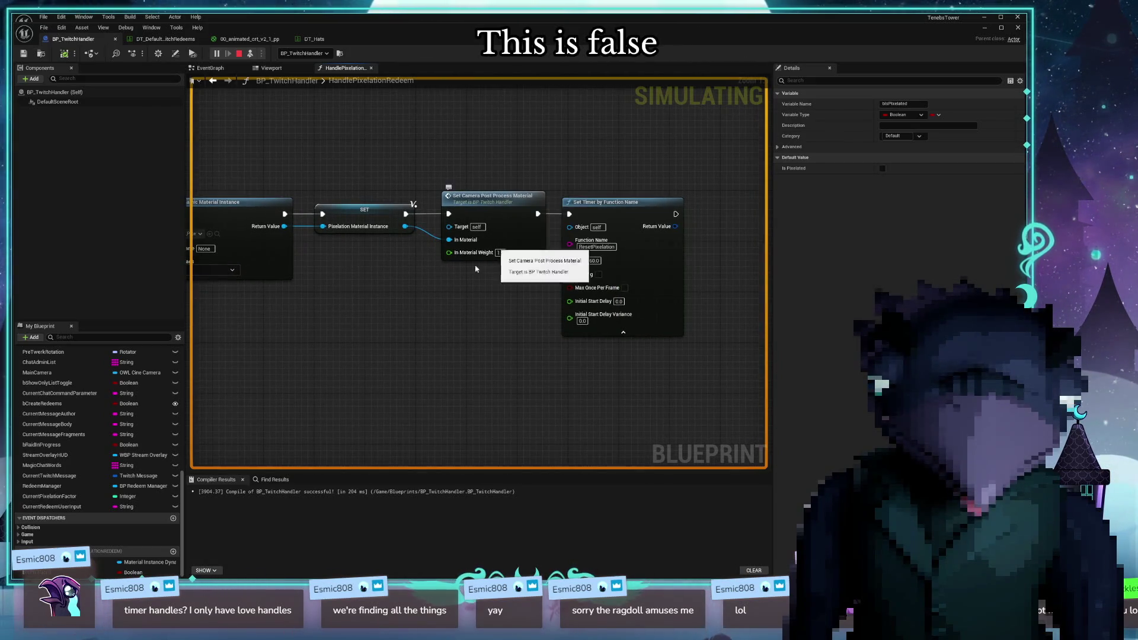
pyautogui.moveTo(334, 302)
pyautogui.mouseDown()
pyautogui.moveTo(501, 275)
pyautogui.moveTo(306, 286)
pyautogui.mouseUp()
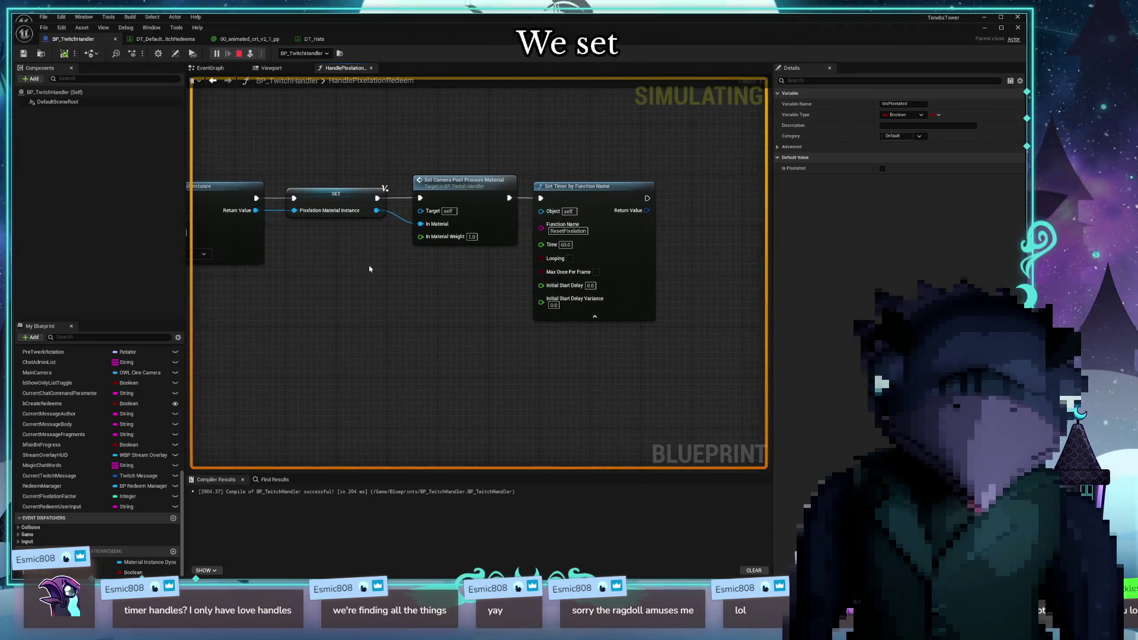
pyautogui.moveTo(596, 193)
pyautogui.mouseDown()
pyautogui.moveTo(621, 196)
pyautogui.moveTo(608, 195)
pyautogui.mouseUp()
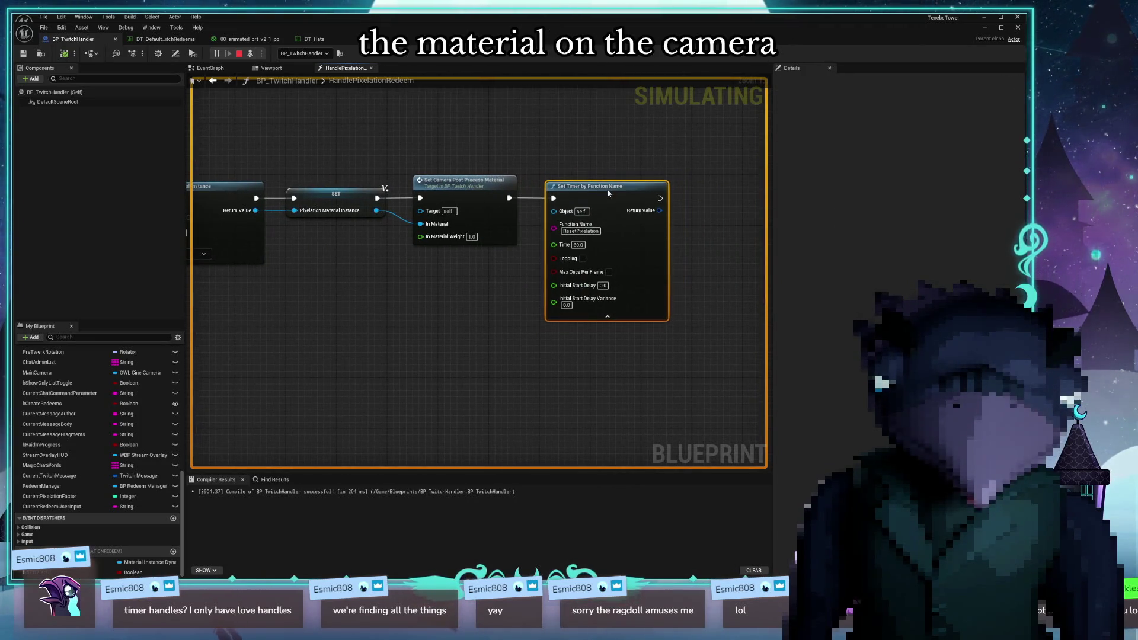
pyautogui.moveTo(419, 337); pyautogui.dragTo(483, 324)
pyautogui.scroll(-2, 432, 322)
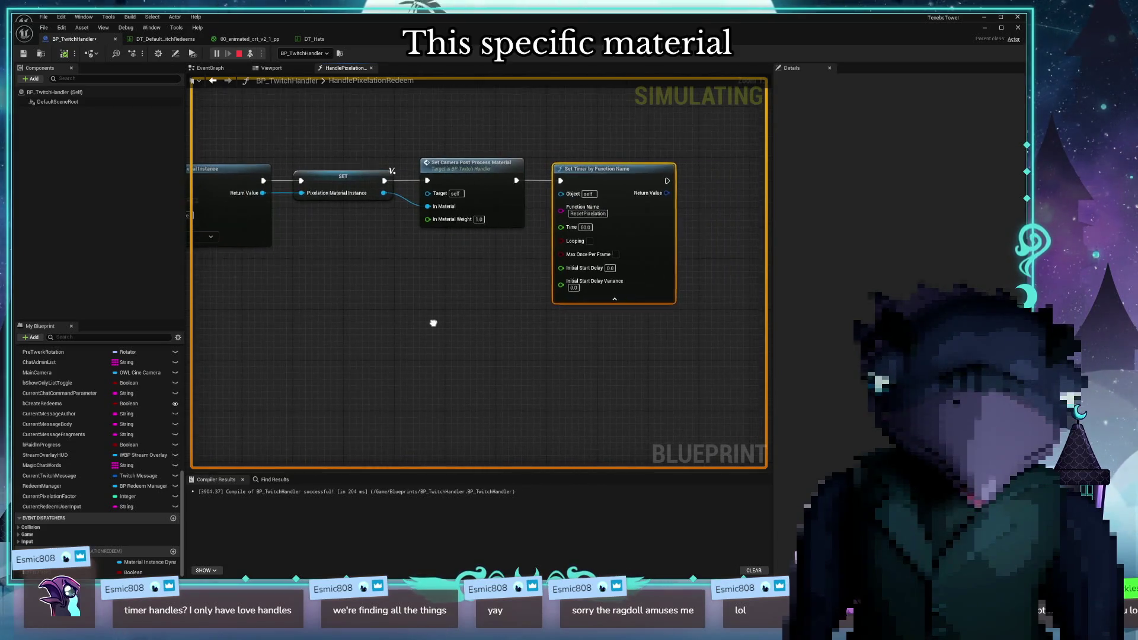
pyautogui.click(550, 241)
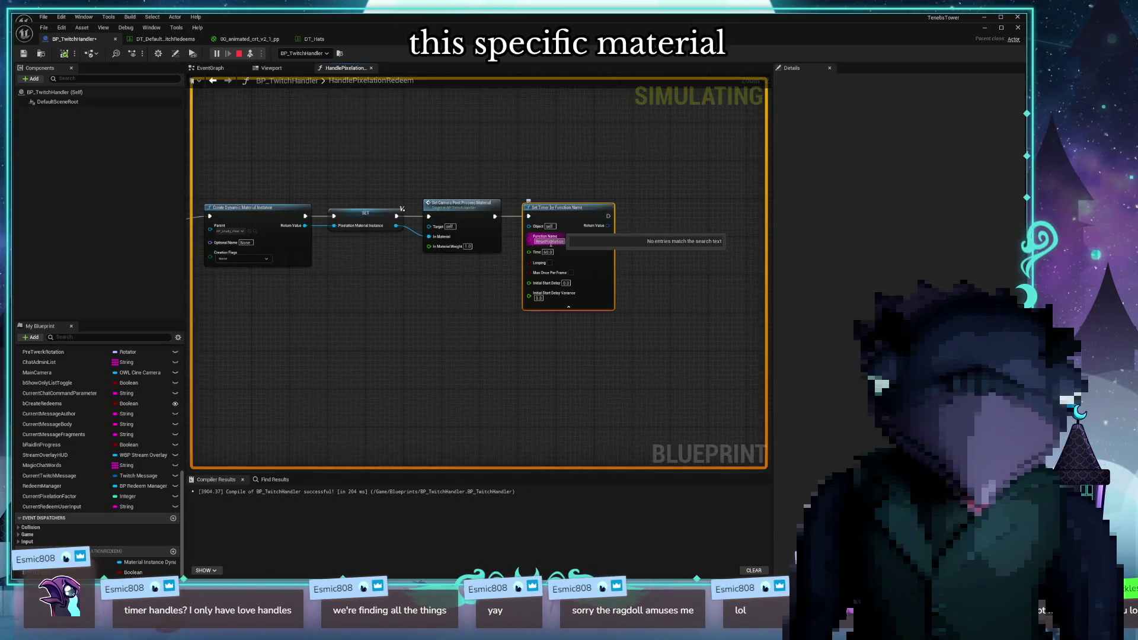
pyautogui.scroll(2, 541, 285)
pyautogui.press('Escape')
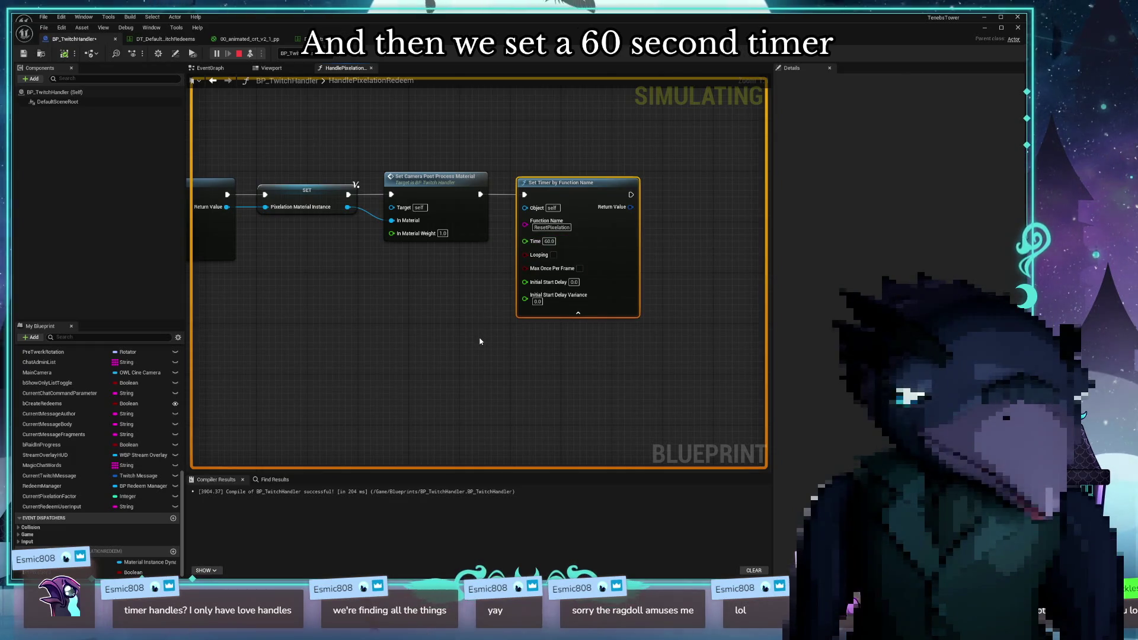
# Center the entry, Branch and material nodes and pull a wire from the Branch's True output
pyautogui.moveTo(464, 340)
pyautogui.mouseDown()
pyautogui.moveTo(625, 320)
pyautogui.moveTo(433, 364)
pyautogui.mouseUp()
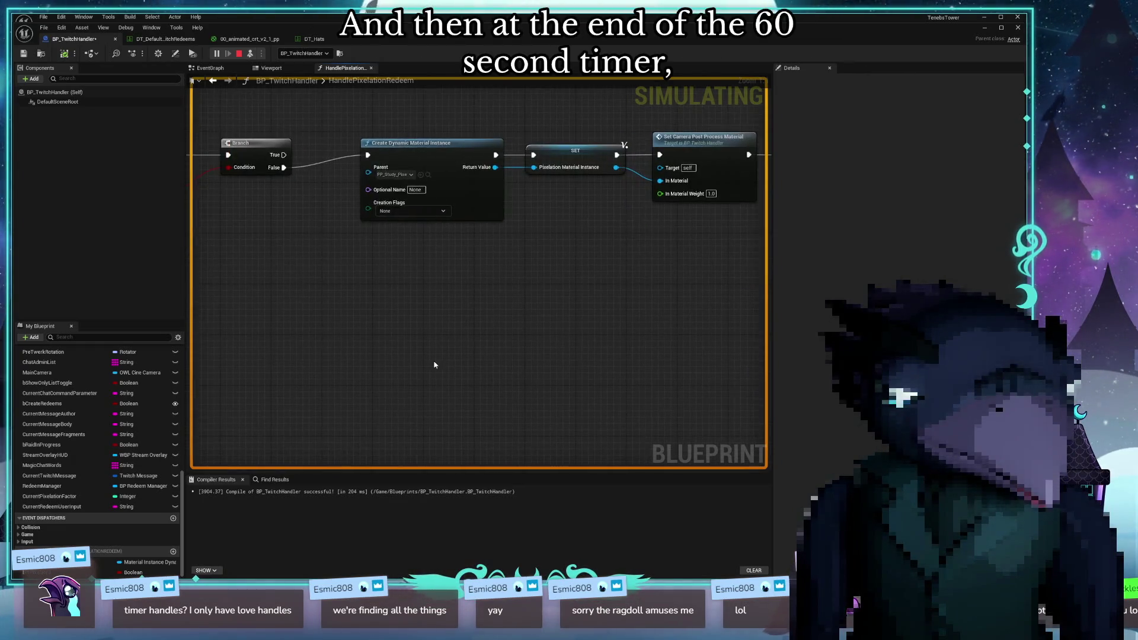
pyautogui.scroll(-1, 433, 364)
pyautogui.moveTo(587, 322)
pyautogui.mouseDown()
pyautogui.moveTo(556, 345)
pyautogui.moveTo(544, 390)
pyautogui.mouseUp()
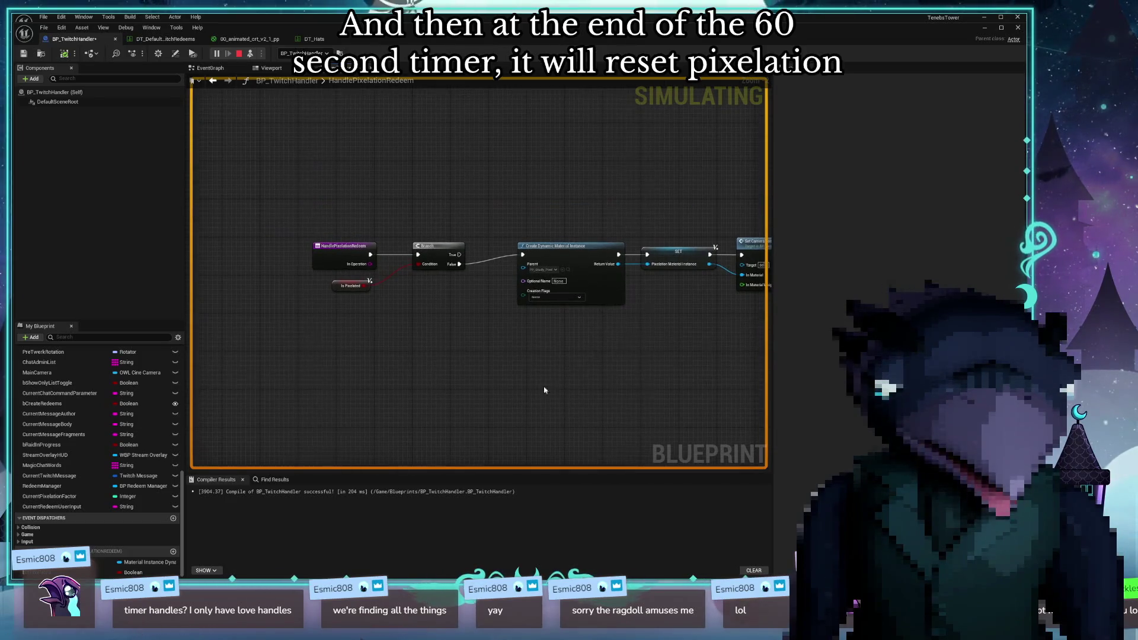
pyautogui.scroll(1, 544, 390)
pyautogui.moveTo(478, 359)
pyautogui.mouseDown()
pyautogui.moveTo(445, 412)
pyautogui.moveTo(450, 432)
pyautogui.mouseUp()
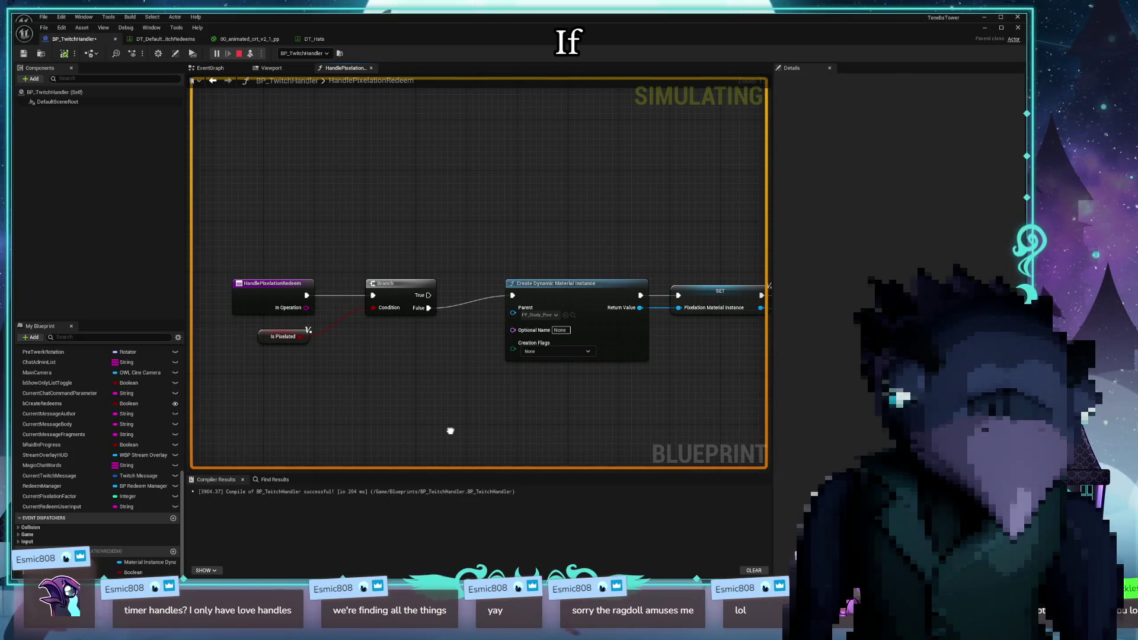
pyautogui.moveTo(450, 431); pyautogui.dragTo(439, 425)
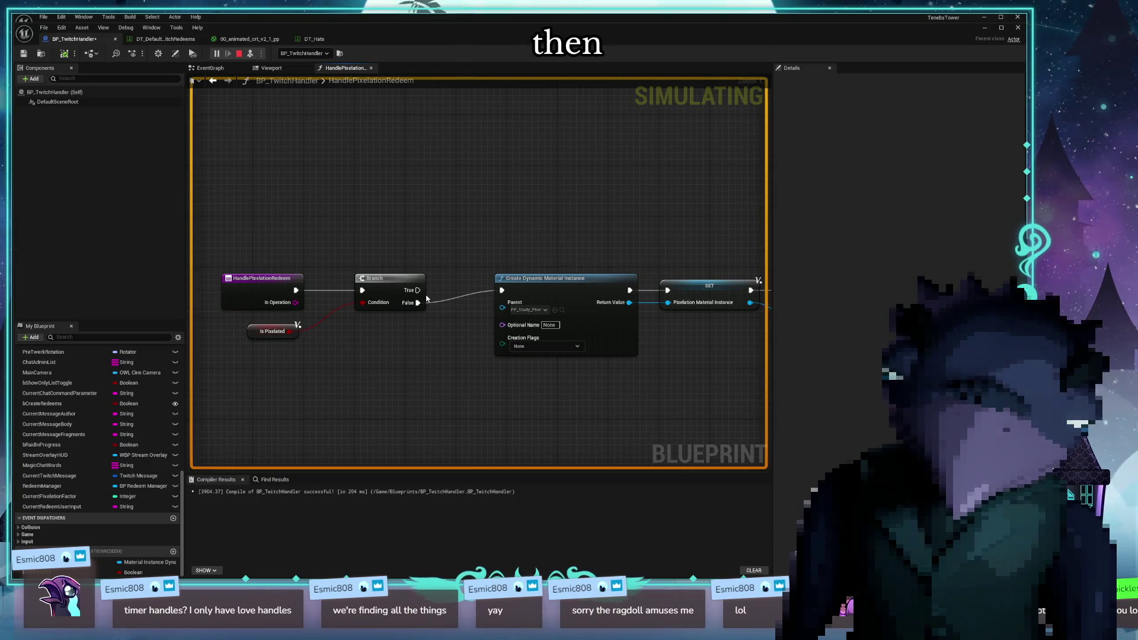
pyautogui.scroll(-2, 439, 371)
pyautogui.scroll(2, 399, 340)
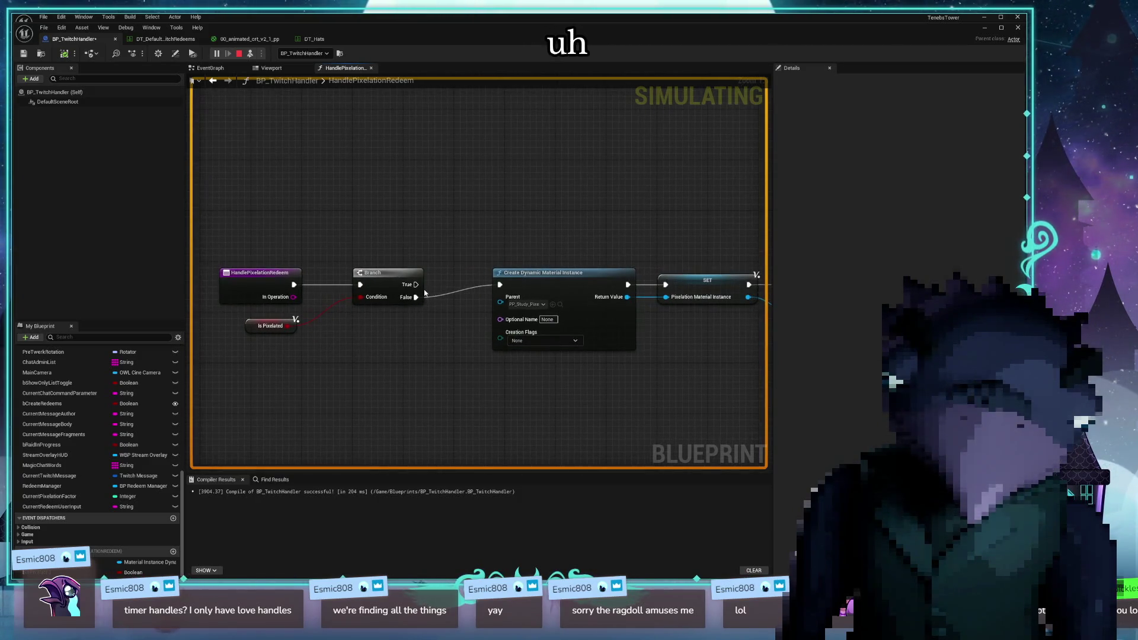
pyautogui.moveTo(416, 285)
pyautogui.mouseDown()
pyautogui.moveTo(432, 295)
pyautogui.moveTo(444, 386)
pyautogui.moveTo(435, 396)
pyautogui.moveTo(449, 425)
pyautogui.mouseUp()
pyautogui.moveTo(691, 361); pyautogui.dragTo(632, 333)
pyautogui.moveTo(405, 332); pyautogui.dragTo(496, 307)
pyautogui.moveTo(325, 237)
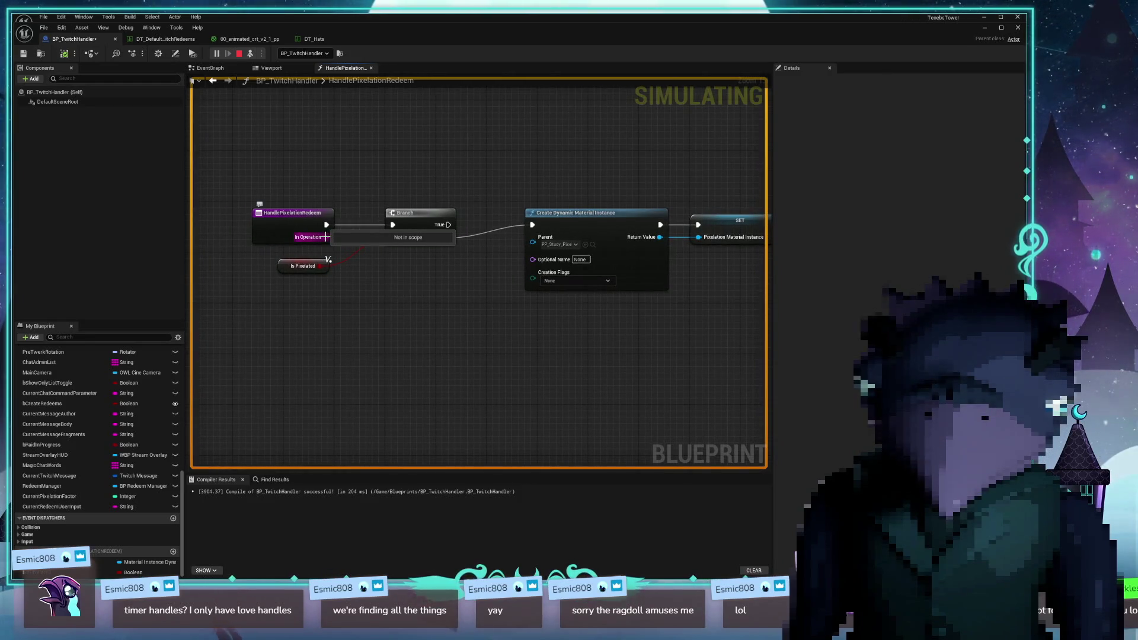
pyautogui.moveTo(326, 236)
pyautogui.mouseDown()
pyautogui.moveTo(450, 243)
pyautogui.moveTo(448, 343)
pyautogui.mouseUp()
pyautogui.write('parse')
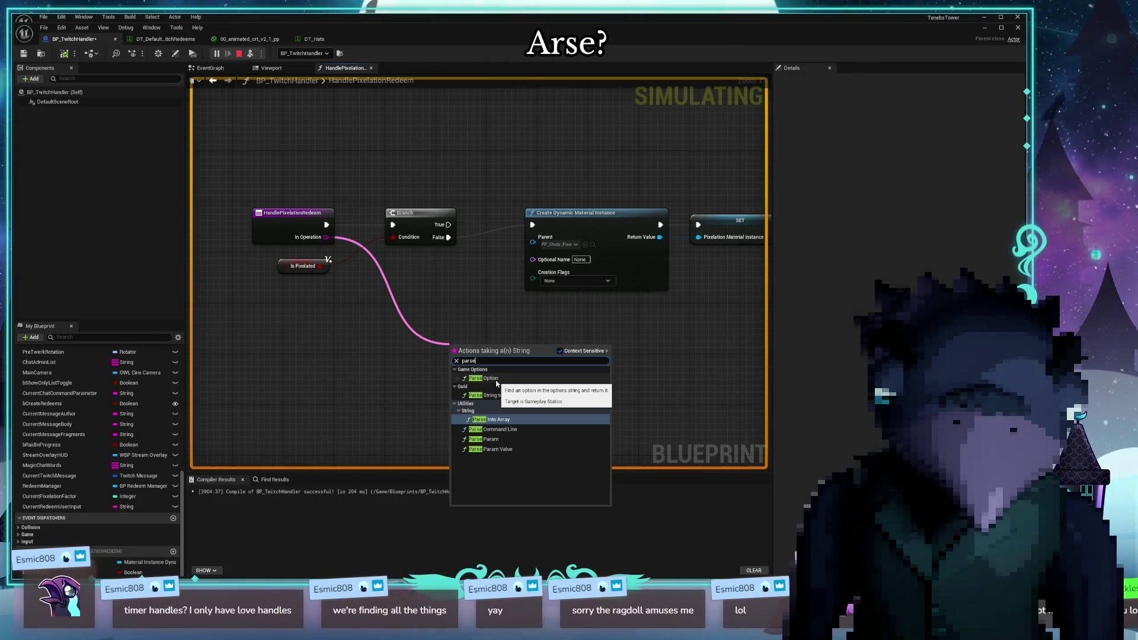
pyautogui.click(496, 381)
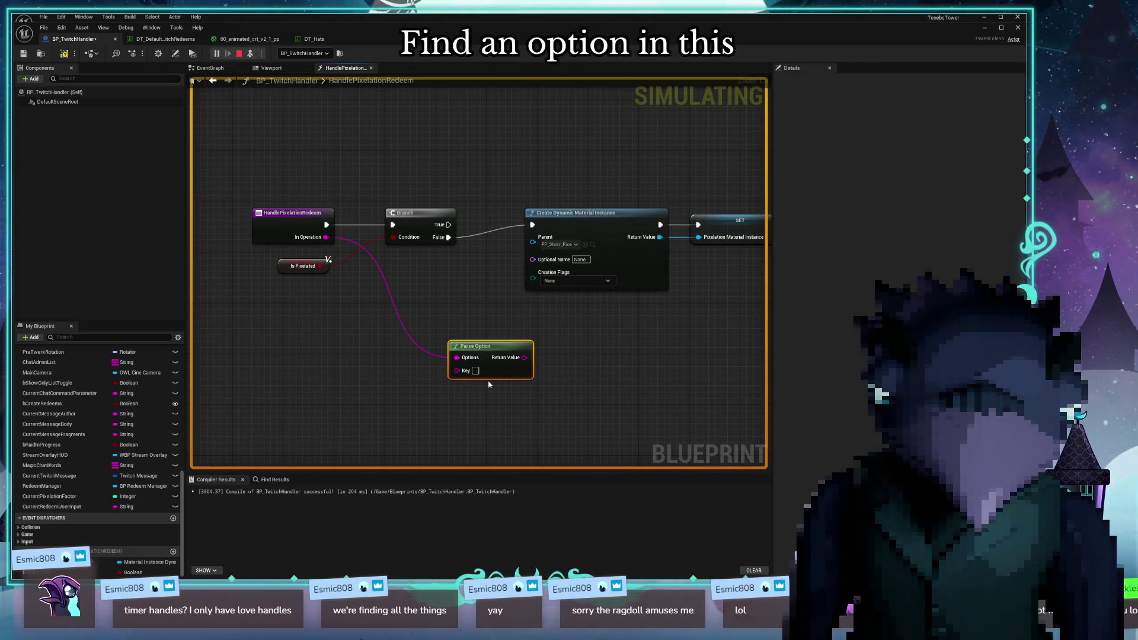
pyautogui.click(476, 371)
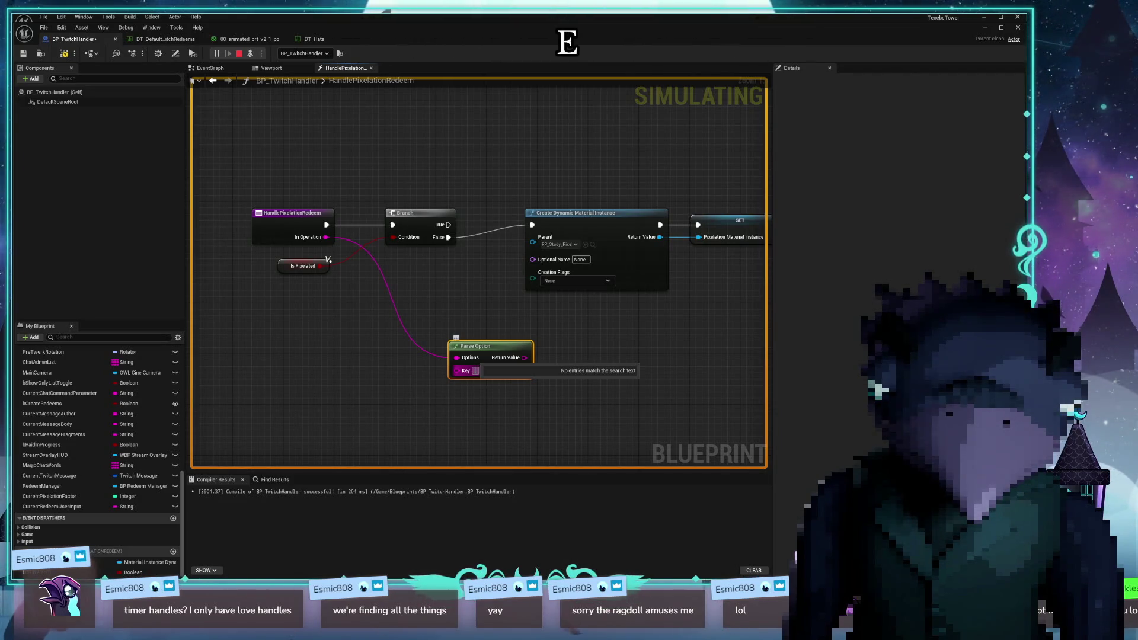
pyautogui.click(480, 346)
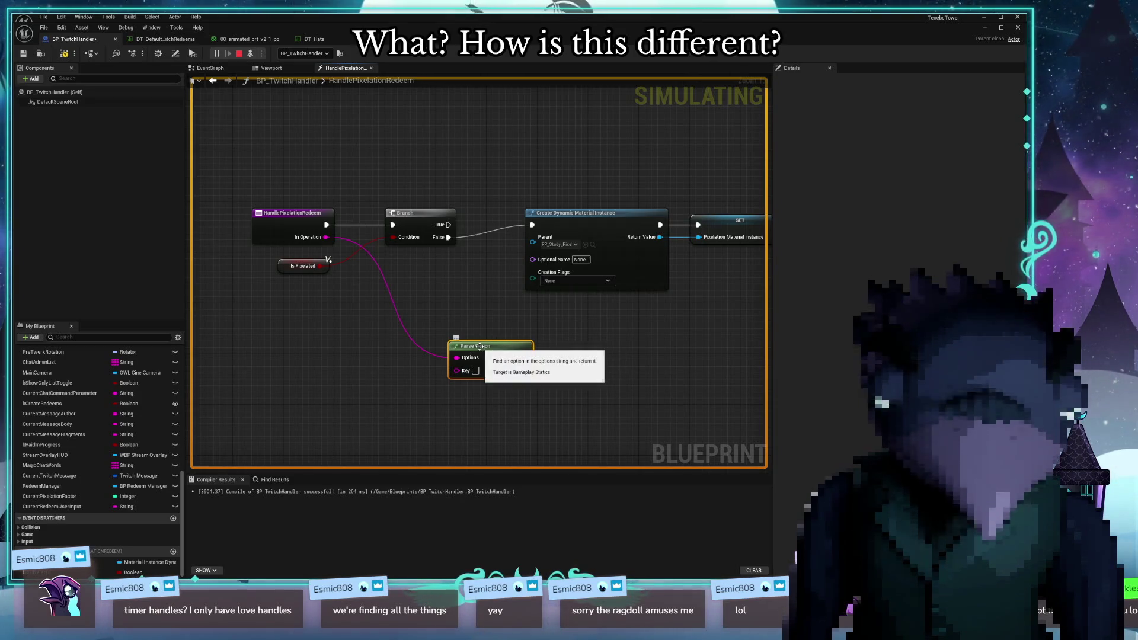
pyautogui.press('Delete')
pyautogui.moveTo(326, 237); pyautogui.dragTo(417, 352)
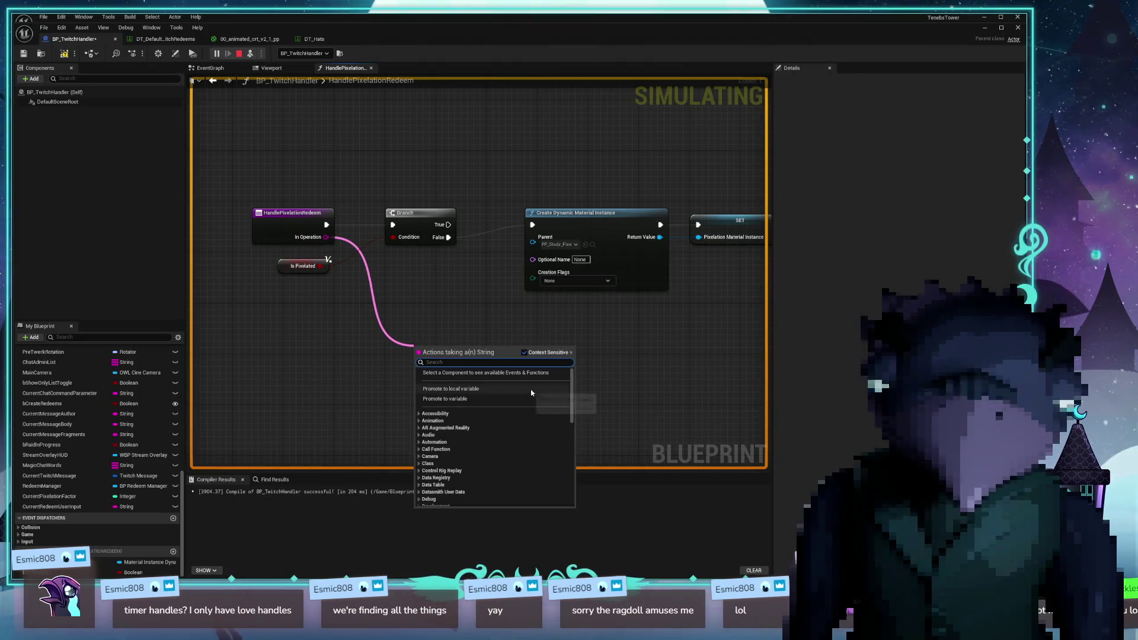
pyautogui.write('parse')
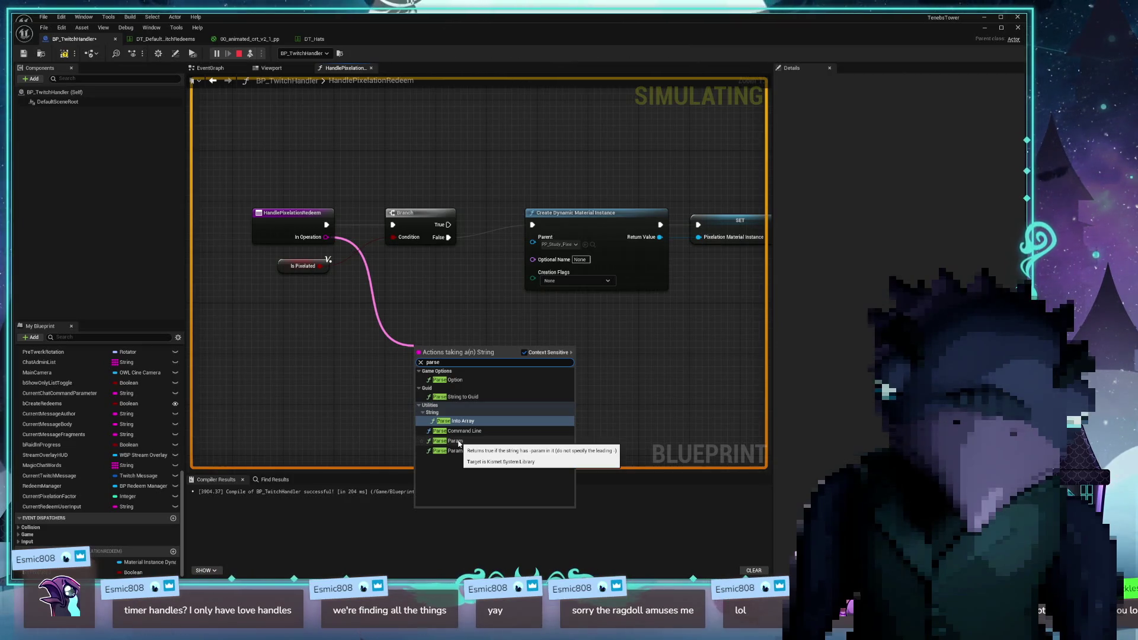
pyautogui.click(456, 441)
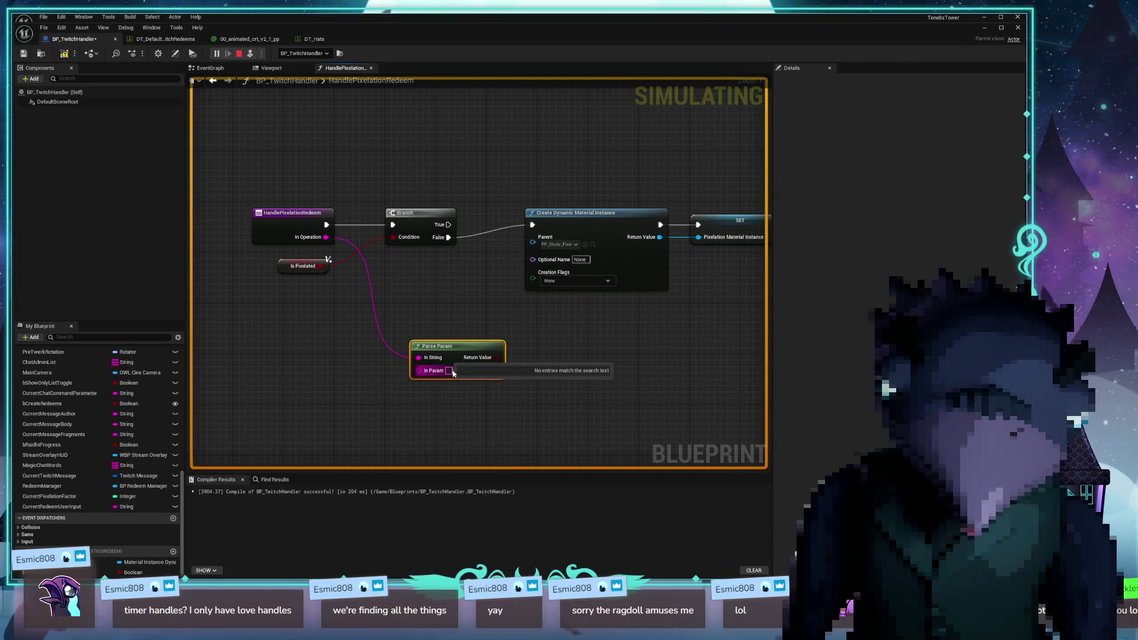
pyautogui.press('Delete')
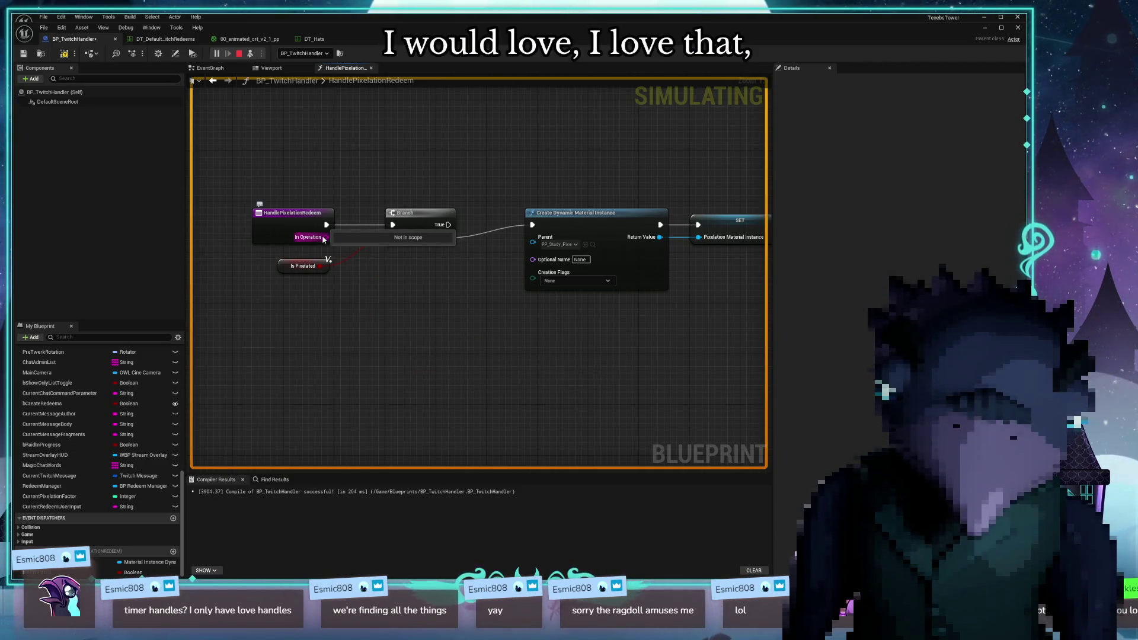
# Try a Parse Param node fed by In Operation, then delete it
pyautogui.moveTo(326, 237); pyautogui.dragTo(411, 372)
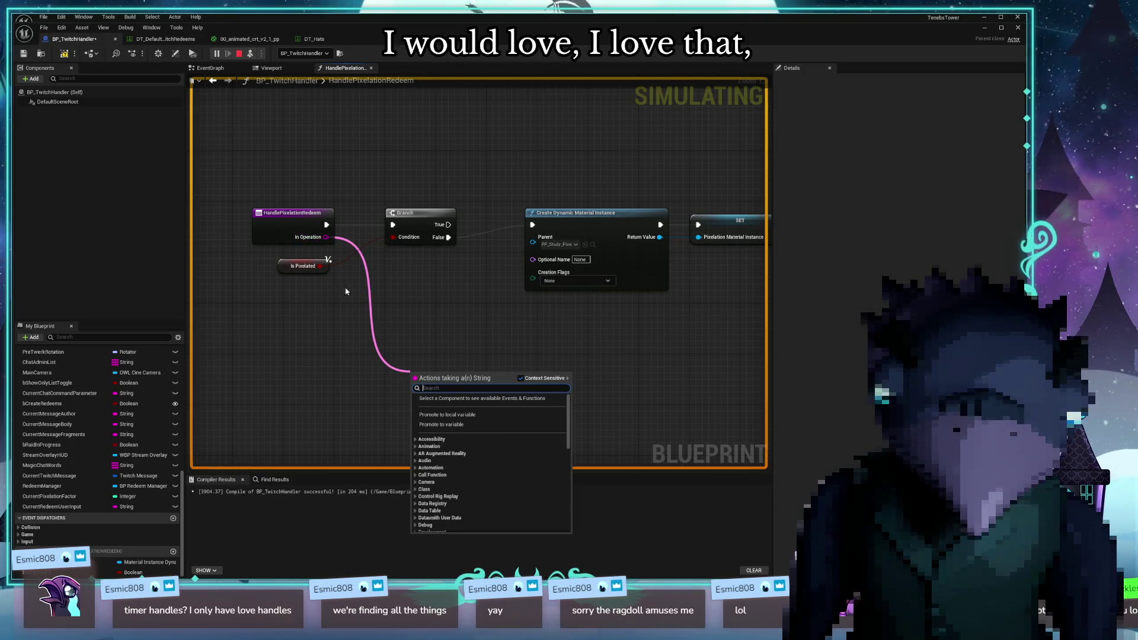
pyautogui.click(324, 237)
pyautogui.moveTo(324, 237); pyautogui.dragTo(407, 345)
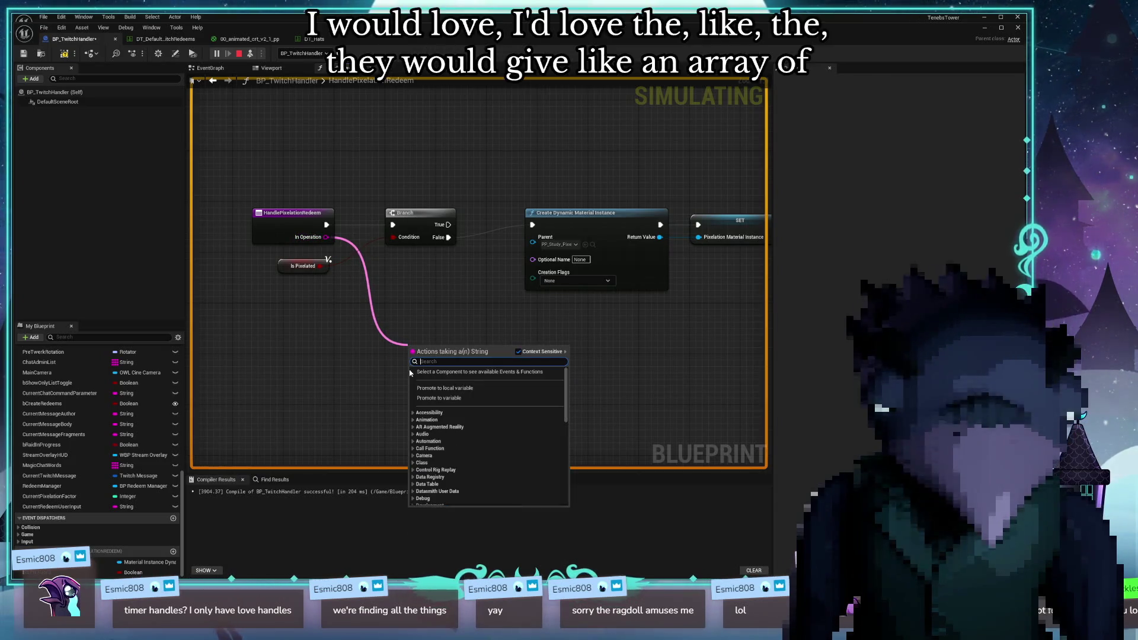
pyautogui.write('parse')
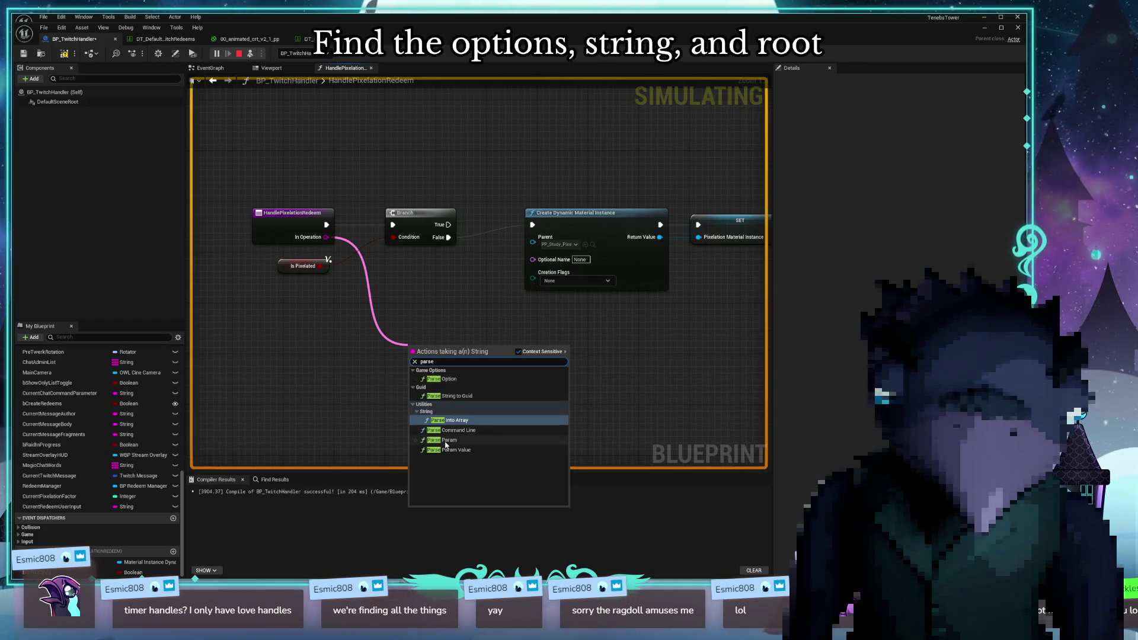
pyautogui.click(467, 442)
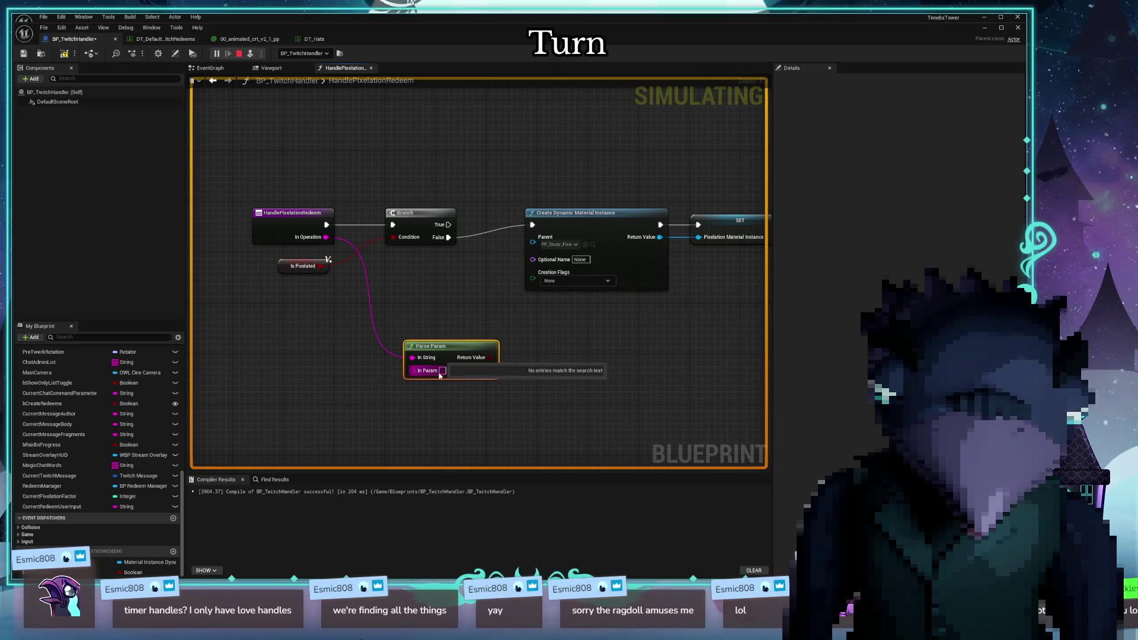
pyautogui.rightClick(412, 373)
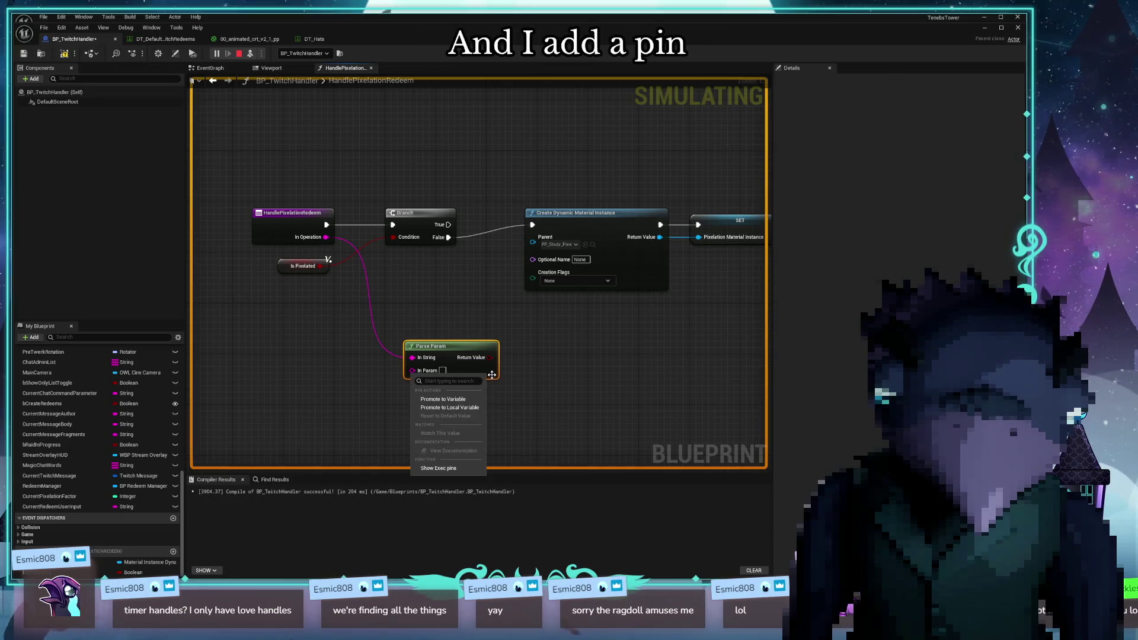
pyautogui.click(511, 384)
pyautogui.moveTo(471, 352)
pyautogui.mouseDown()
pyautogui.moveTo(424, 311)
pyautogui.moveTo(439, 306)
pyautogui.moveTo(453, 333)
pyautogui.moveTo(401, 368)
pyautogui.mouseUp()
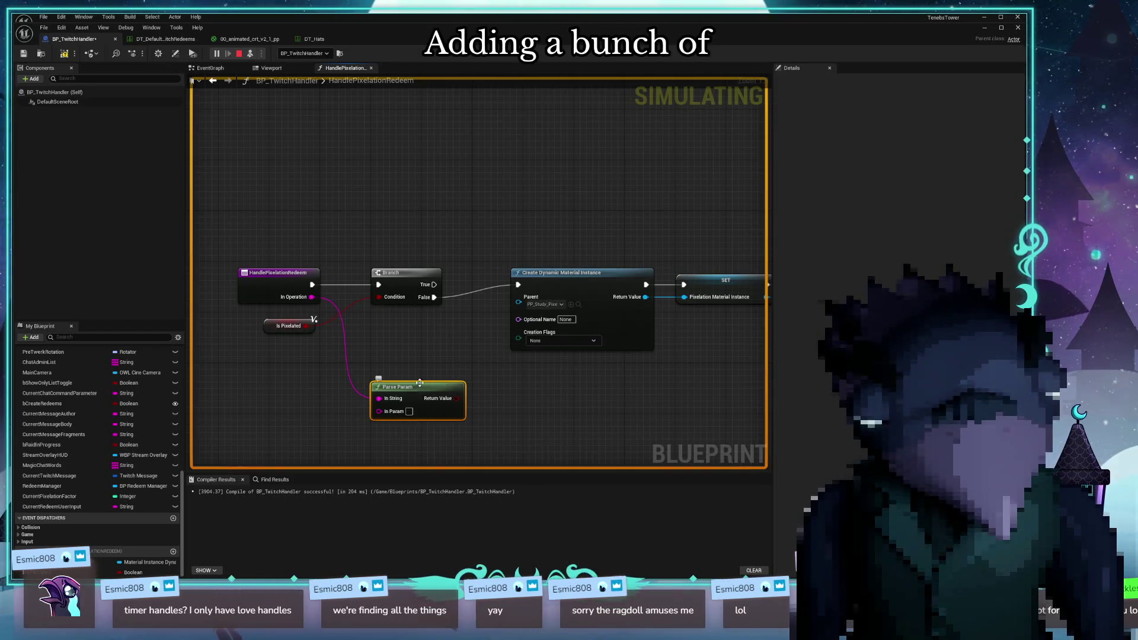
pyautogui.press('Delete')
# Add a string Contains node wired from In Operation and open its Substring options
pyautogui.moveTo(312, 297); pyautogui.dragTo(366, 379)
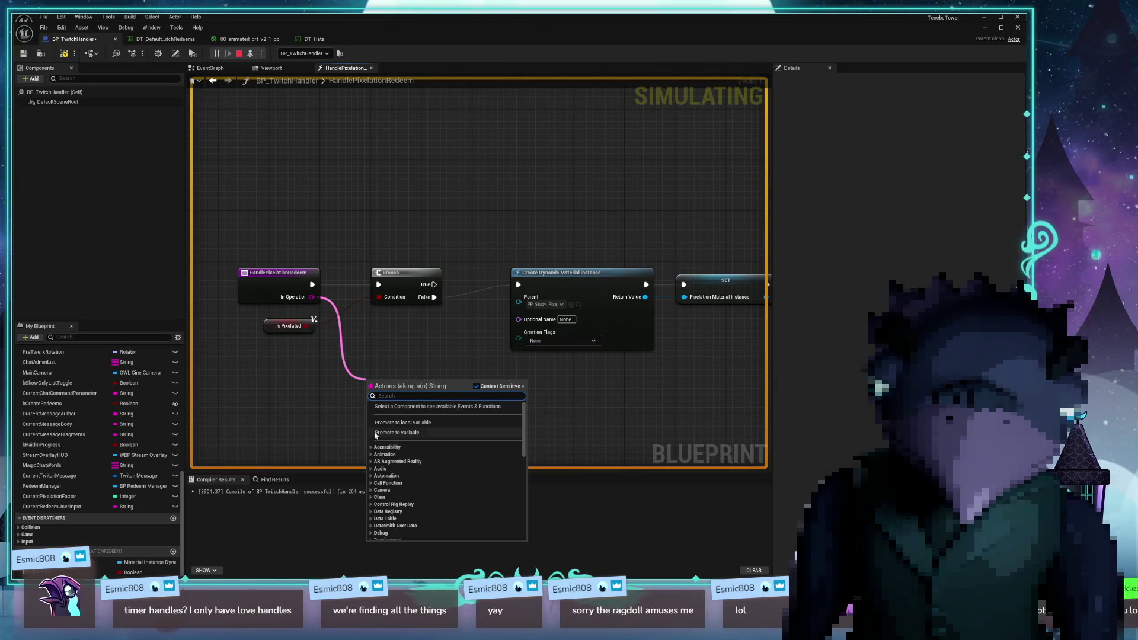
pyautogui.click(413, 356)
pyautogui.moveTo(312, 296); pyautogui.dragTo(379, 361)
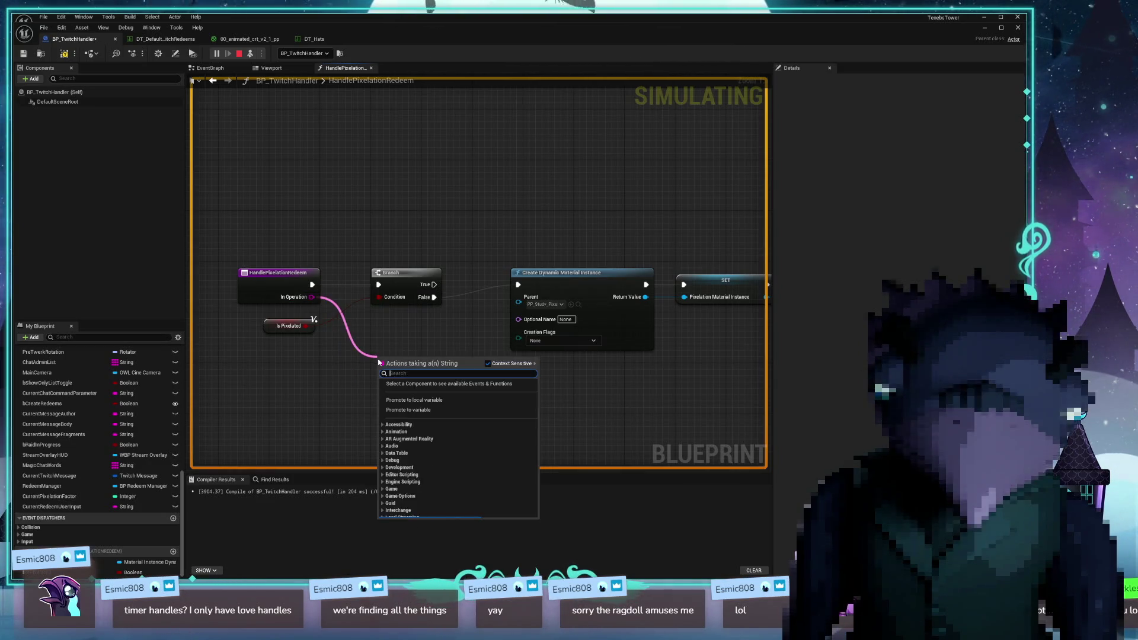
pyautogui.write('parse')
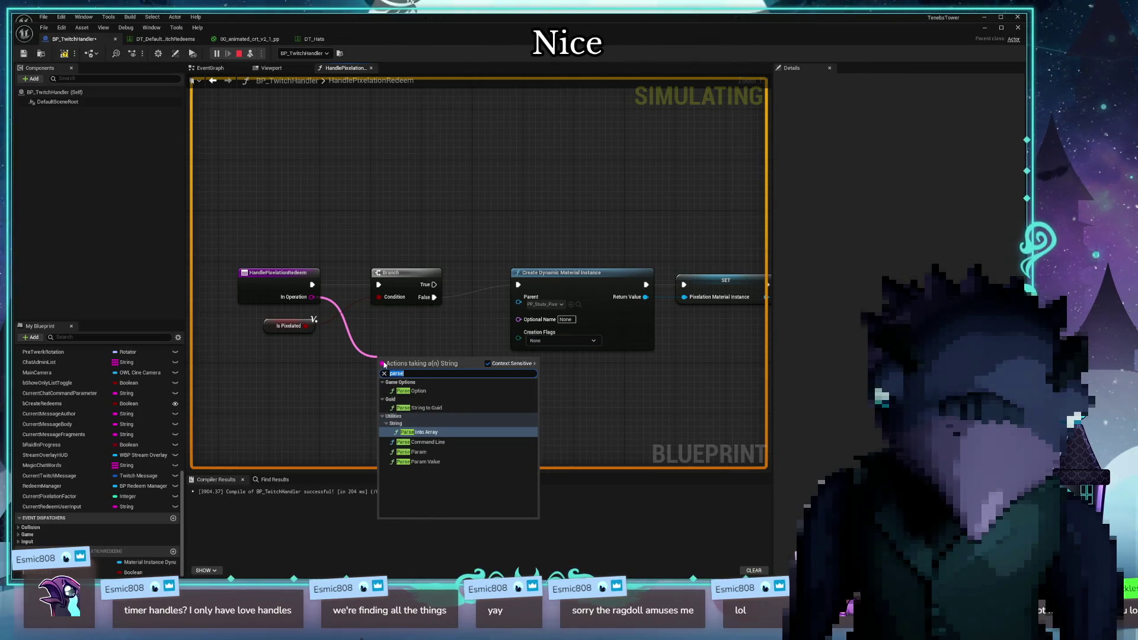
pyautogui.write('contain')
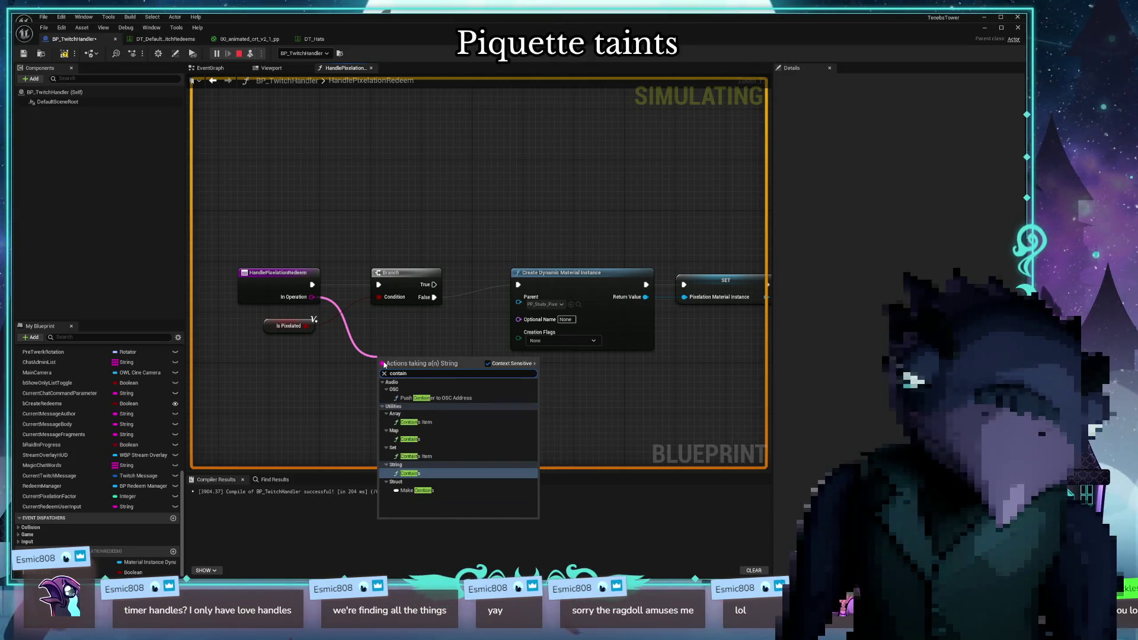
pyautogui.click(415, 474)
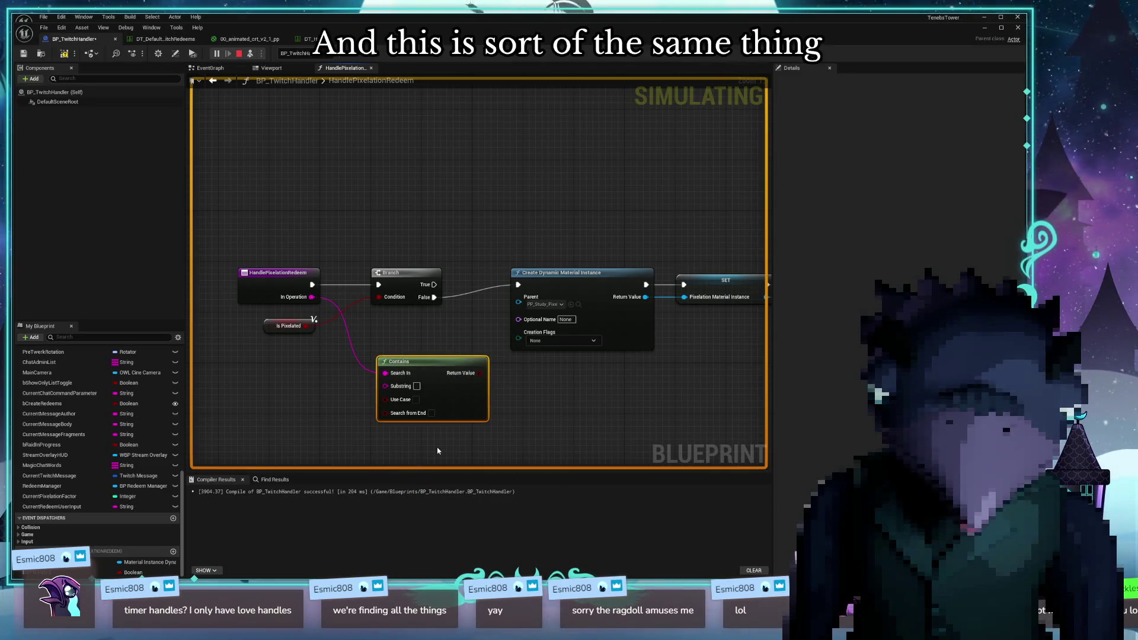
pyautogui.rightClick(387, 386)
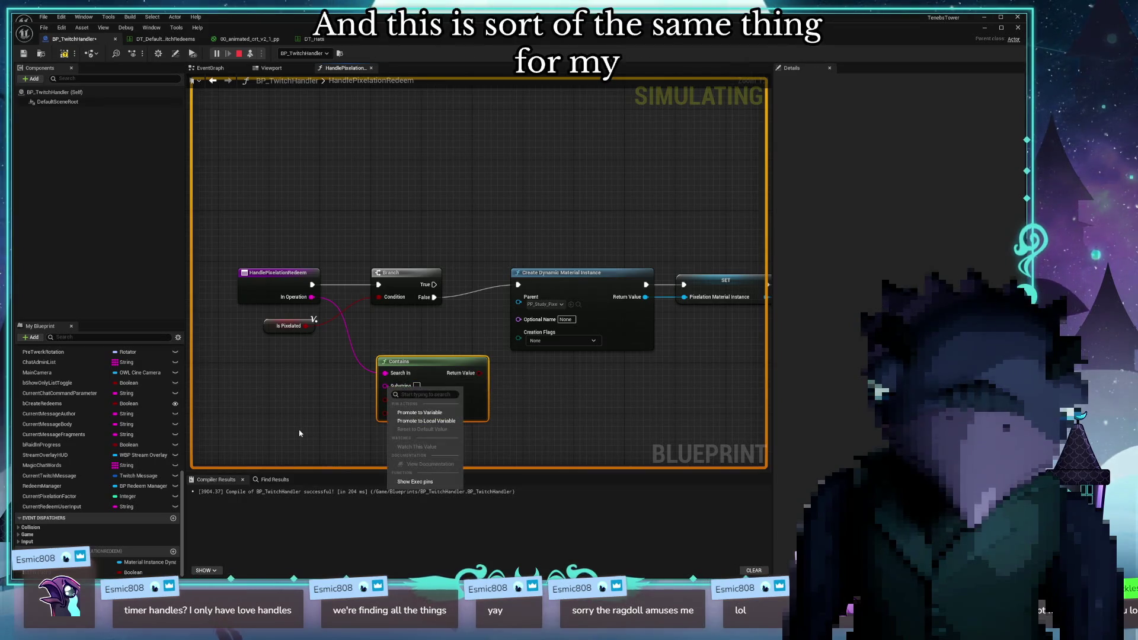
# Set the Contains node's Substring to "+" and move the node down-left
pyautogui.click(357, 413)
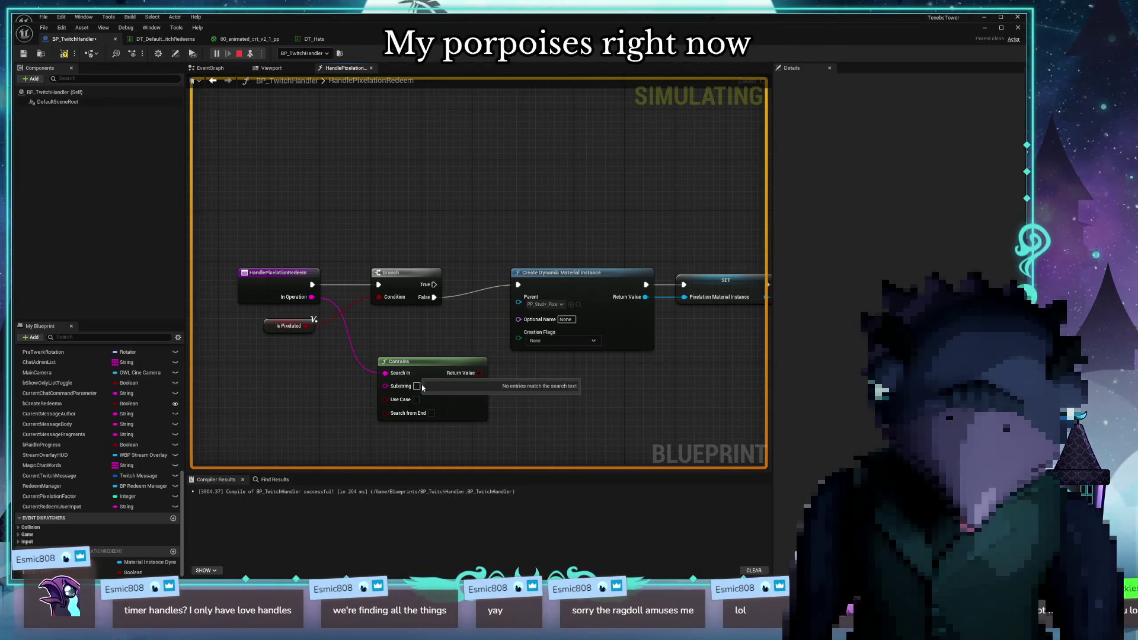
pyautogui.moveTo(283, 434); pyautogui.dragTo(365, 420)
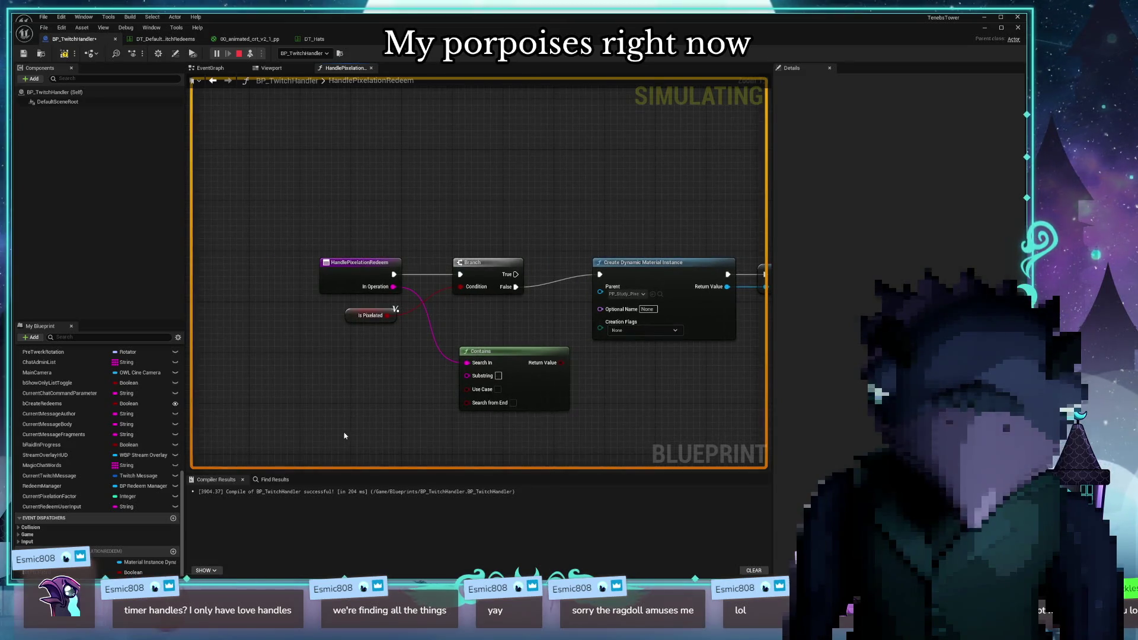
pyautogui.scroll(-1, 344, 436)
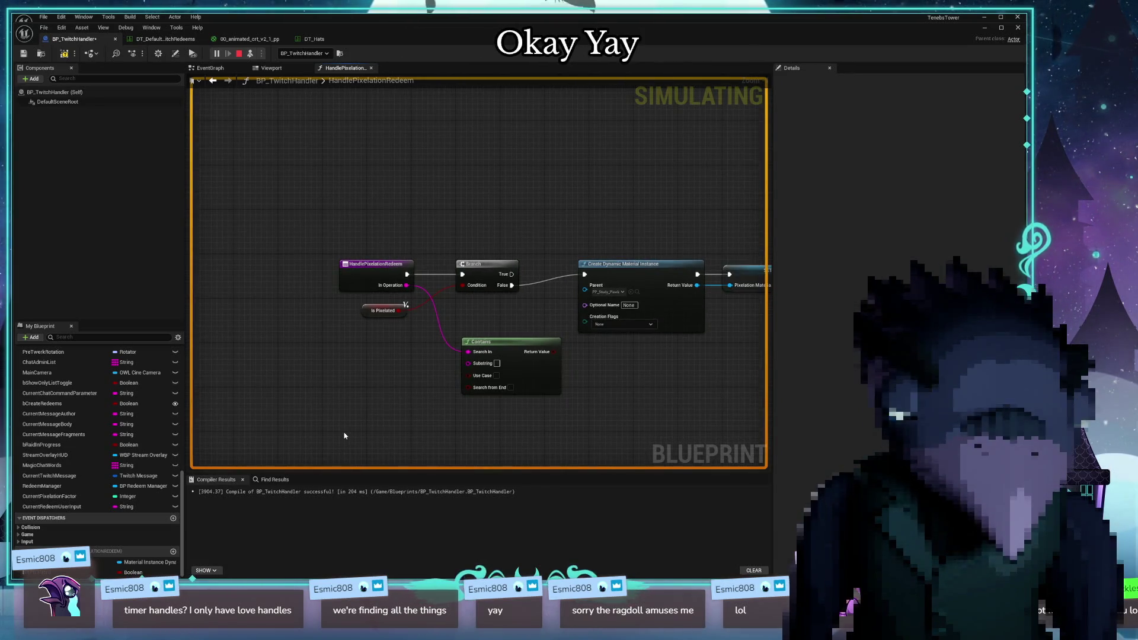
pyautogui.scroll(1, 482, 276)
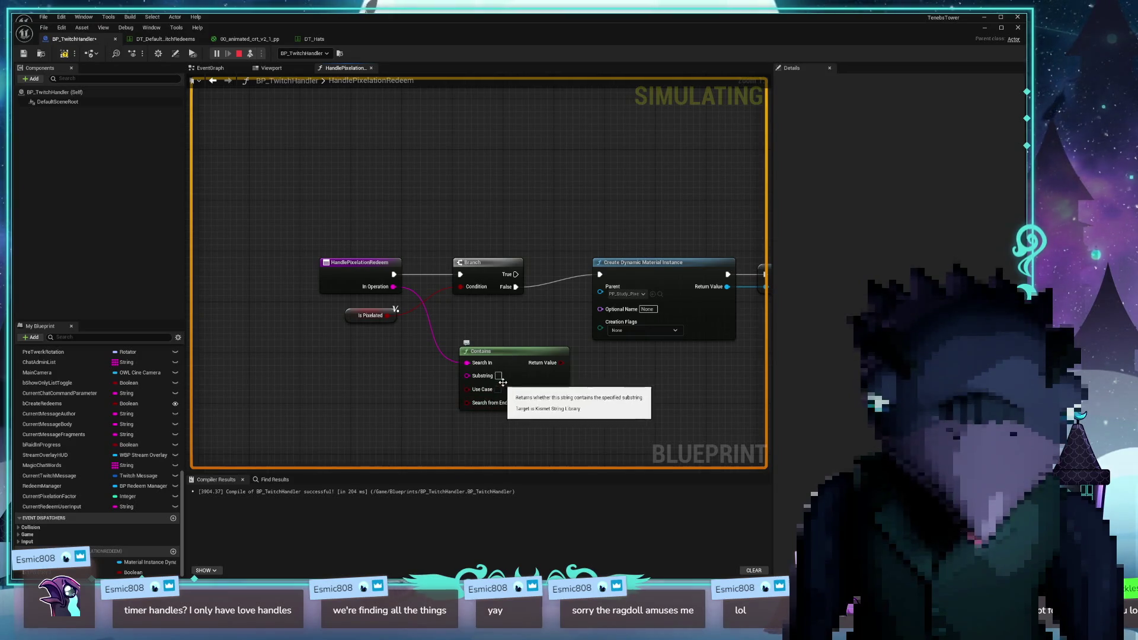
pyautogui.click(497, 376)
pyautogui.press('Escape')
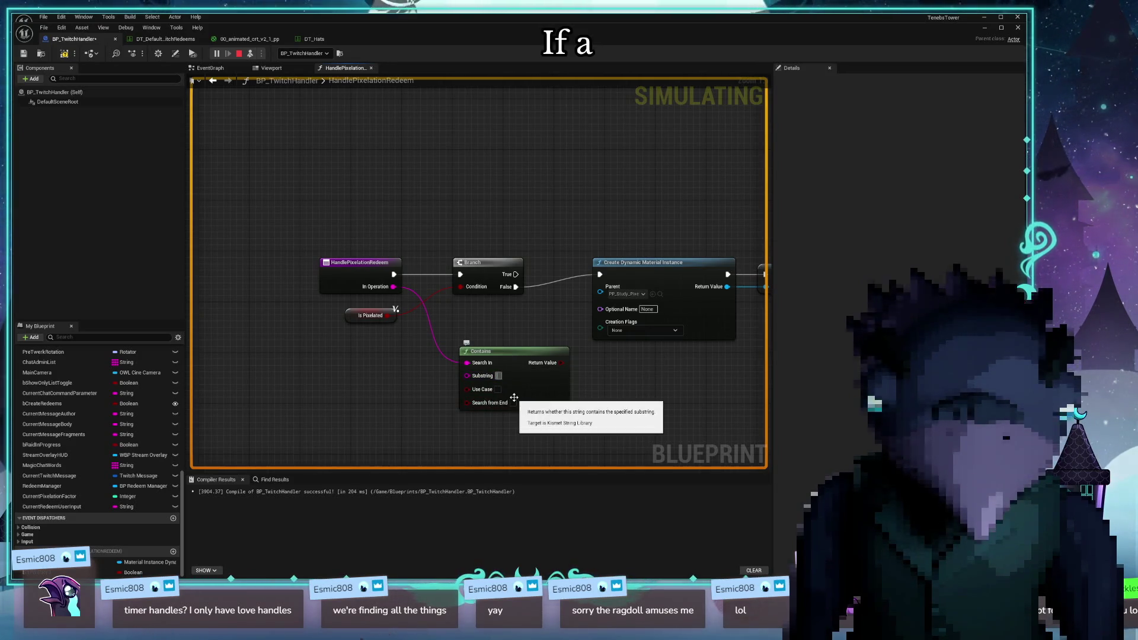
pyautogui.moveTo(516, 355)
pyautogui.mouseDown()
pyautogui.moveTo(465, 374)
pyautogui.moveTo(568, 393)
pyautogui.moveTo(548, 375)
pyautogui.mouseUp()
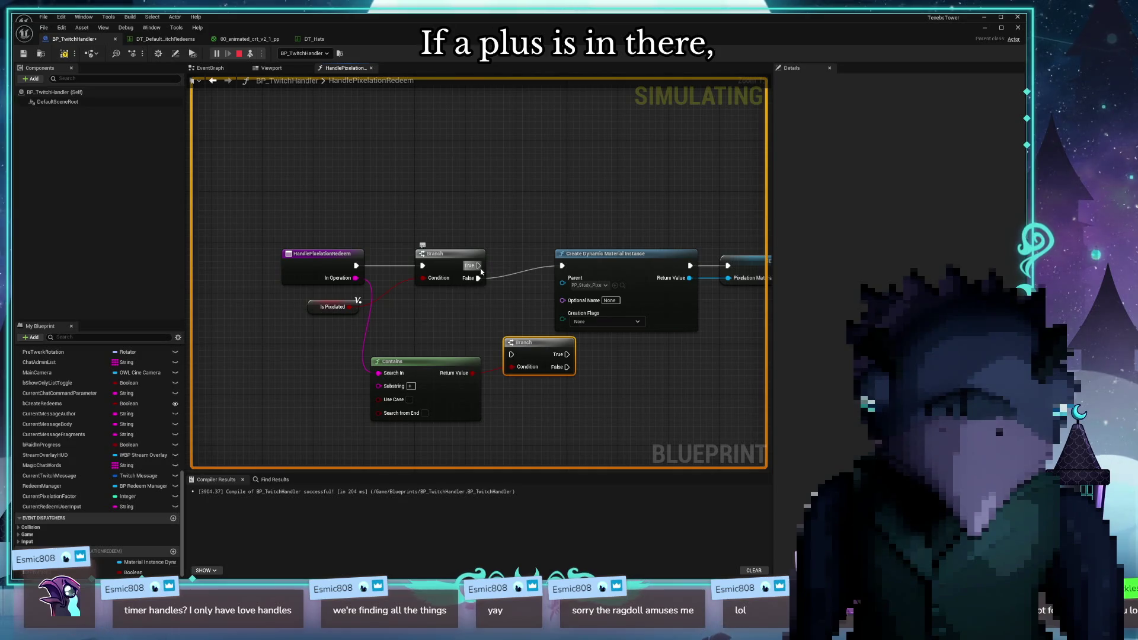
# Run a second Branch from the first Branch's True output and position it
pyautogui.moveTo(478, 265); pyautogui.dragTo(511, 355)
pyautogui.moveTo(505, 275)
pyautogui.mouseDown()
pyautogui.moveTo(512, 288)
pyautogui.moveTo(499, 286)
pyautogui.mouseUp()
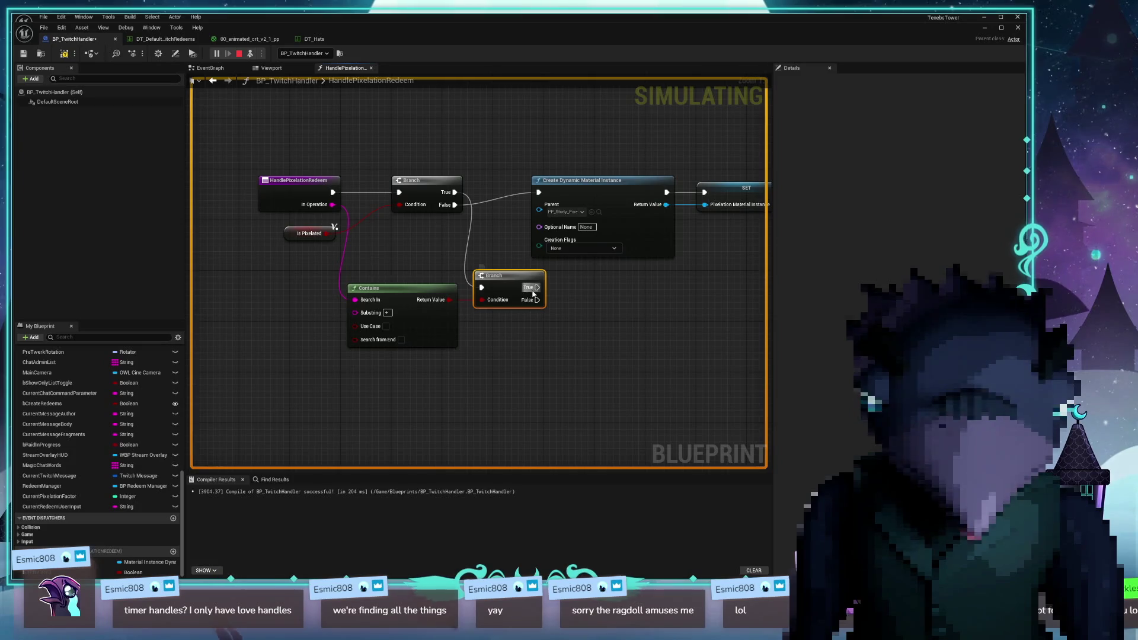
pyautogui.moveTo(605, 300); pyautogui.dragTo(490, 282)
pyautogui.moveTo(566, 286)
pyautogui.mouseDown()
pyautogui.moveTo(495, 293)
pyautogui.moveTo(507, 299)
pyautogui.mouseUp()
pyautogui.moveTo(484, 210)
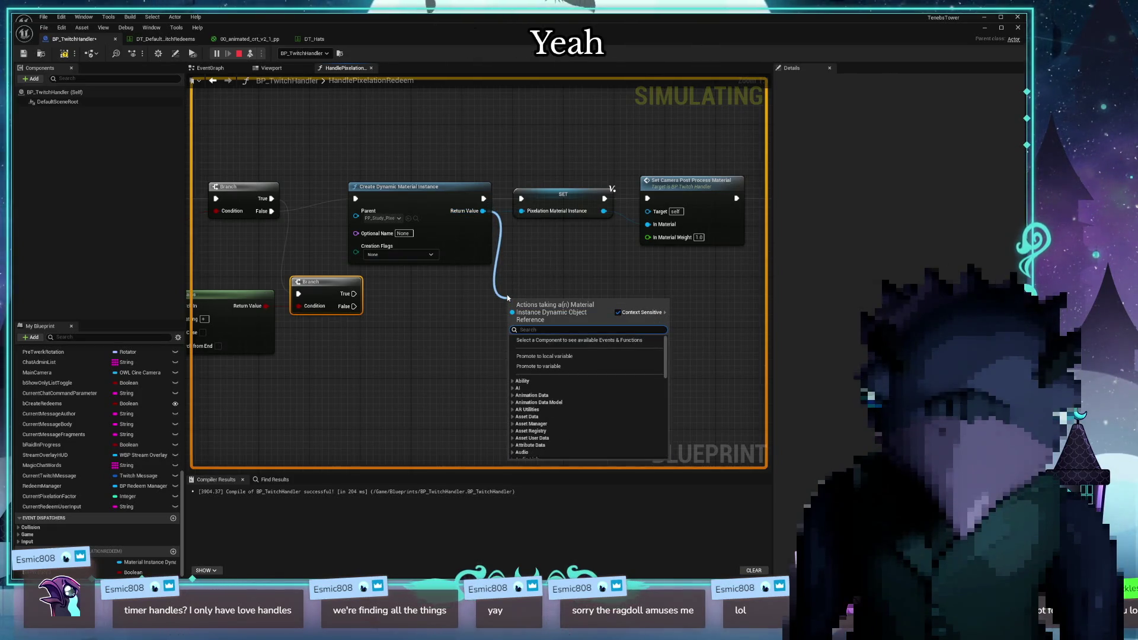
# Add a Get Scalar Parameter Value node from the material instance output
pyautogui.click(551, 278)
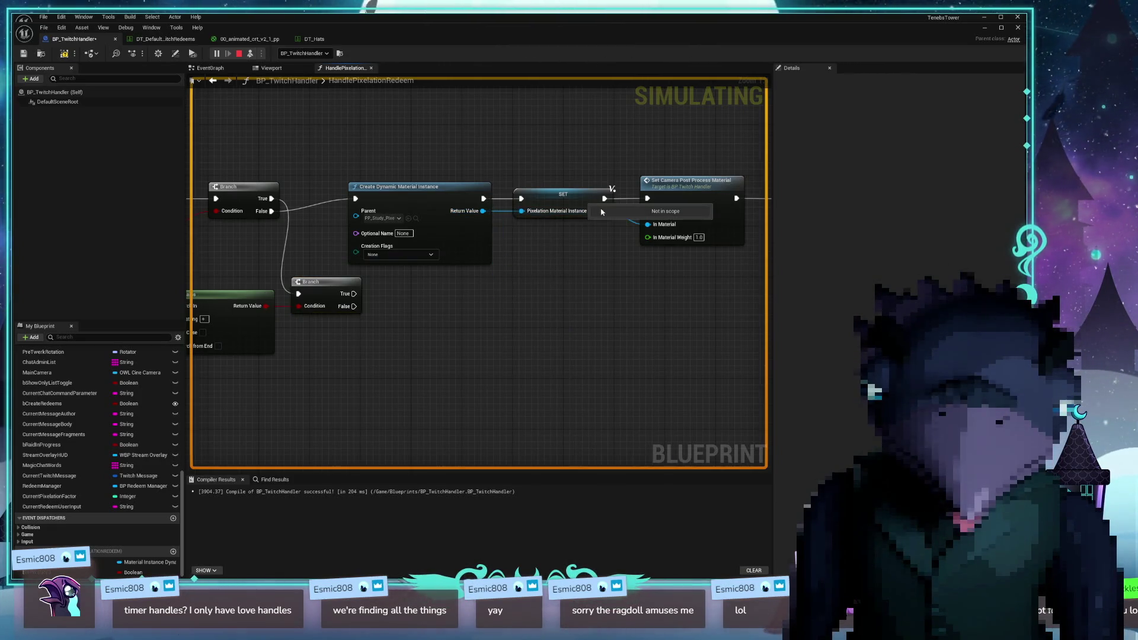
pyautogui.moveTo(484, 211); pyautogui.dragTo(501, 305)
pyautogui.write('g')
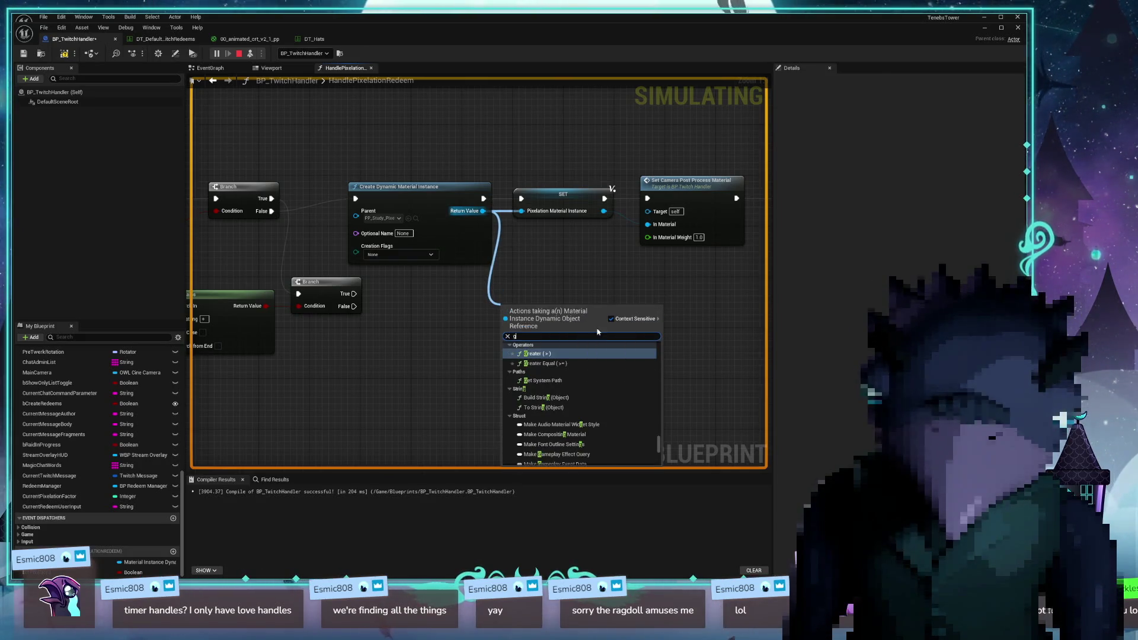
pyautogui.press('BackSpace')
pyautogui.write('set')
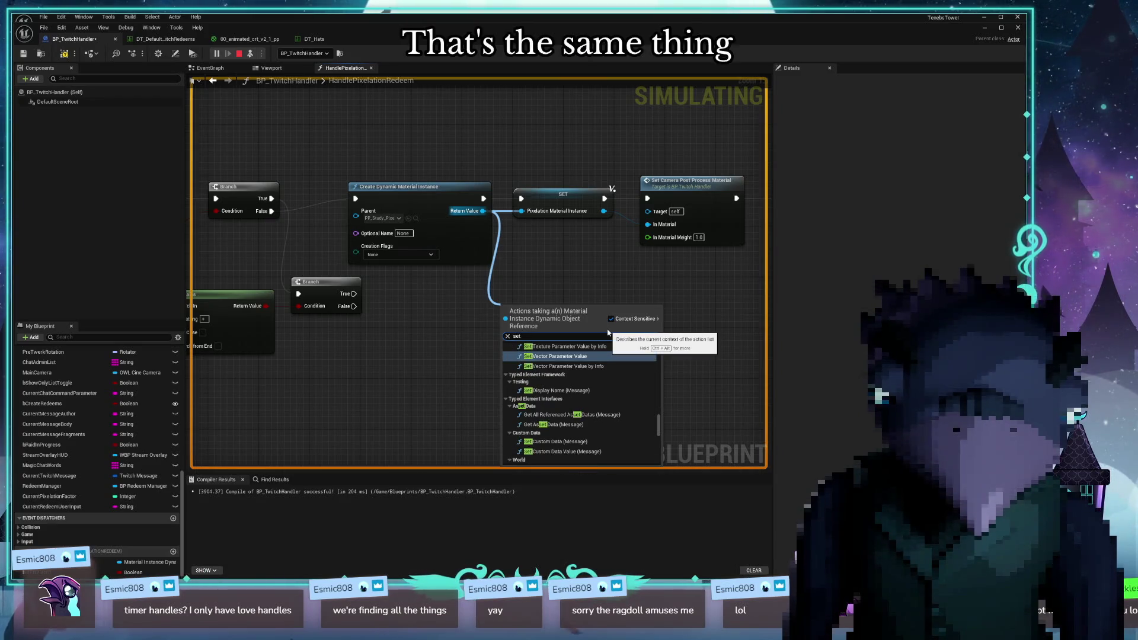
pyautogui.write(' sca')
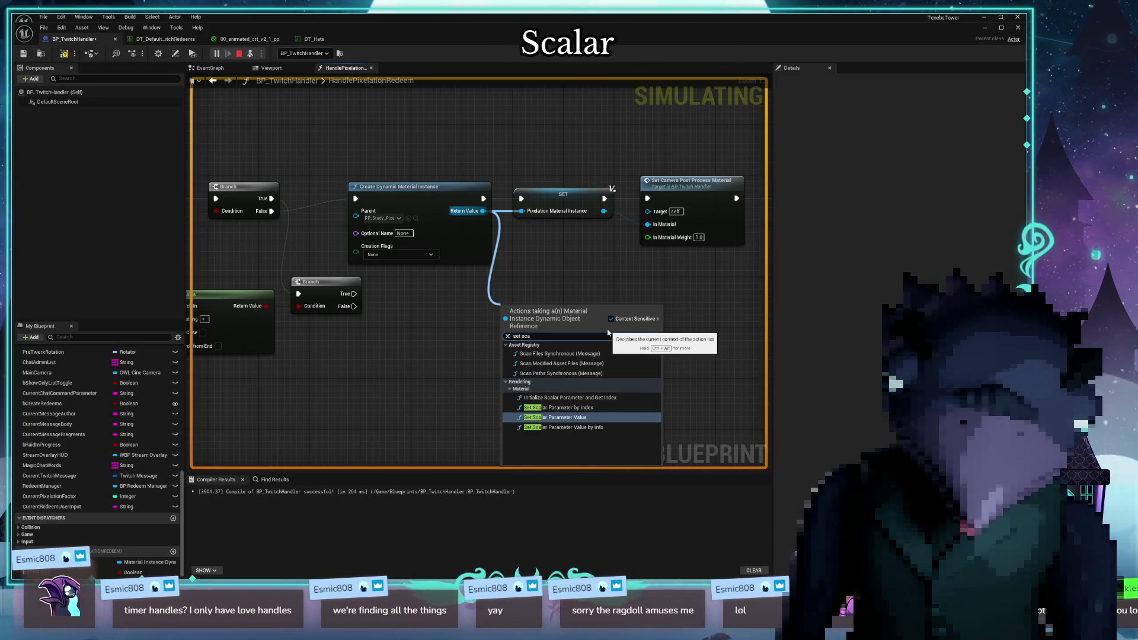
pyautogui.press('Escape')
pyautogui.moveTo(486, 278); pyautogui.dragTo(486, 279)
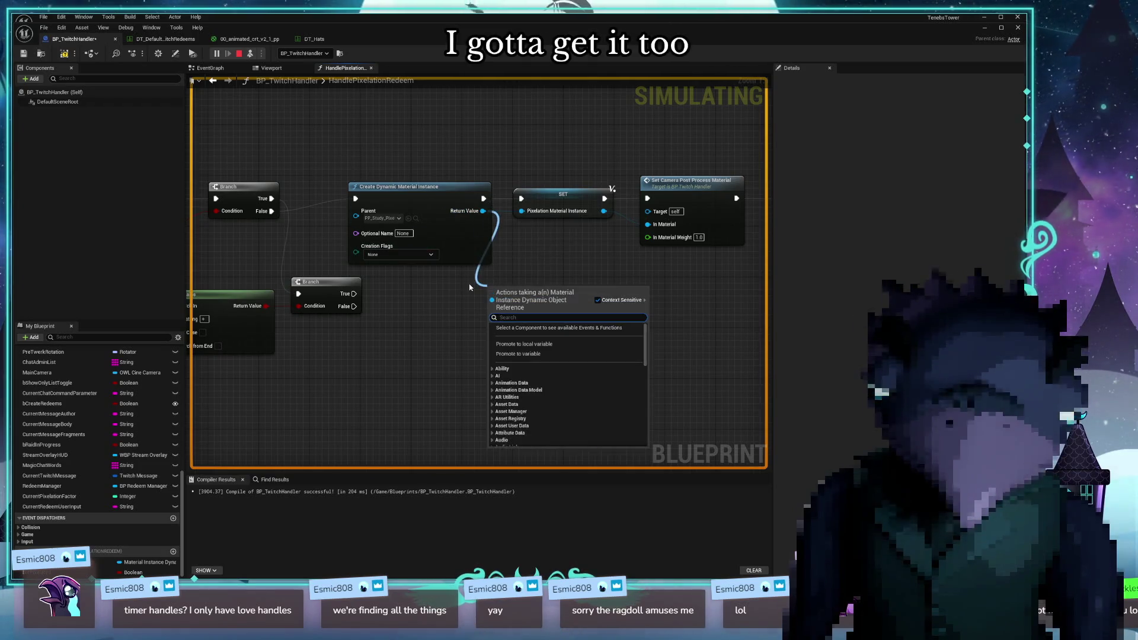
pyautogui.write('get sca')
pyautogui.press('Return')
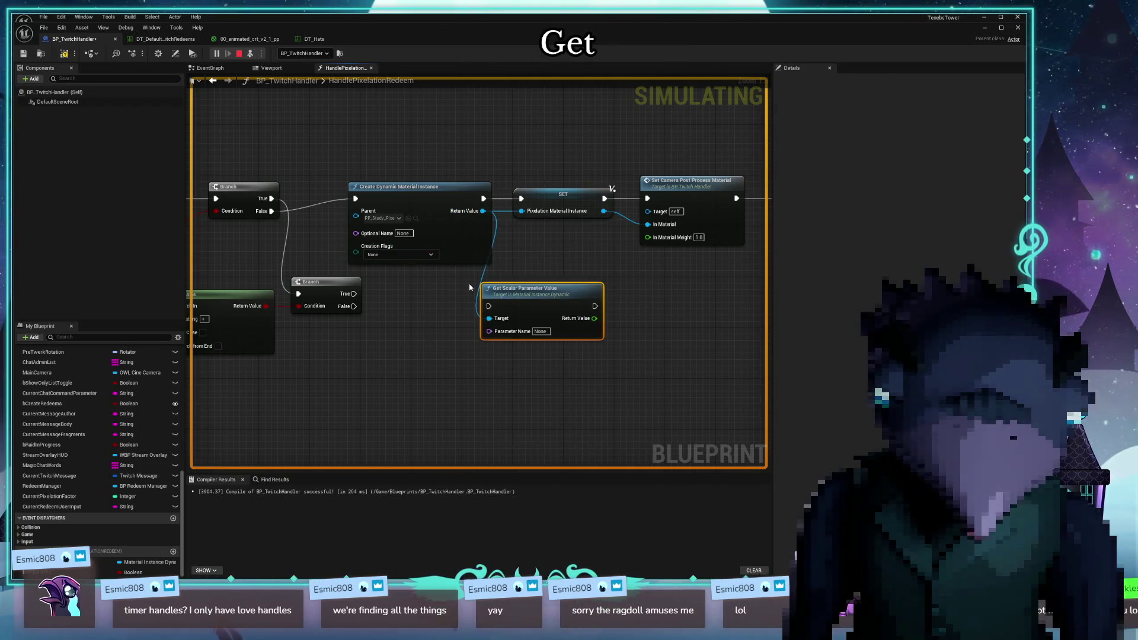
# Set its Parameter Name to Pixelation Scale and run it from the lower Branch's True
pyautogui.click(548, 331)
pyautogui.write('pixel')
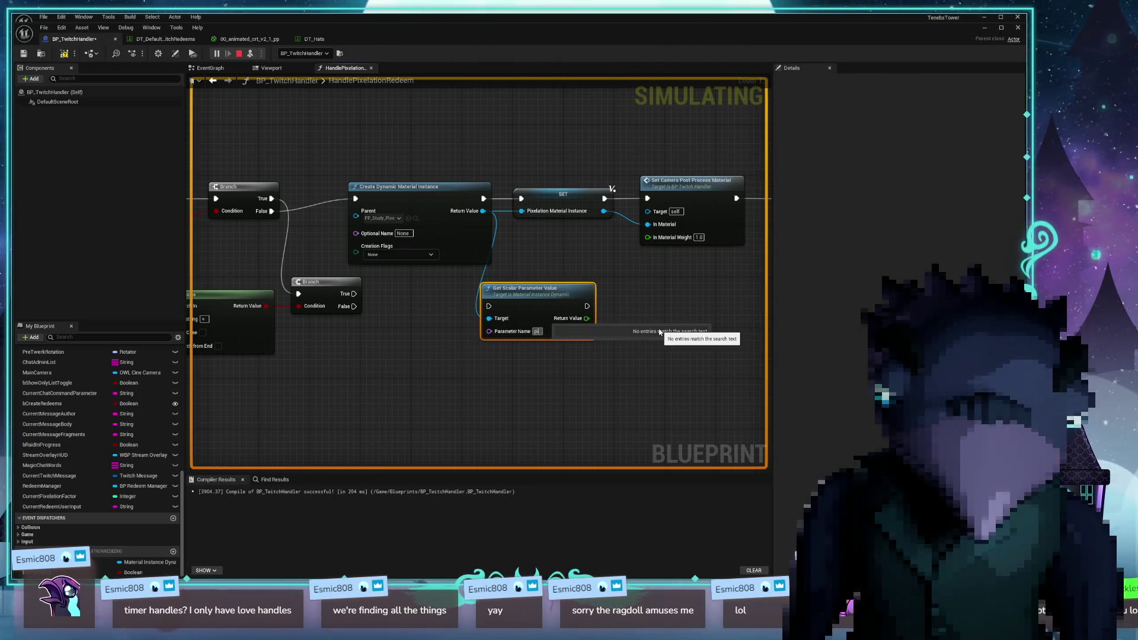
pyautogui.press('BackSpace')
pyautogui.press('BackSpace')
pyautogui.press('BackSpace')
pyautogui.write('ixelat')
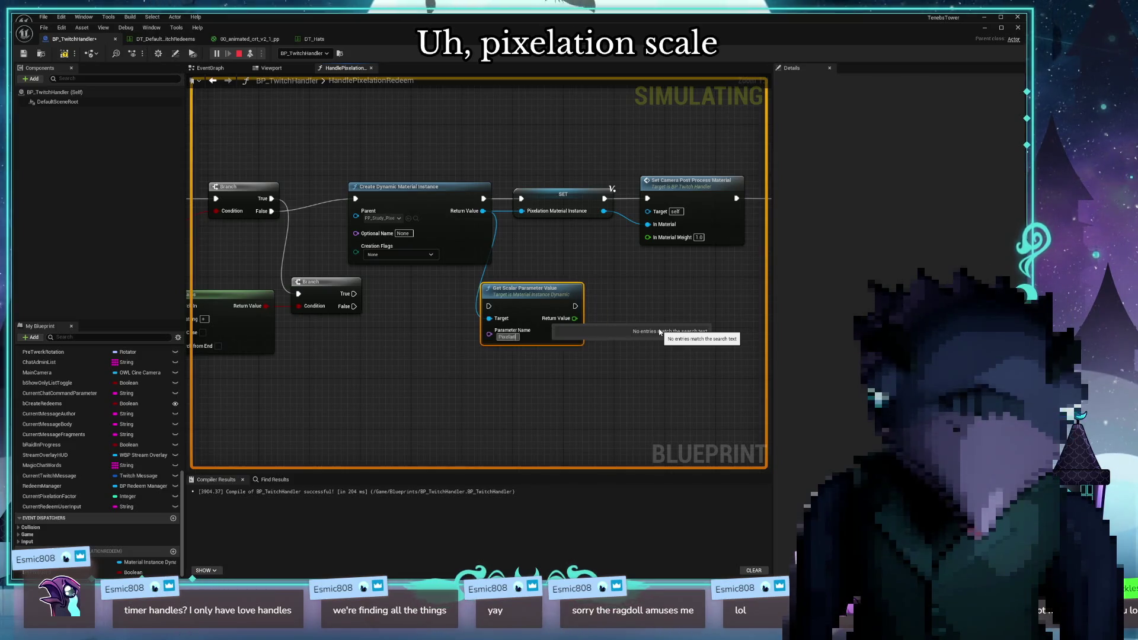
pyautogui.write('c')
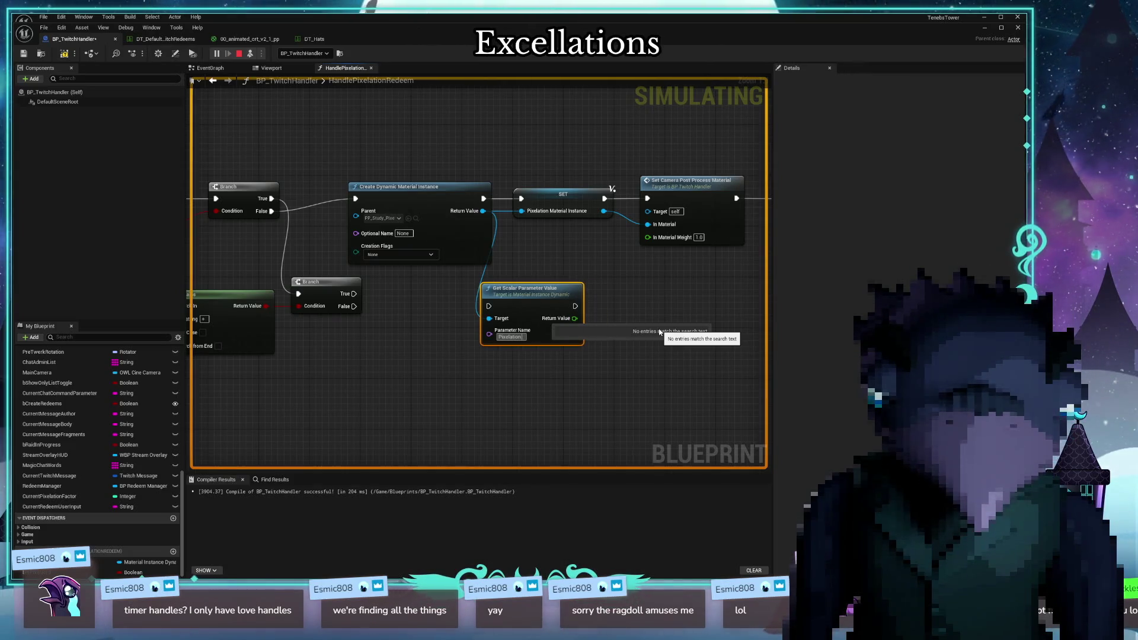
pyautogui.write(' Scale')
pyautogui.moveTo(489, 300); pyautogui.dragTo(514, 299)
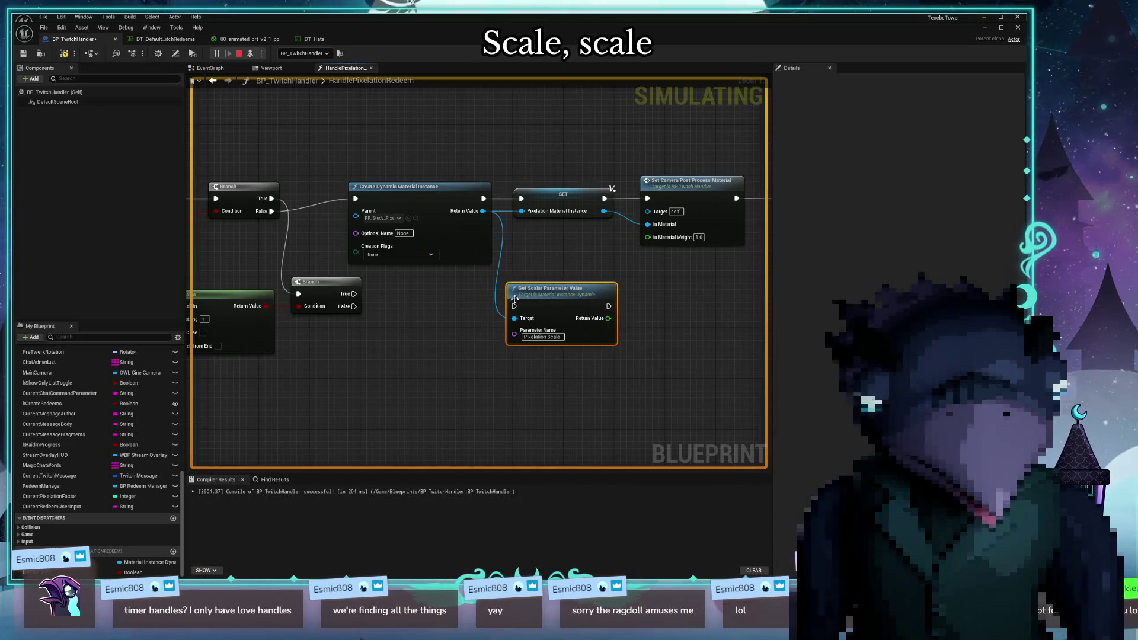
pyautogui.moveTo(429, 305); pyautogui.dragTo(524, 315)
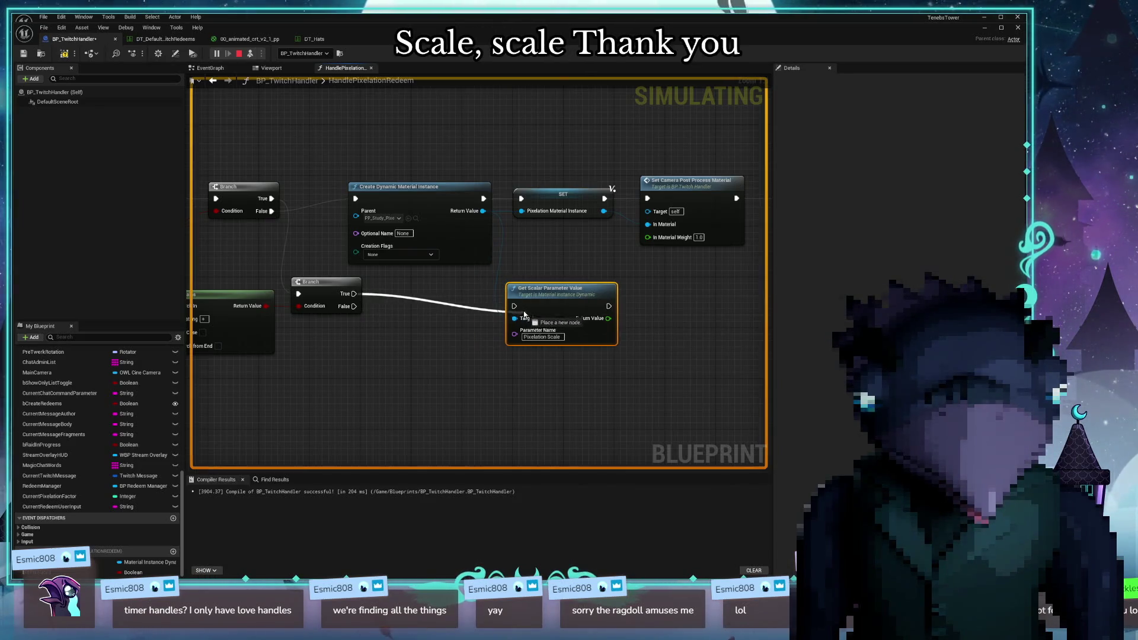
pyautogui.moveTo(447, 329)
pyautogui.mouseDown()
pyautogui.moveTo(425, 272)
pyautogui.moveTo(472, 336)
pyautogui.moveTo(397, 247)
pyautogui.moveTo(435, 247)
pyautogui.moveTo(422, 242)
pyautogui.mouseUp()
pyautogui.click(397, 246)
pyautogui.moveTo(641, 235); pyautogui.dragTo(531, 233)
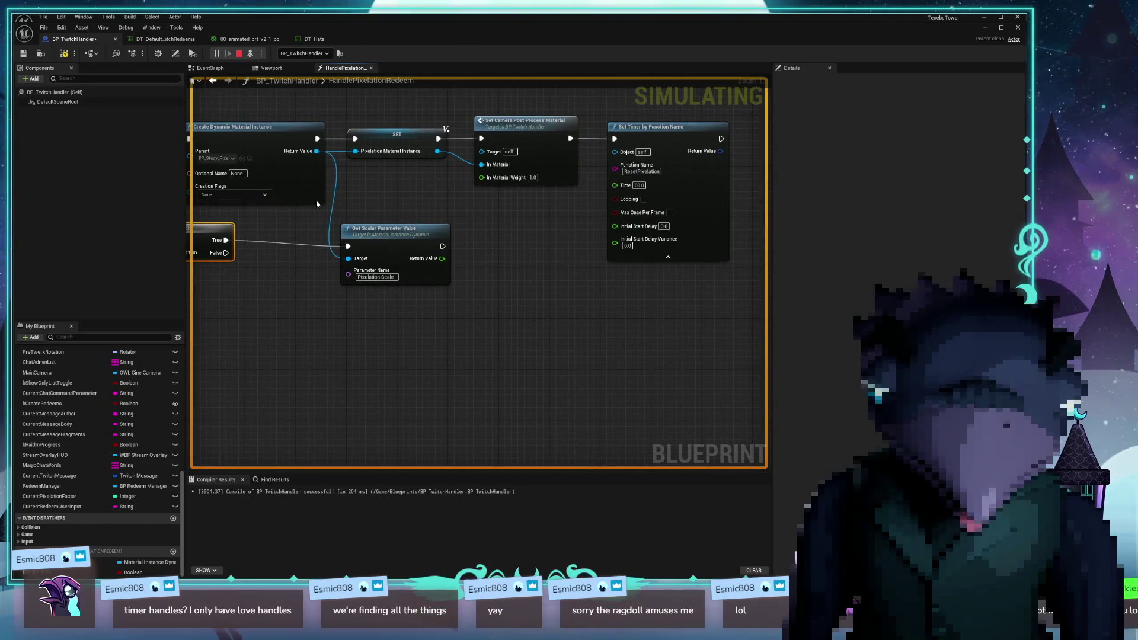
# Add a Set Scalar Parameter Value node from the material instance output
pyautogui.moveTo(320, 154)
pyautogui.mouseDown()
pyautogui.moveTo(508, 266)
pyautogui.moveTo(503, 276)
pyautogui.mouseUp()
pyautogui.write('set')
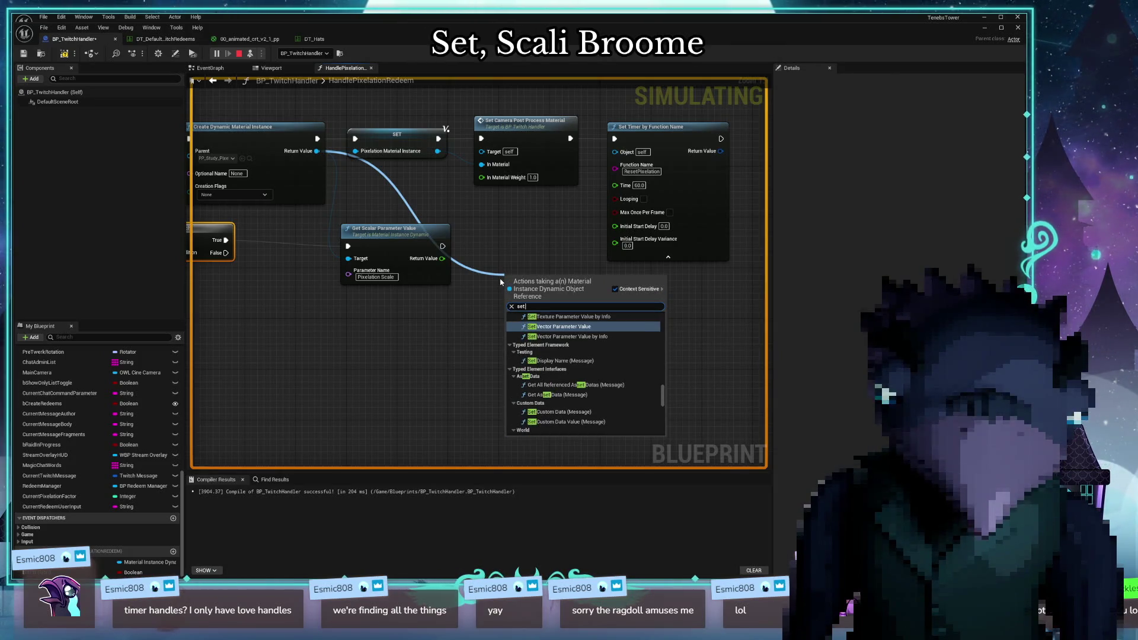
pyautogui.press('Up')
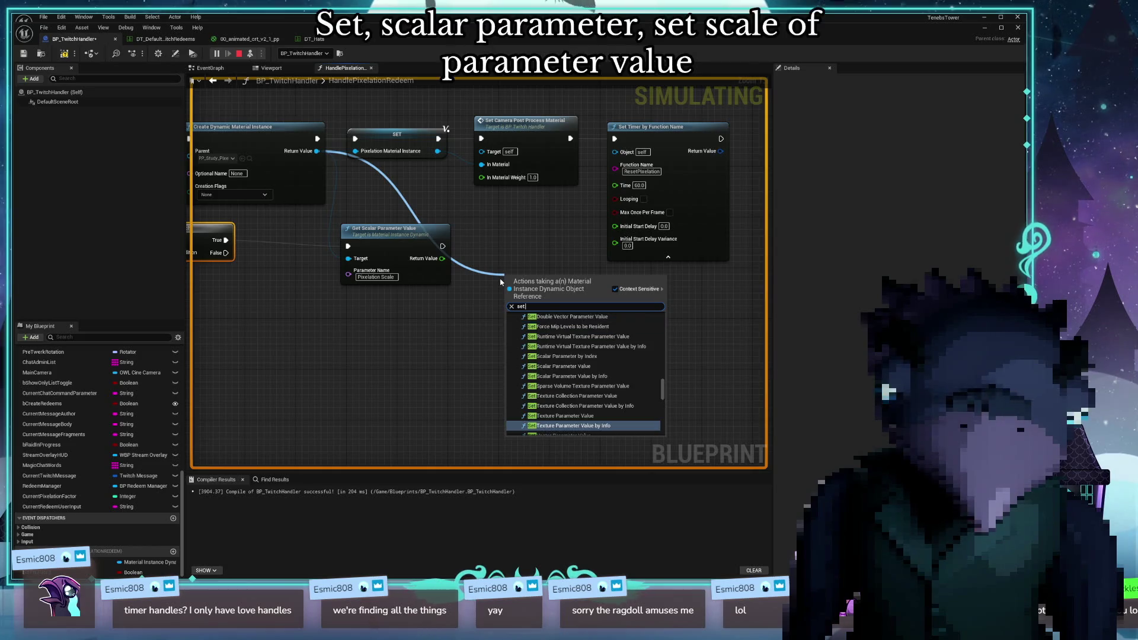
pyautogui.write(' sca')
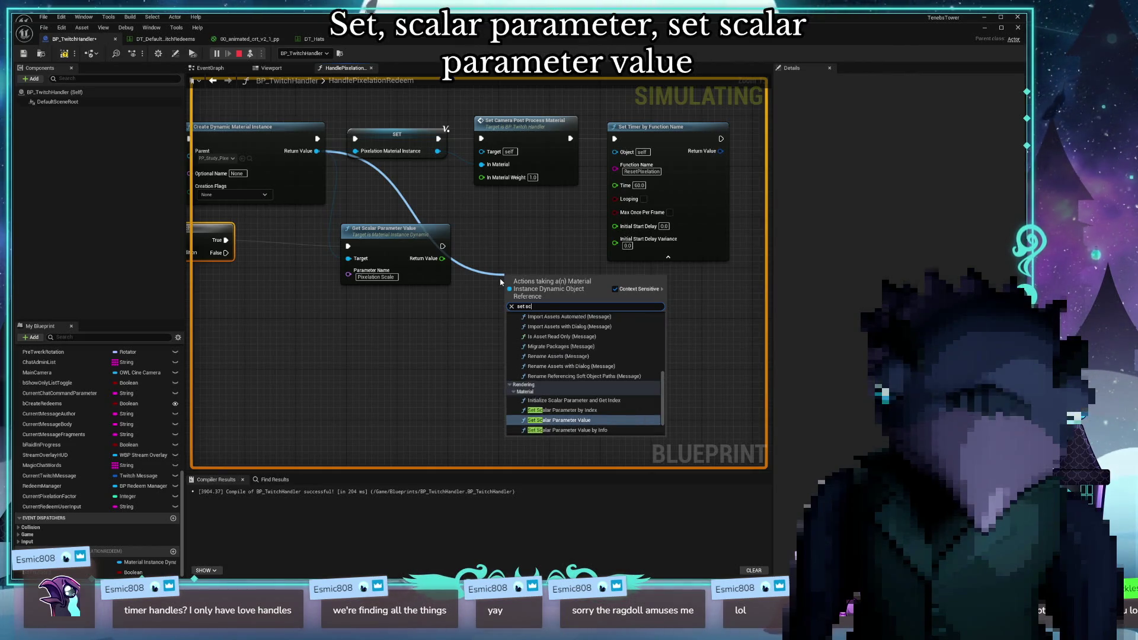
pyautogui.press('Return')
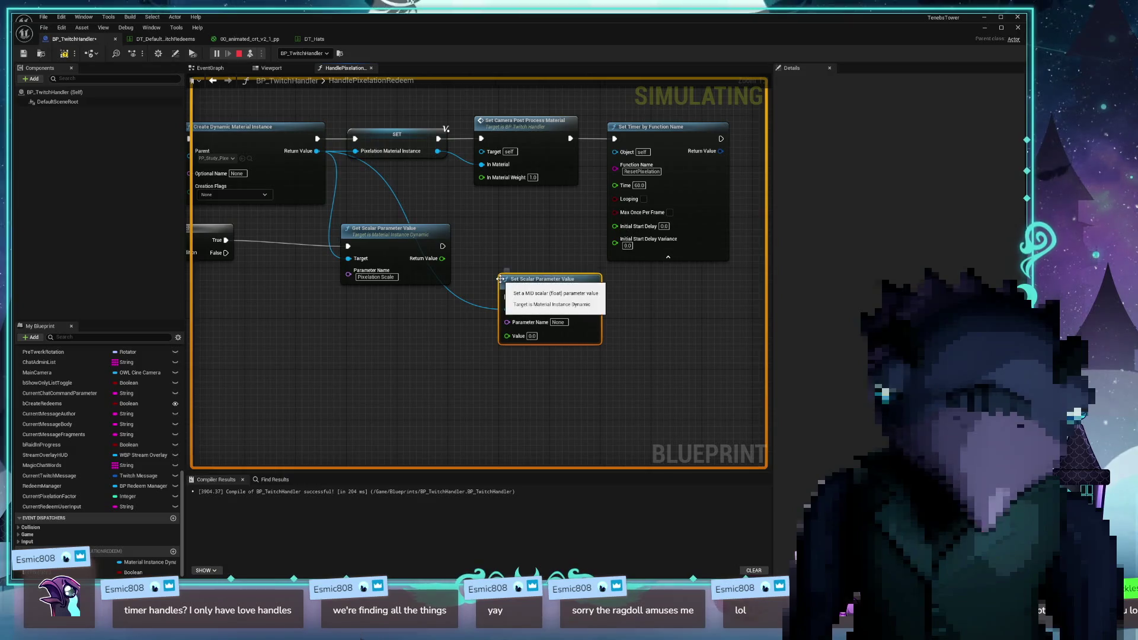
pyautogui.moveTo(541, 283); pyautogui.dragTo(579, 270)
pyautogui.moveTo(396, 235)
pyautogui.mouseDown()
pyautogui.moveTo(350, 229)
pyautogui.moveTo(422, 308)
pyautogui.mouseUp()
# Add 5.0 to the read Pixelation Scale and feed the sum into the Set node's Value
pyautogui.write('add')
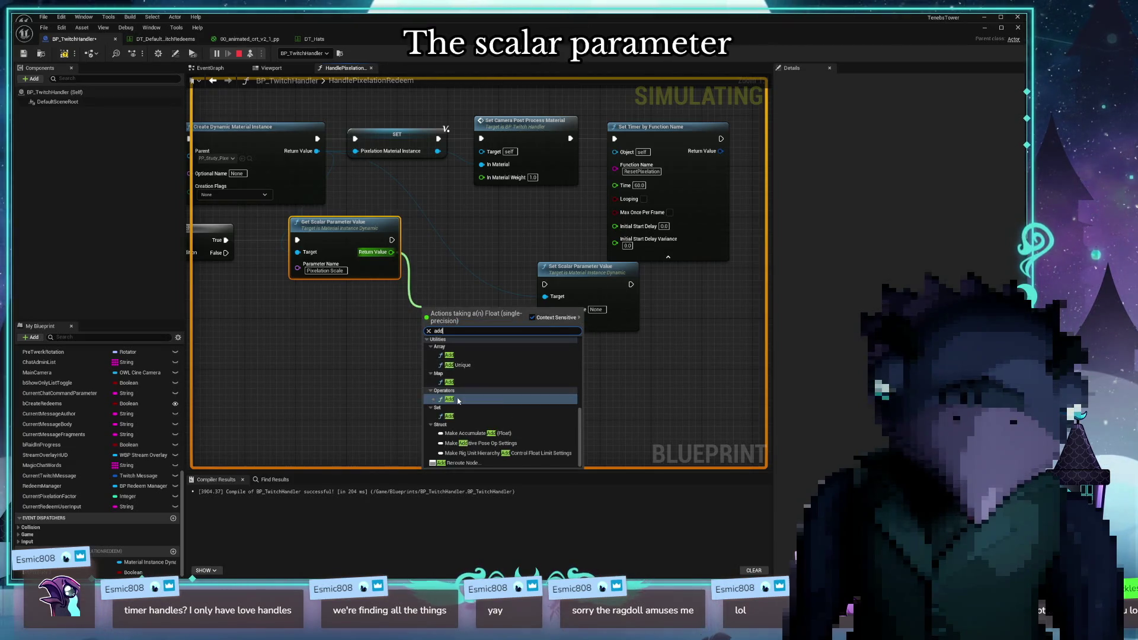
pyautogui.click(469, 397)
pyautogui.moveTo(350, 364)
pyautogui.mouseDown()
pyautogui.moveTo(634, 365)
pyautogui.moveTo(495, 366)
pyautogui.mouseUp()
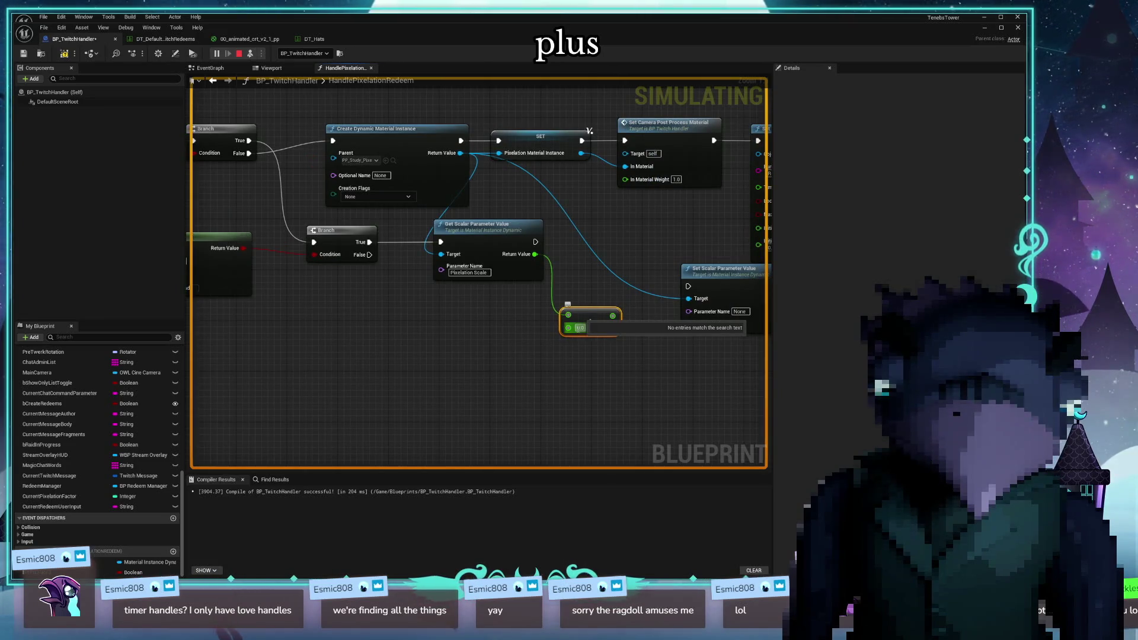
pyautogui.write('5')
pyautogui.press('Return')
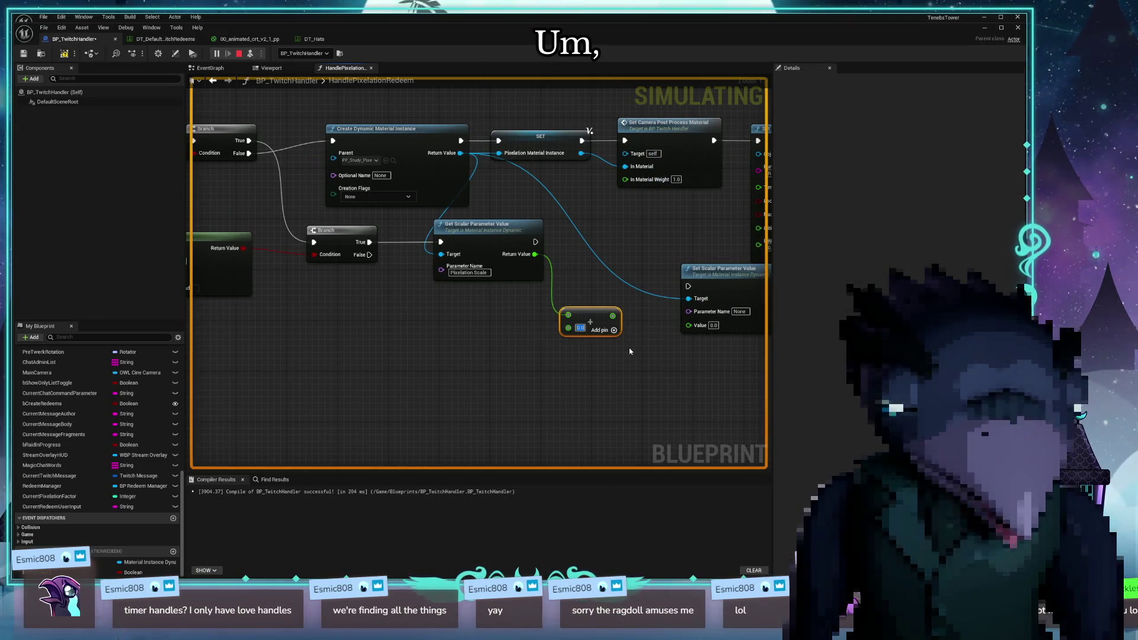
pyautogui.moveTo(628, 347)
pyautogui.mouseDown()
pyautogui.moveTo(571, 358)
pyautogui.moveTo(627, 335)
pyautogui.moveTo(590, 373)
pyautogui.mouseUp()
pyautogui.moveTo(631, 316)
pyautogui.mouseDown()
pyautogui.moveTo(624, 348)
pyautogui.moveTo(623, 330)
pyautogui.mouseUp()
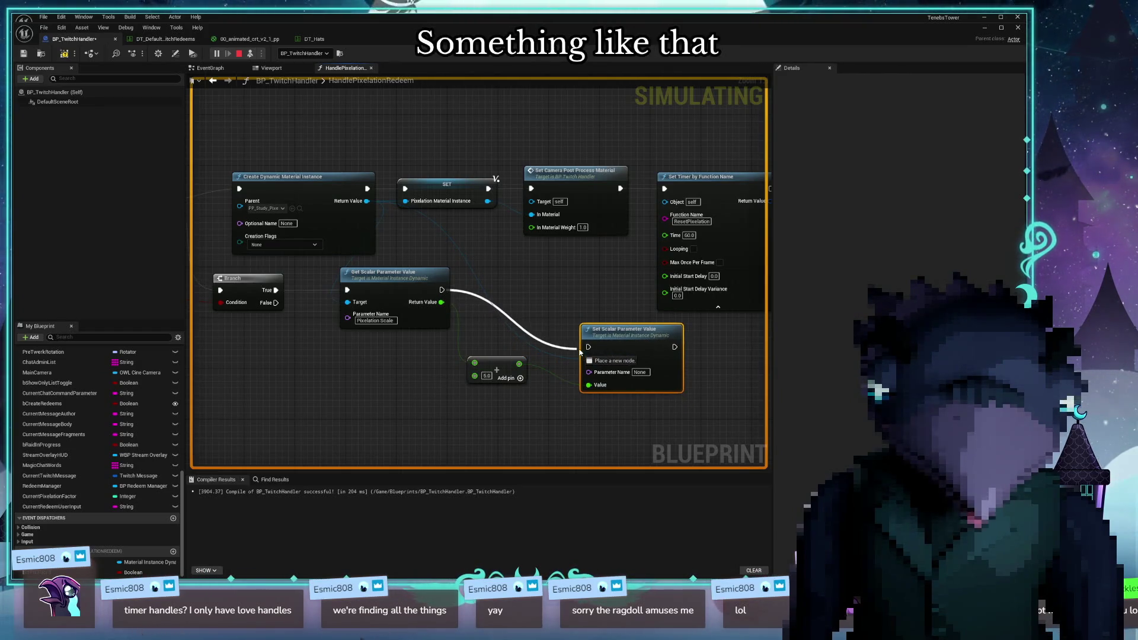
# Select the Get node's parameter name and start editing the Set node's Parameter Name
pyautogui.moveTo(573, 359)
pyautogui.mouseDown()
pyautogui.moveTo(444, 386)
pyautogui.moveTo(262, 345)
pyautogui.moveTo(286, 343)
pyautogui.mouseUp()
pyautogui.doubleClick(339, 269)
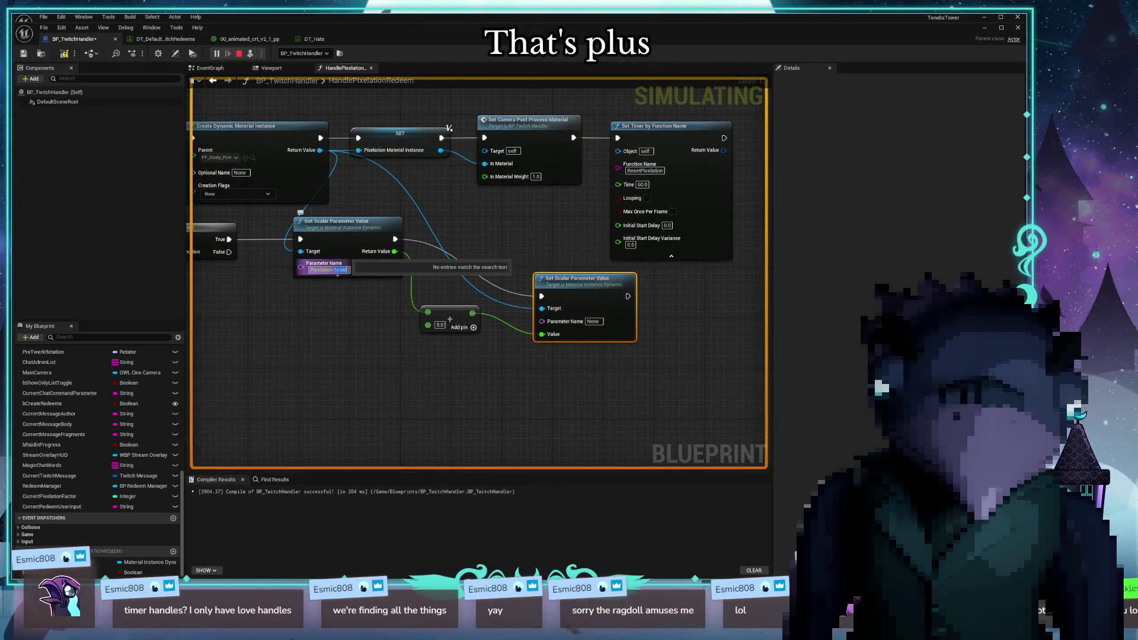
pyautogui.click(593, 321)
pyautogui.moveTo(195, 320)
pyautogui.mouseDown()
pyautogui.moveTo(535, 320)
pyautogui.moveTo(507, 310)
pyautogui.mouseUp()
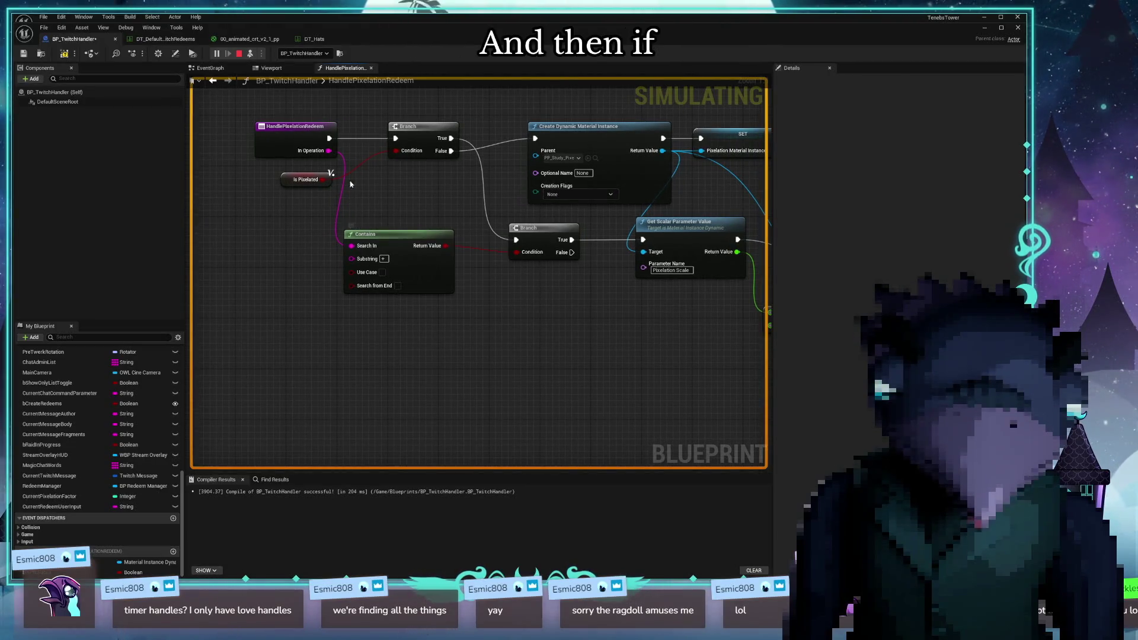
# Add a Contains node on In Operation checking for '-' and position it below the first one
pyautogui.moveTo(329, 150); pyautogui.dragTo(452, 341)
pyautogui.write('contain')
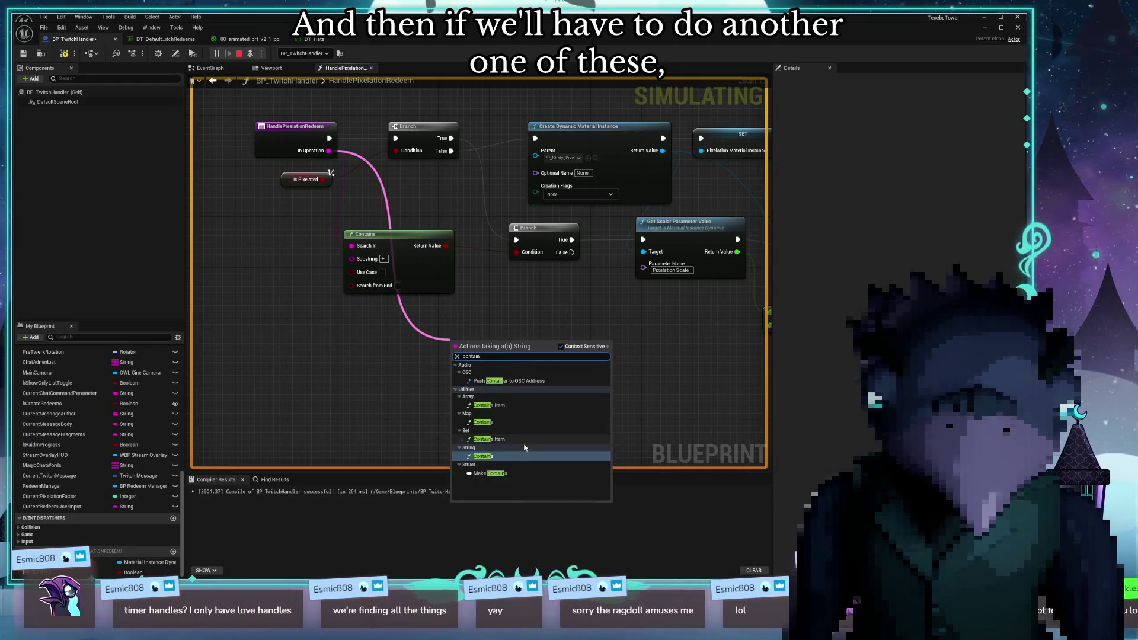
pyautogui.click(482, 457)
pyautogui.write('-')
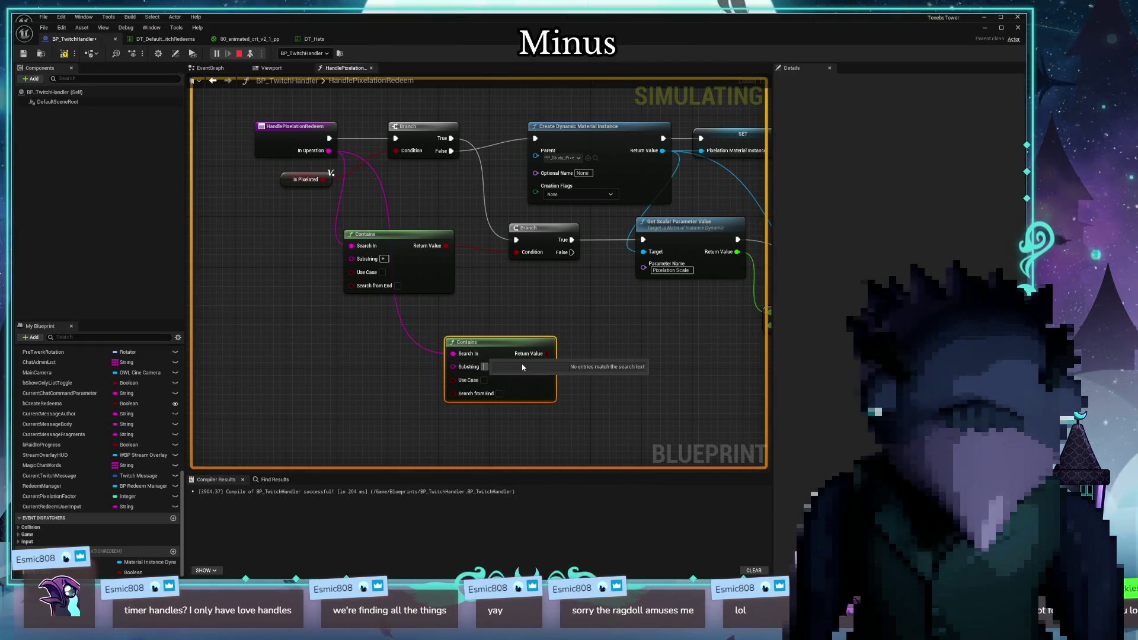
pyautogui.click(616, 338)
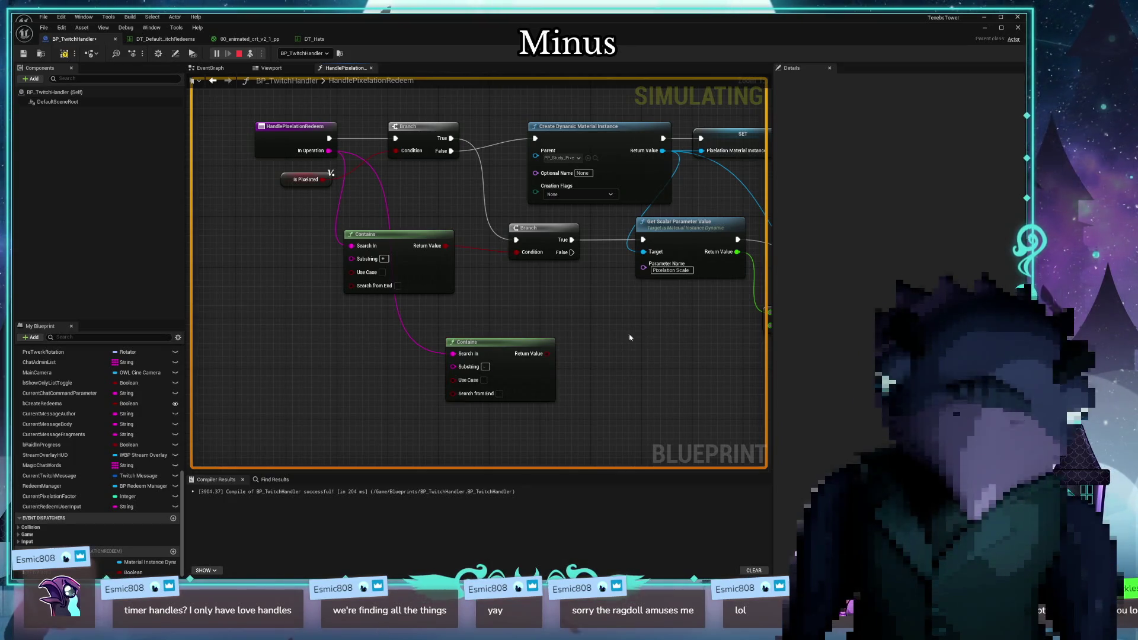
pyautogui.moveTo(640, 341); pyautogui.dragTo(536, 335)
pyautogui.moveTo(415, 347)
pyautogui.mouseDown()
pyautogui.moveTo(558, 347)
pyautogui.moveTo(529, 365)
pyautogui.moveTo(536, 377)
pyautogui.moveTo(474, 363)
pyautogui.moveTo(452, 374)
pyautogui.moveTo(424, 313)
pyautogui.mouseUp()
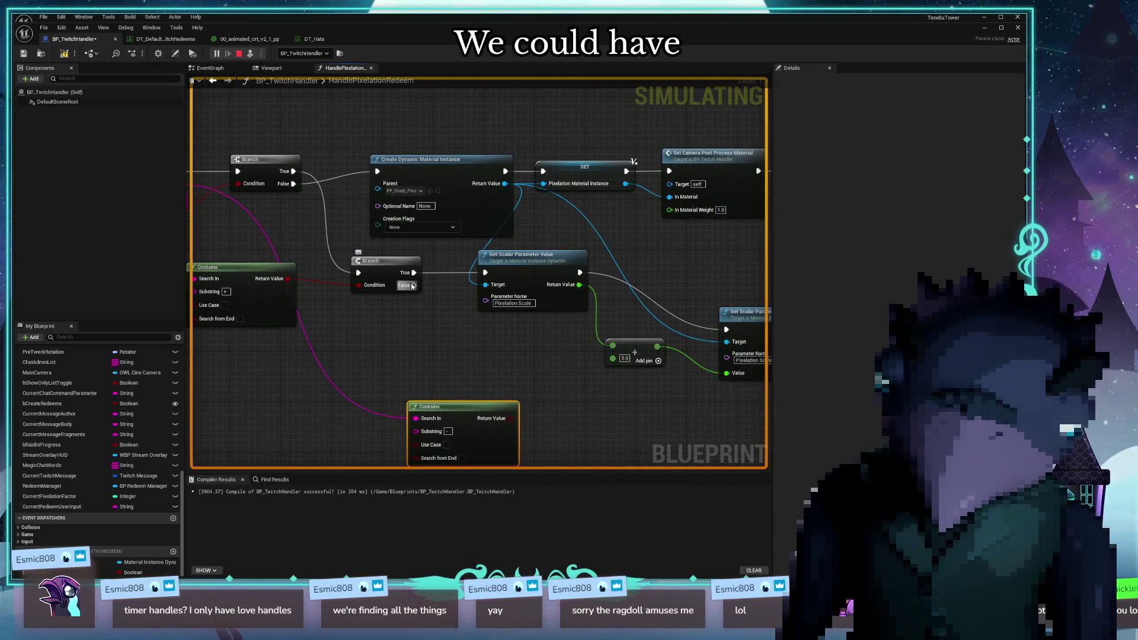
pyautogui.moveTo(481, 359); pyautogui.dragTo(394, 350)
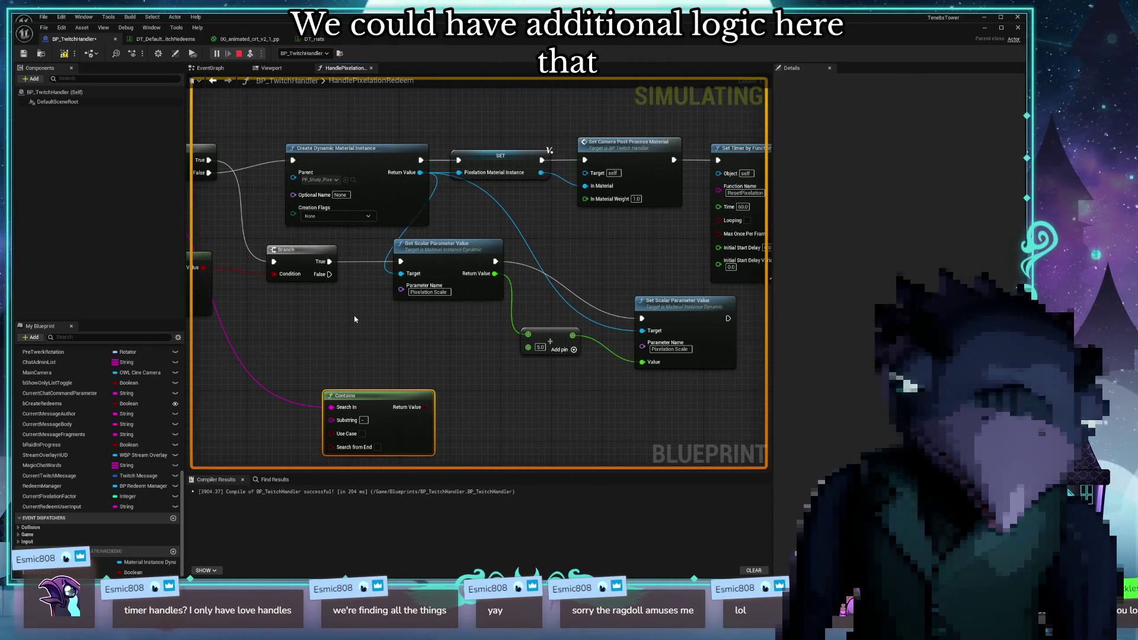
pyautogui.moveTo(380, 390)
pyautogui.mouseDown()
pyautogui.moveTo(438, 394)
pyautogui.moveTo(349, 389)
pyautogui.mouseUp()
pyautogui.moveTo(366, 344)
pyautogui.mouseDown()
pyautogui.moveTo(576, 298)
pyautogui.moveTo(492, 315)
pyautogui.mouseUp()
pyautogui.moveTo(462, 363)
pyautogui.mouseDown()
pyautogui.moveTo(323, 363)
pyautogui.moveTo(310, 343)
pyautogui.mouseUp()
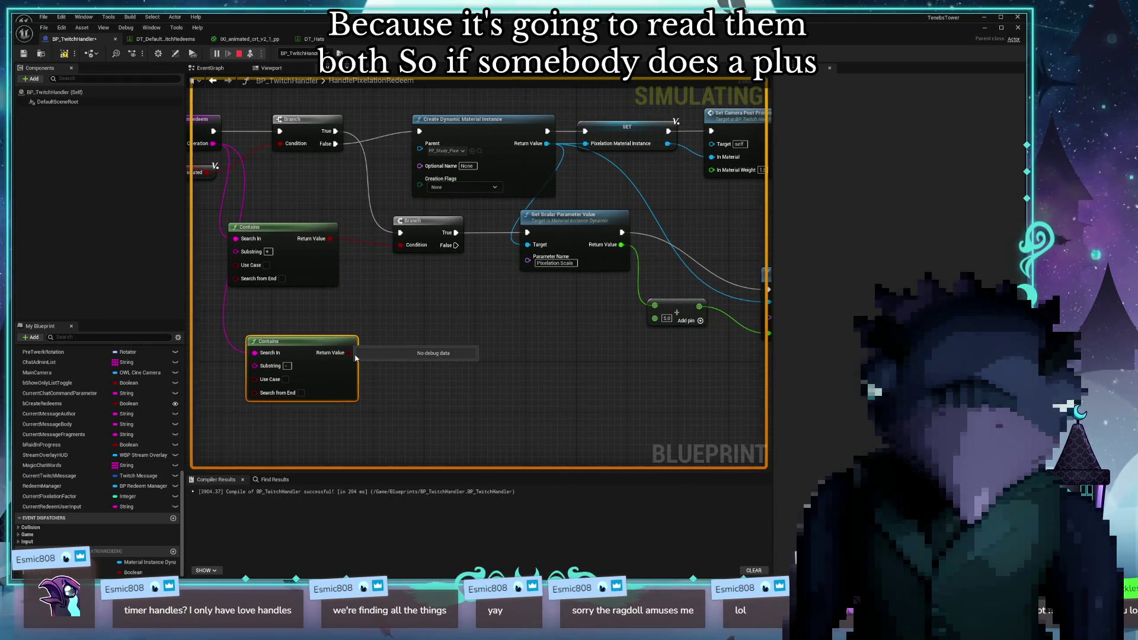
# Drive a new Branch from the '-' Contains result and add a Sequence node
pyautogui.moveTo(349, 352)
pyautogui.mouseDown()
pyautogui.moveTo(437, 340)
pyautogui.moveTo(421, 334)
pyautogui.mouseUp()
pyautogui.press('b')
pyautogui.moveTo(428, 287)
pyautogui.mouseDown()
pyautogui.moveTo(331, 314)
pyautogui.moveTo(517, 325)
pyautogui.moveTo(484, 281)
pyautogui.mouseUp()
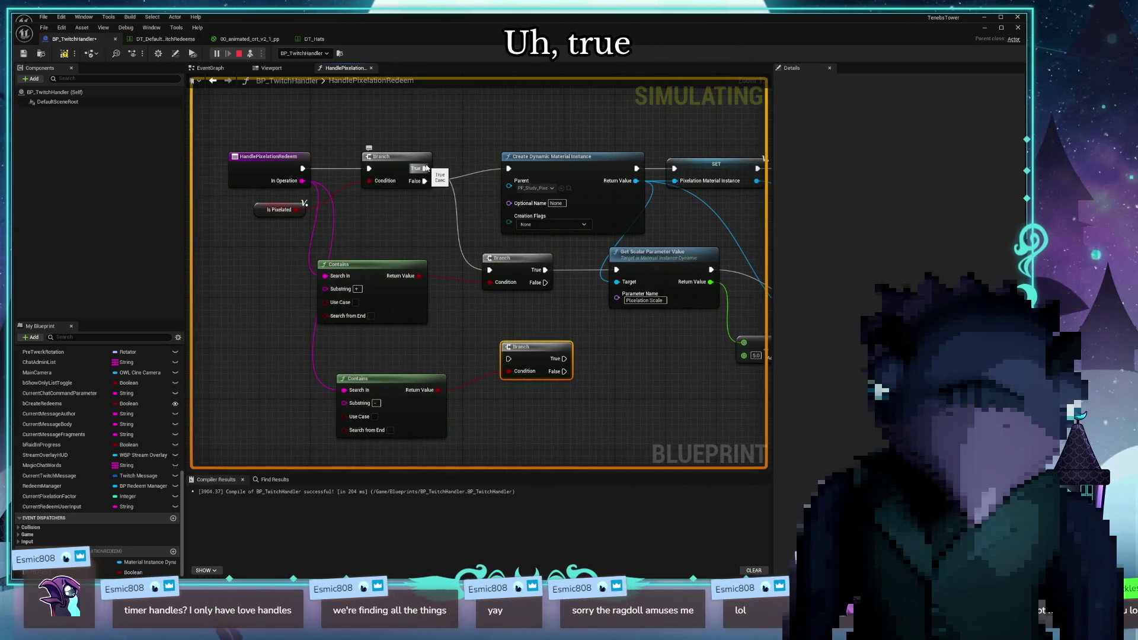
pyautogui.moveTo(426, 168)
pyautogui.mouseDown()
pyautogui.moveTo(467, 313)
pyautogui.moveTo(471, 289)
pyautogui.mouseUp()
pyautogui.write('seq')
pyautogui.click(506, 348)
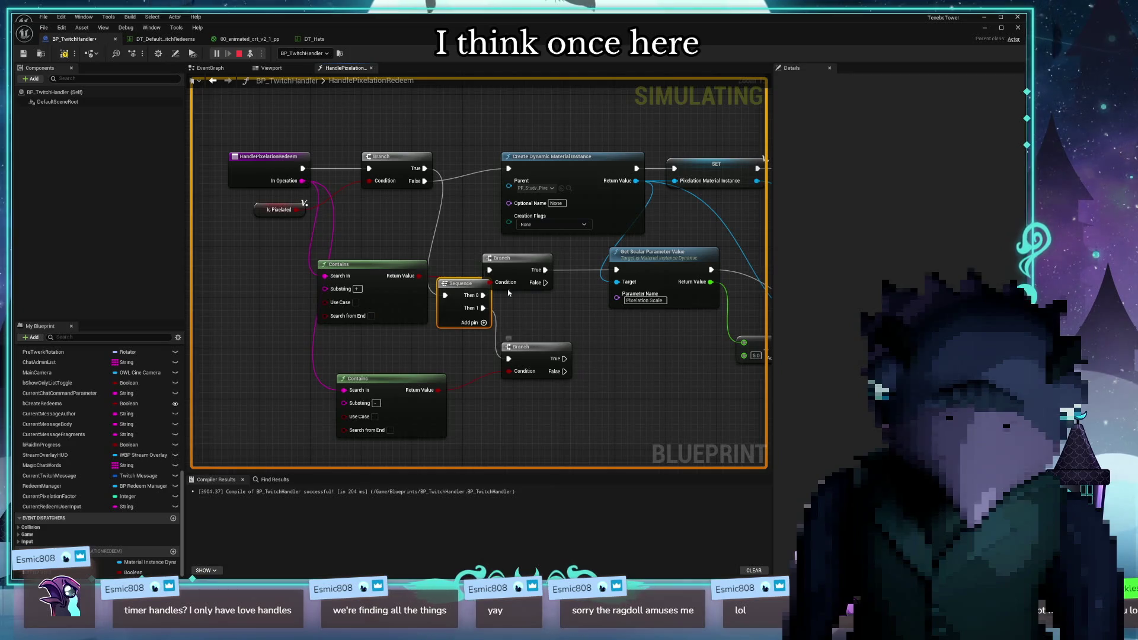
# Rearrange the Get, Add and Set Pixelation Scale nodes
pyautogui.moveTo(640, 401); pyautogui.dragTo(415, 266)
pyautogui.moveTo(427, 406); pyautogui.dragTo(413, 346)
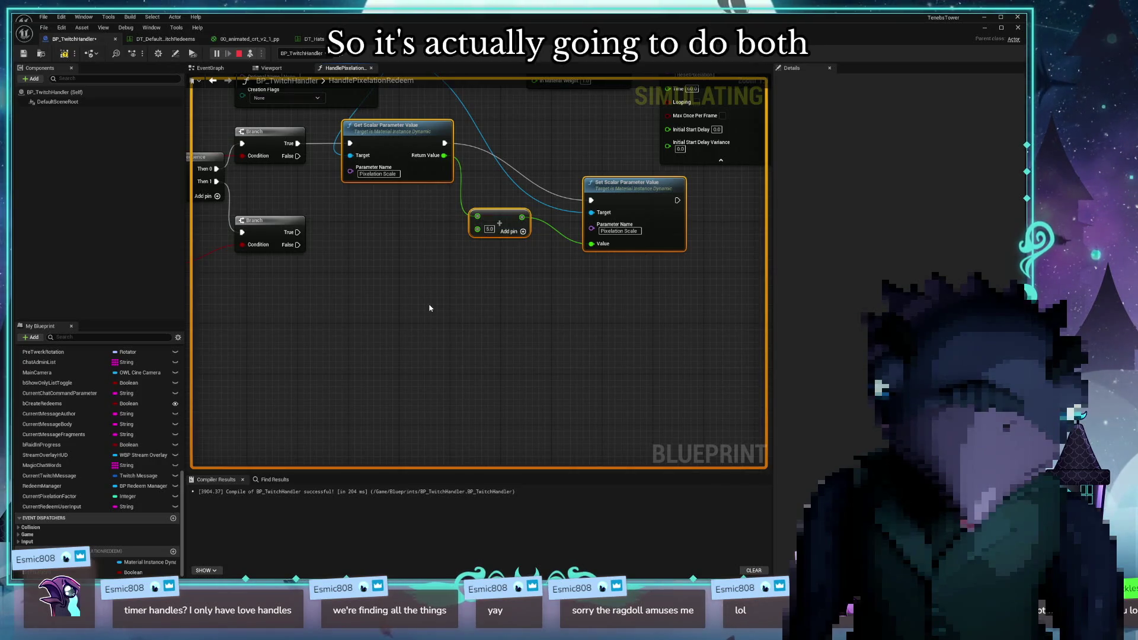
pyautogui.moveTo(385, 125); pyautogui.dragTo(373, 157)
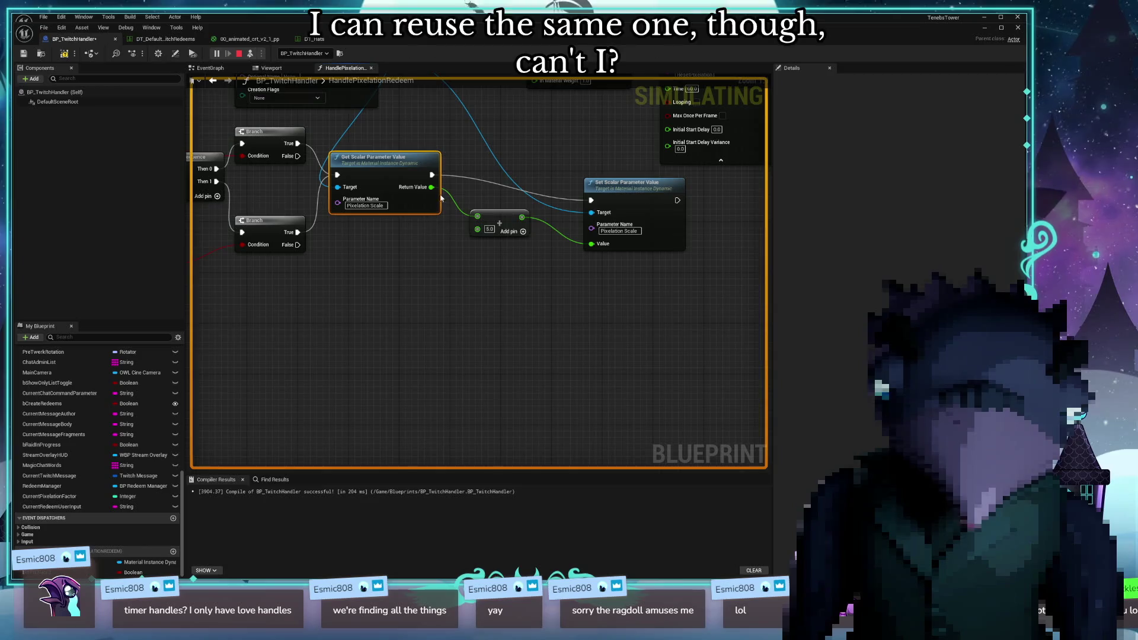
pyautogui.moveTo(435, 187); pyautogui.dragTo(438, 326)
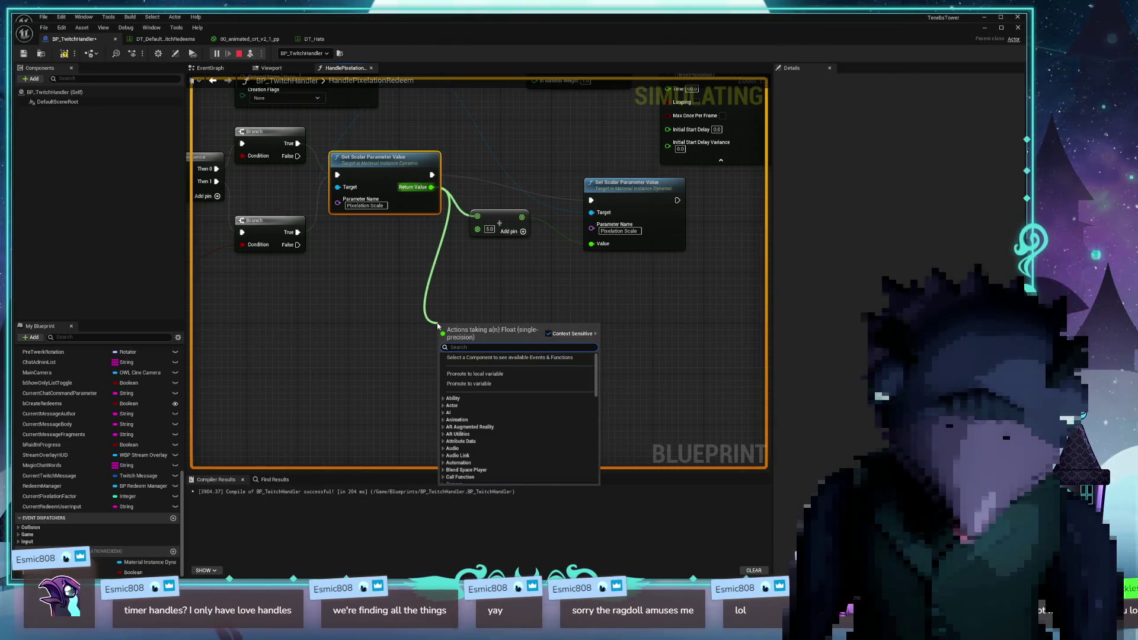
# Duplicate the Get, Add and Set Pixelation Scale nodes with copy and paste
pyautogui.click(354, 310)
pyautogui.moveTo(345, 285)
pyautogui.mouseDown()
pyautogui.moveTo(367, 252)
pyautogui.moveTo(429, 237)
pyautogui.mouseUp()
pyautogui.moveTo(366, 218); pyautogui.dragTo(433, 272)
pyautogui.click(614, 277)
pyautogui.moveTo(695, 341); pyautogui.dragTo(526, 213)
pyautogui.hotkey('ctrl', 'c')
pyautogui.hotkey('ctrl', 'v')
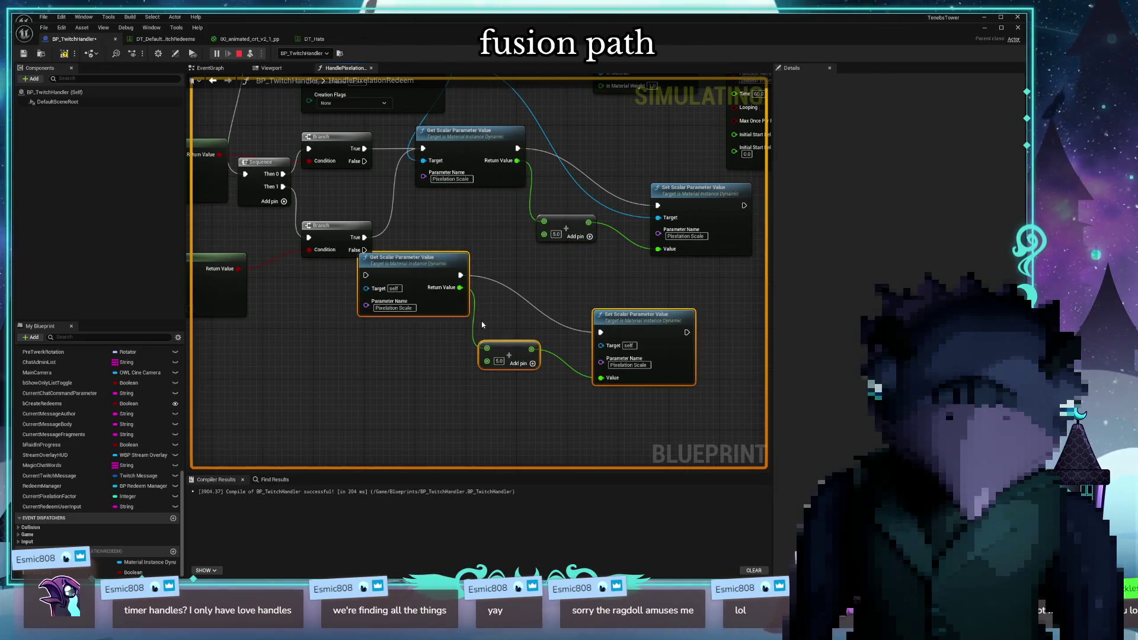
# Delete the Add node from the pasted copy
pyautogui.rightClick(508, 352)
pyautogui.click(544, 264)
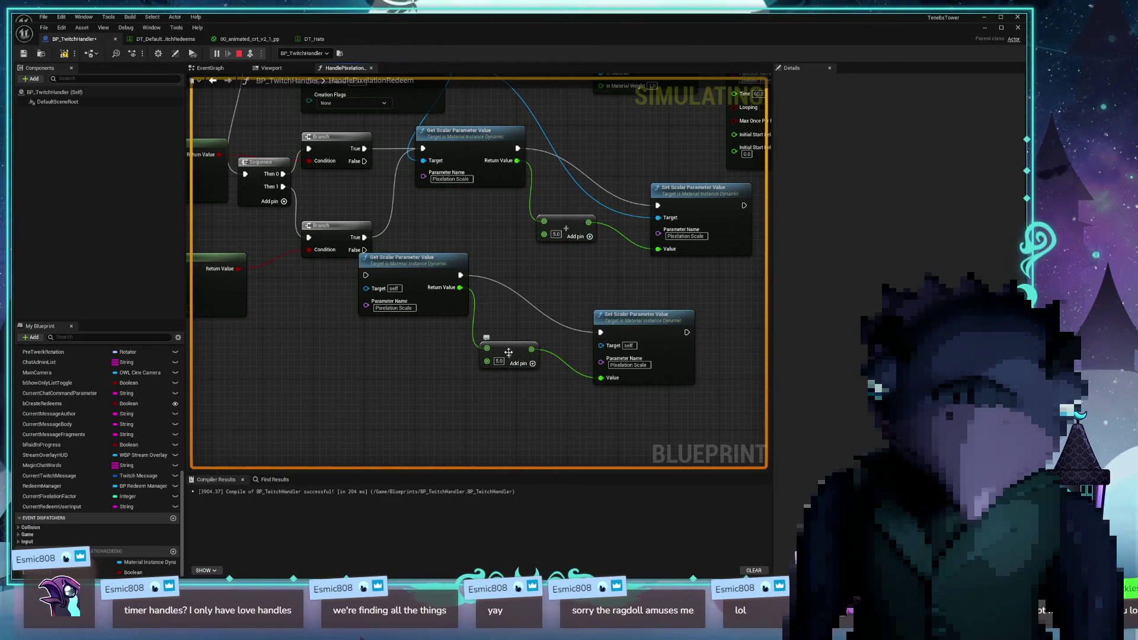
pyautogui.click(508, 352)
pyautogui.rightClick(511, 351)
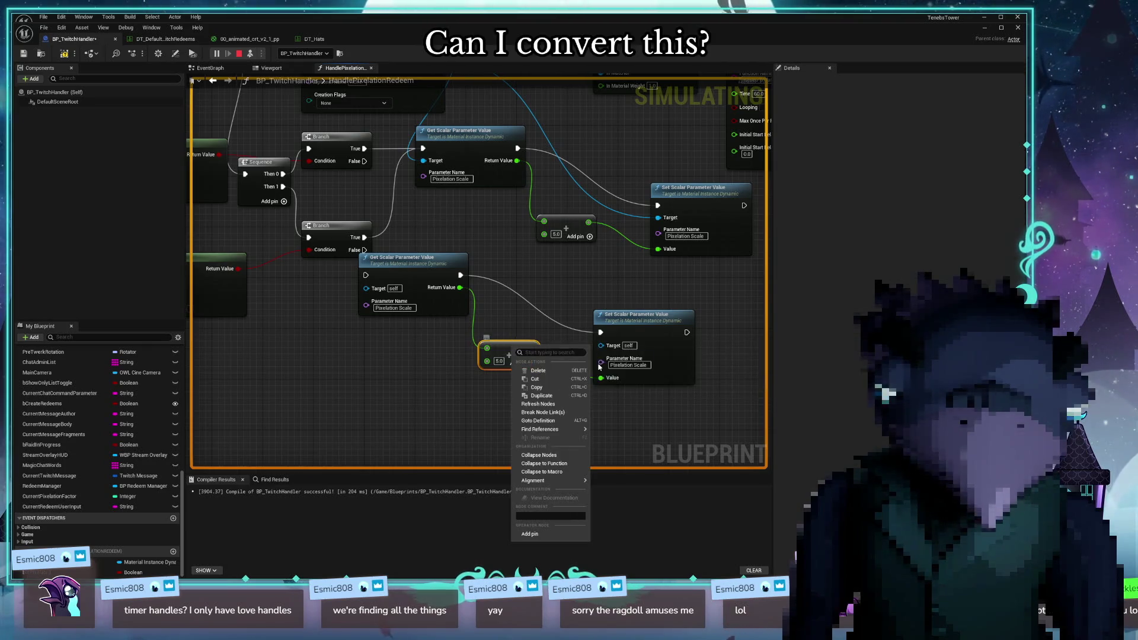
pyautogui.moveTo(572, 481)
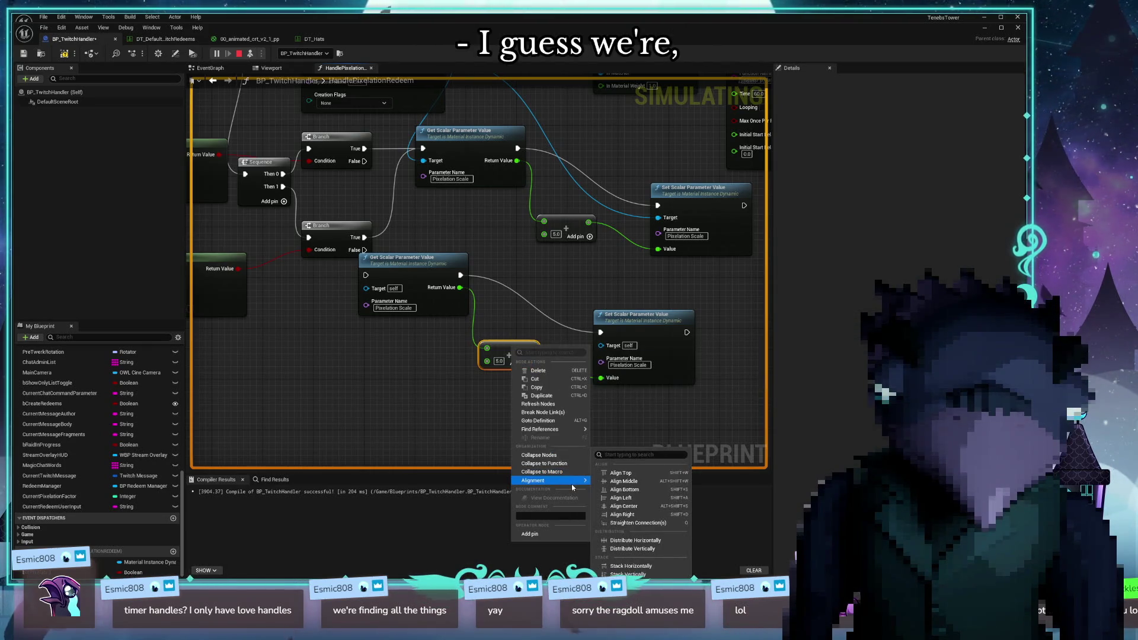
pyautogui.click(464, 385)
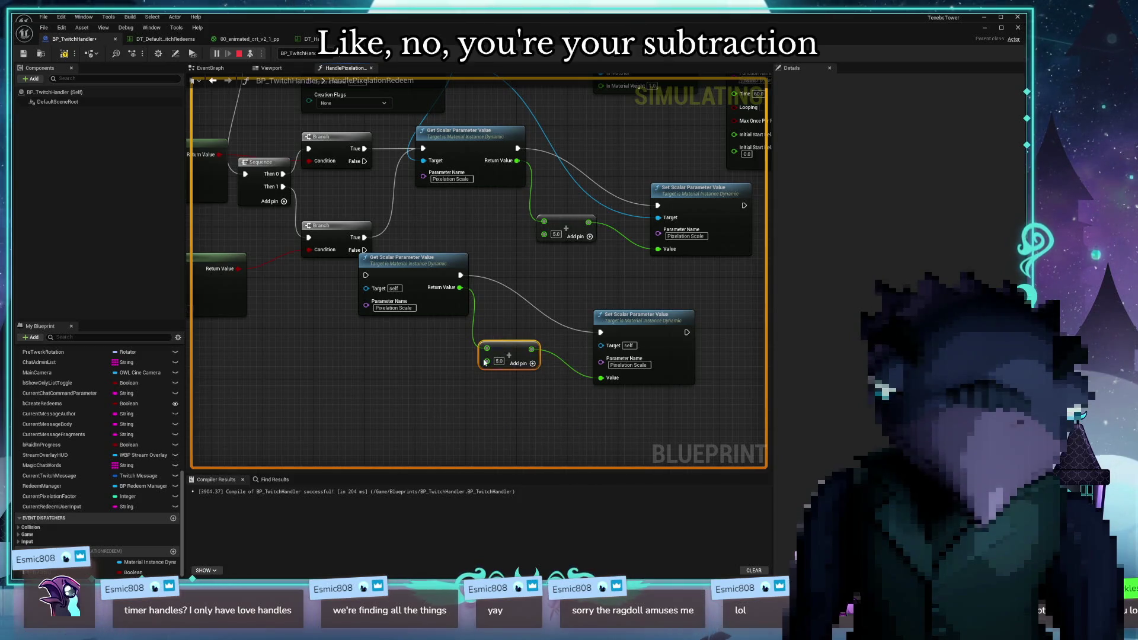
pyautogui.press('Delete')
# Subtract 5.0 from the copied Get value and wire the result into the copied Set's Value
pyautogui.moveTo(462, 298); pyautogui.dragTo(533, 356)
pyautogui.write('sun')
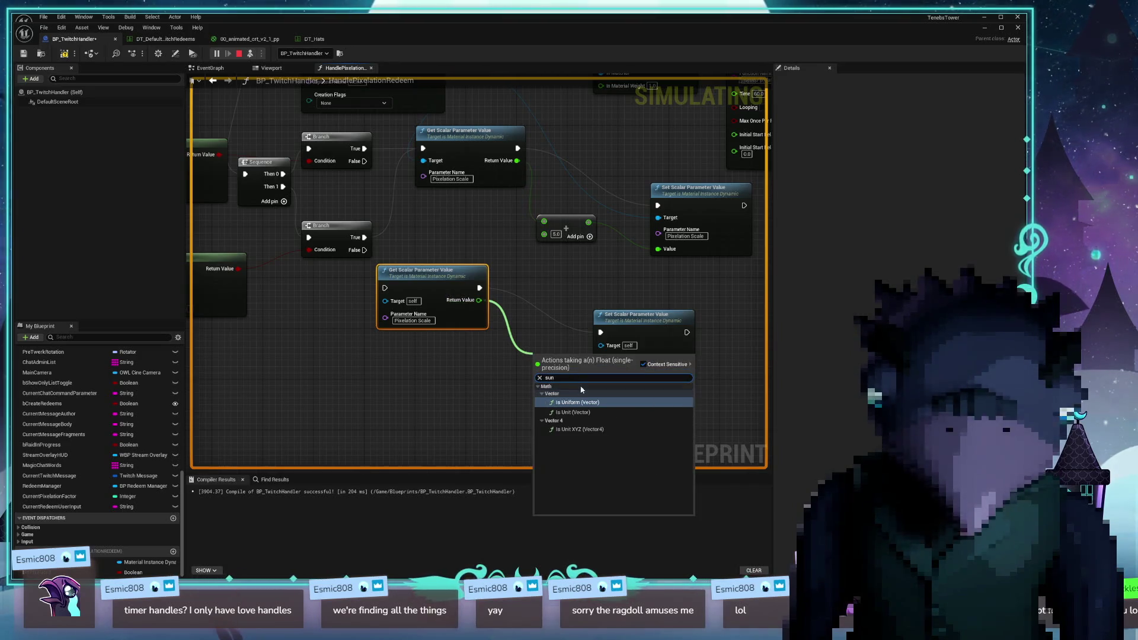
pyautogui.press('BackSpace')
pyautogui.write('b')
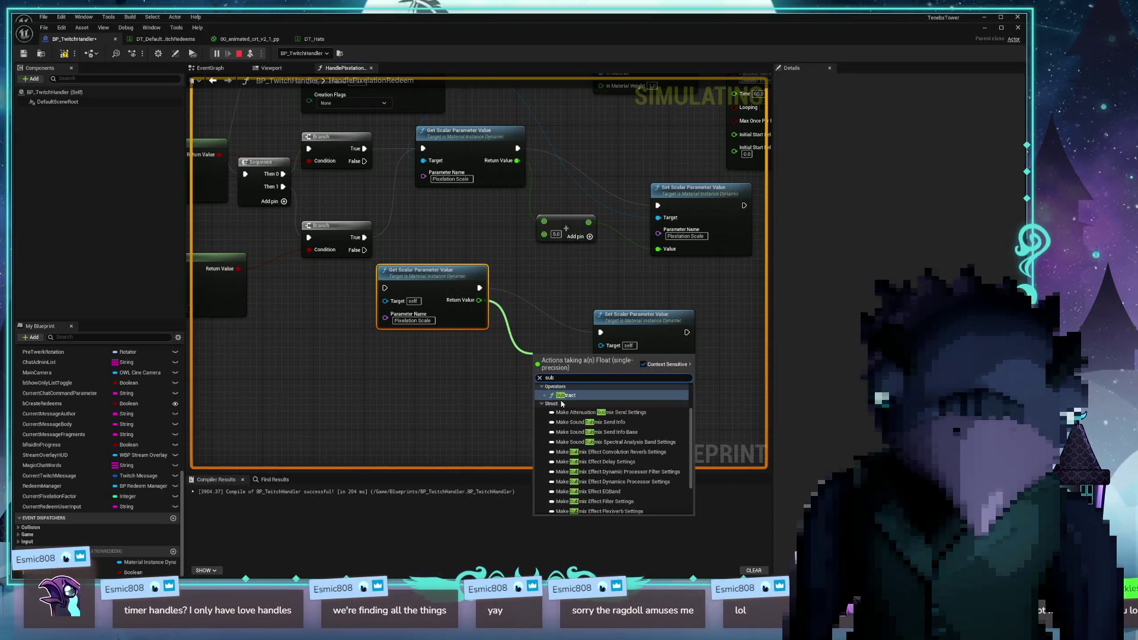
pyautogui.click(566, 395)
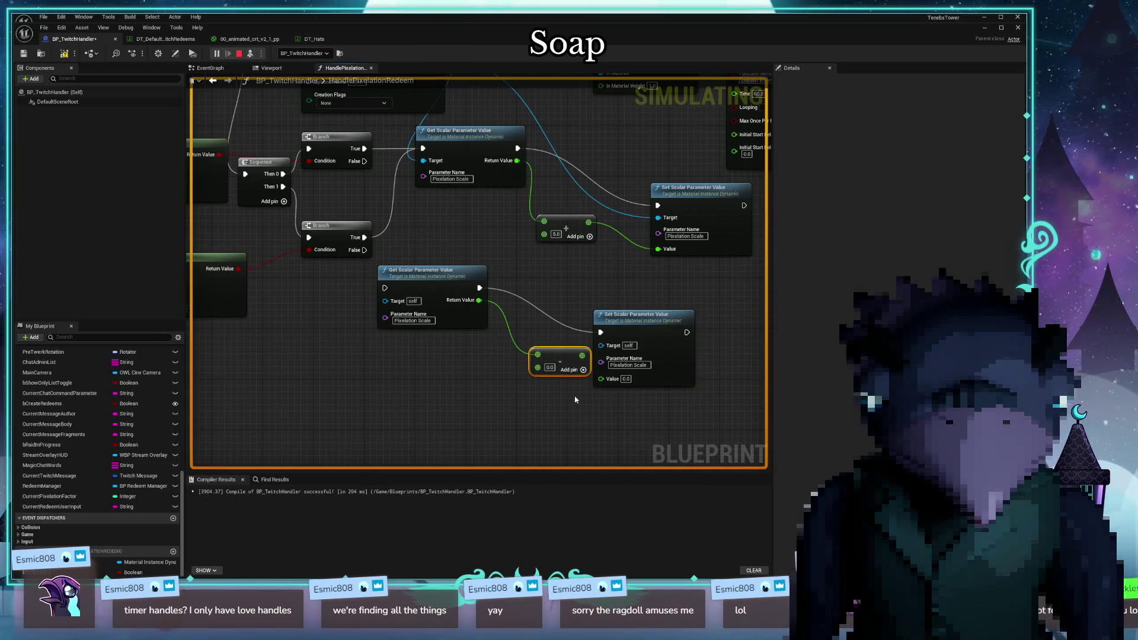
pyautogui.click(549, 367)
pyautogui.write('5')
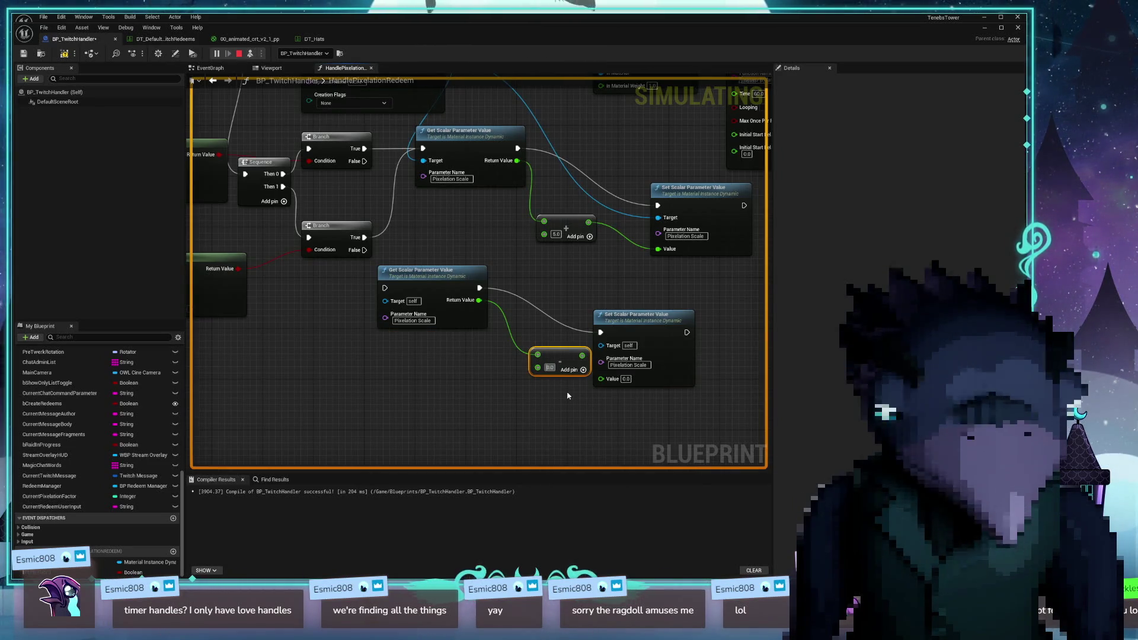
pyautogui.click(548, 355)
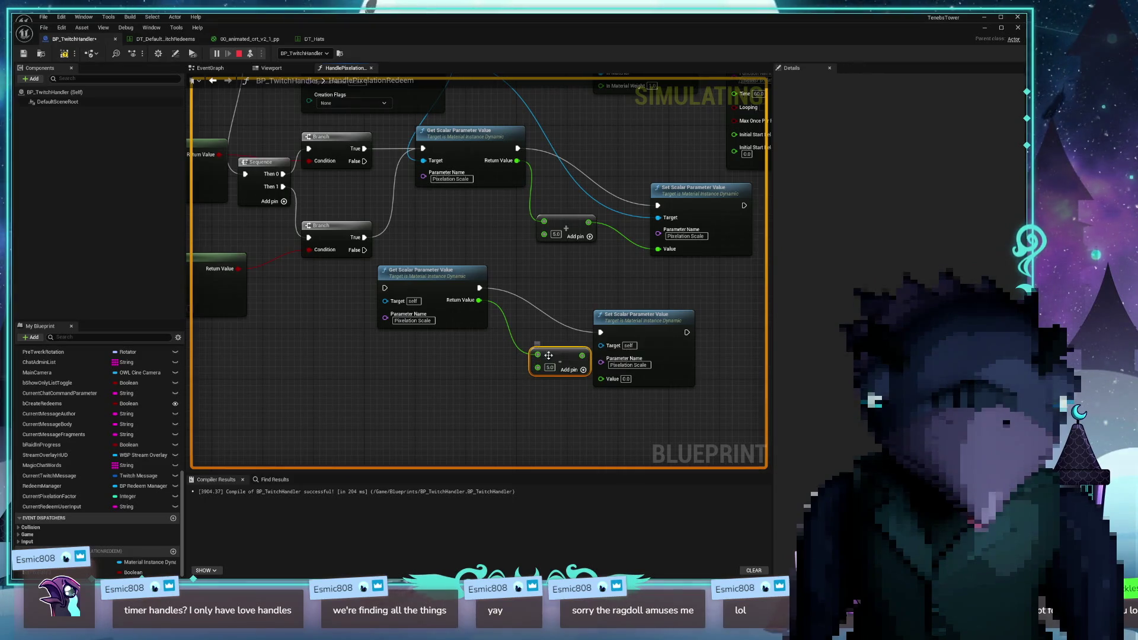
pyautogui.moveTo(538, 368); pyautogui.dragTo(601, 378)
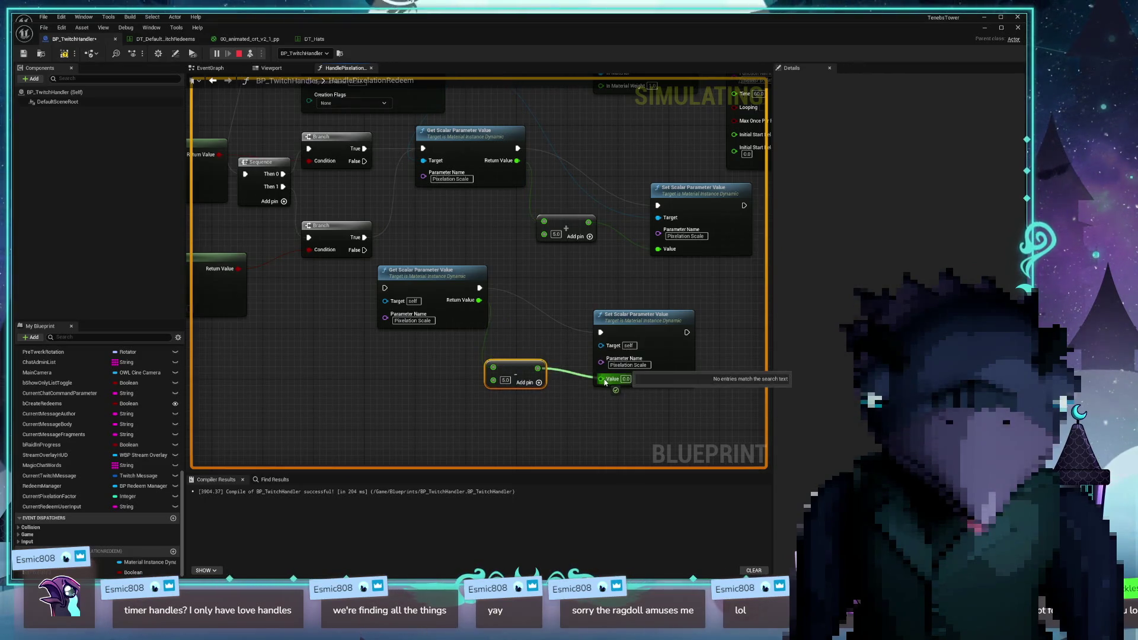
# Connect the lower Branch's True output to the copied node chain
pyautogui.moveTo(415, 270); pyautogui.dragTo(471, 256)
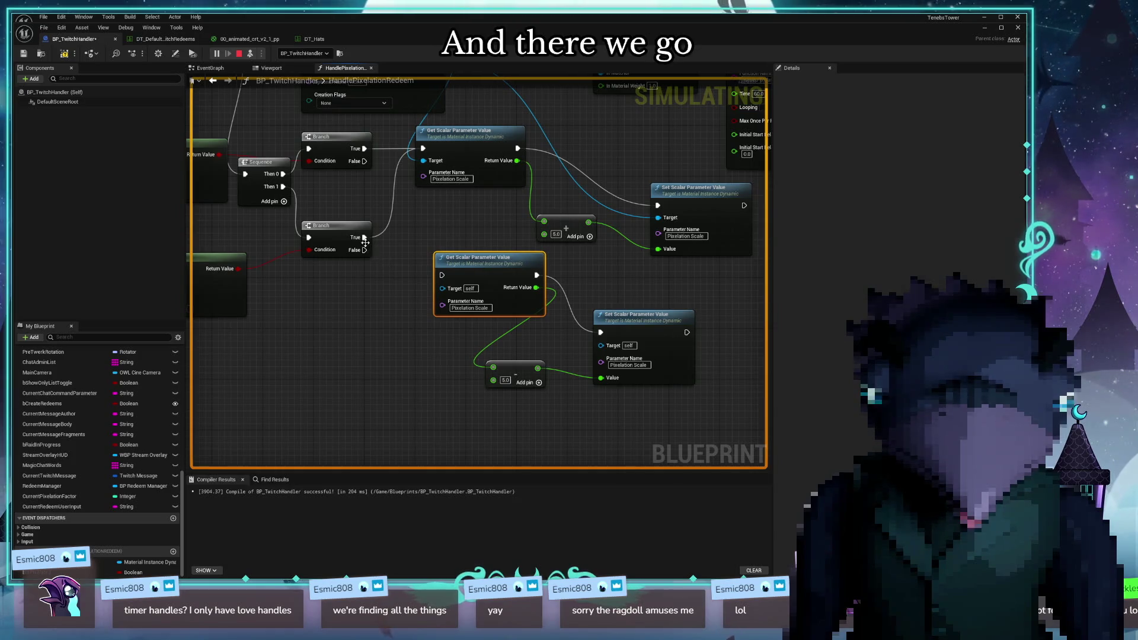
pyautogui.moveTo(363, 240)
pyautogui.mouseDown()
pyautogui.moveTo(459, 274)
pyautogui.moveTo(395, 259)
pyautogui.mouseUp()
pyautogui.moveTo(557, 320)
pyautogui.mouseDown()
pyautogui.moveTo(606, 333)
pyautogui.moveTo(368, 432)
pyautogui.mouseUp()
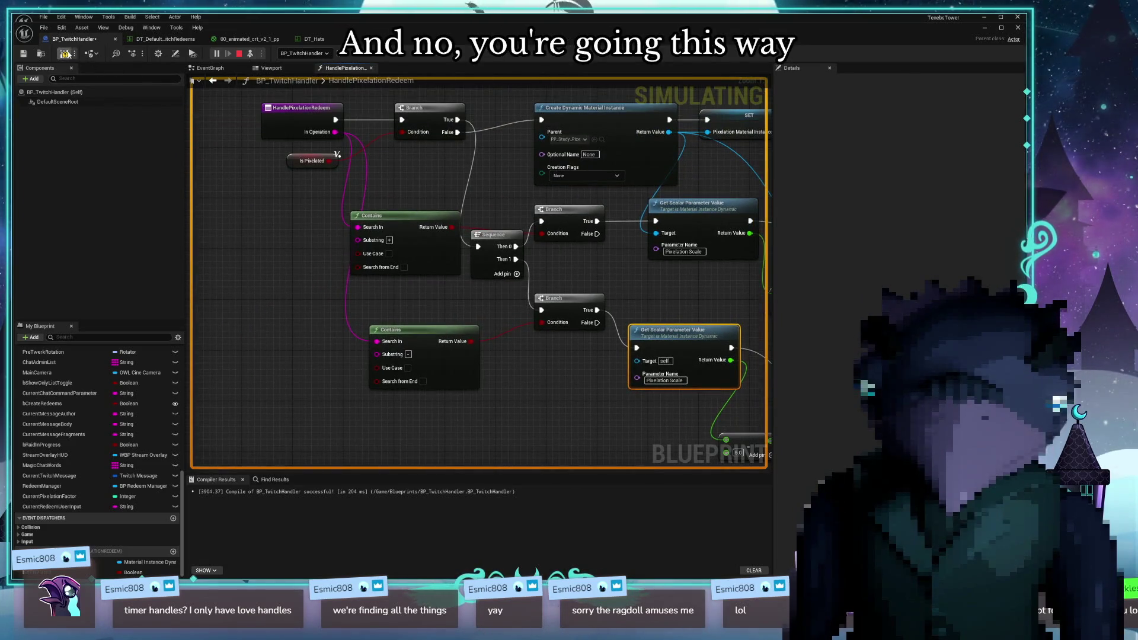
# Wire the dynamic material instance's Return Value to both copied Target pins and recompile successfully
pyautogui.click(64, 54)
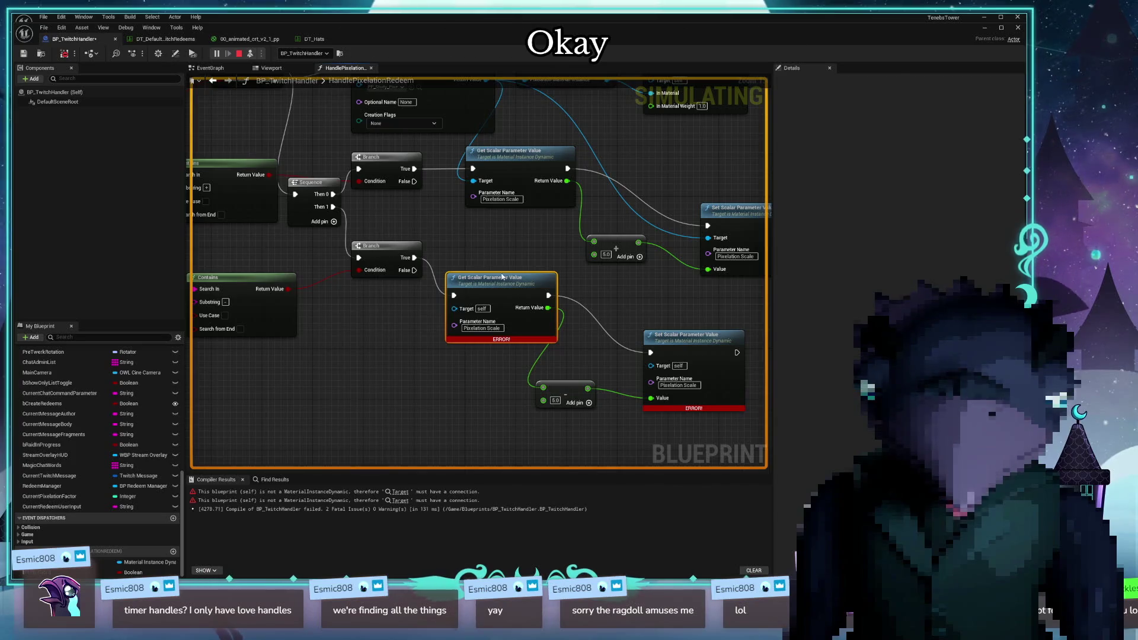
pyautogui.moveTo(482, 373)
pyautogui.mouseDown()
pyautogui.moveTo(577, 385)
pyautogui.moveTo(419, 360)
pyautogui.moveTo(487, 363)
pyautogui.moveTo(427, 352)
pyautogui.moveTo(486, 429)
pyautogui.mouseUp()
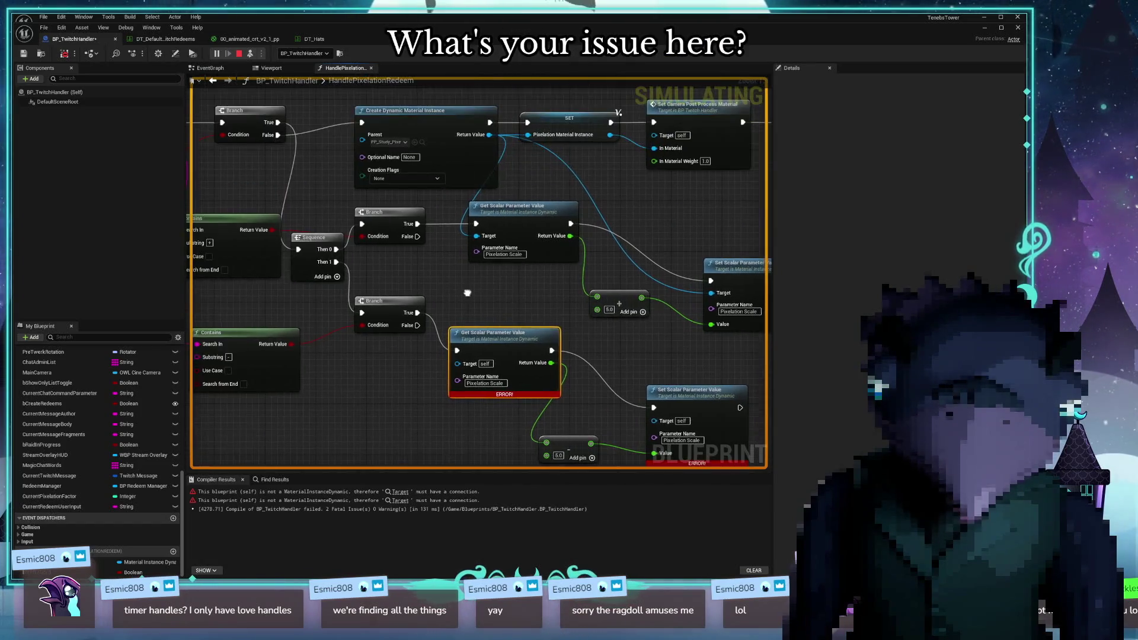
pyautogui.moveTo(489, 135)
pyautogui.mouseDown()
pyautogui.moveTo(527, 219)
pyautogui.moveTo(654, 419)
pyautogui.mouseUp()
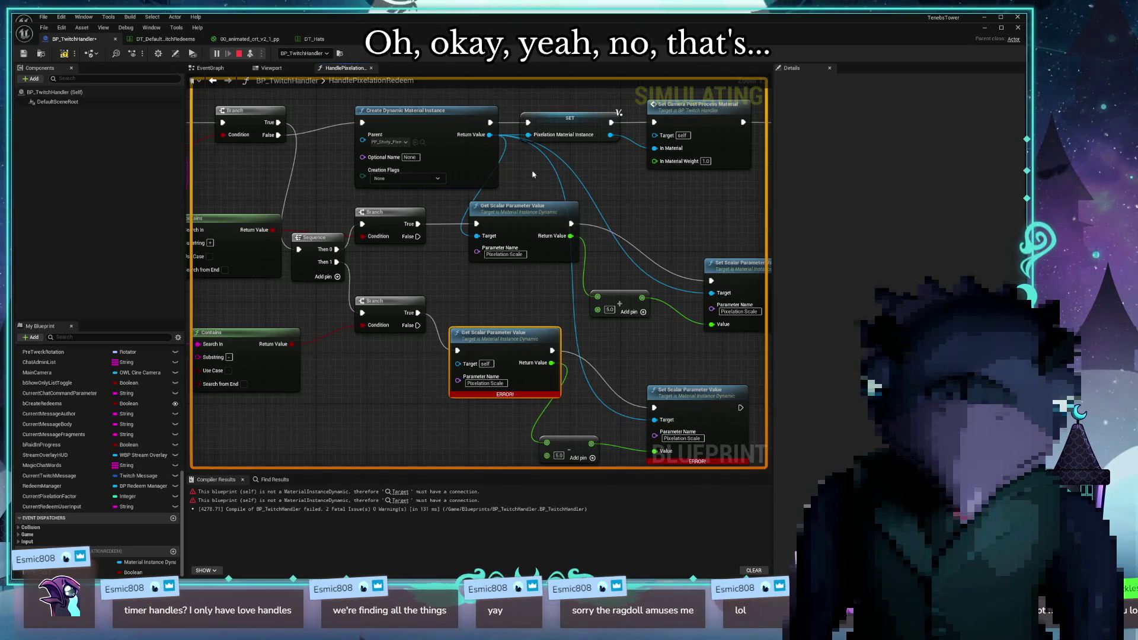
pyautogui.moveTo(490, 134); pyautogui.dragTo(458, 363)
pyautogui.press('F7')
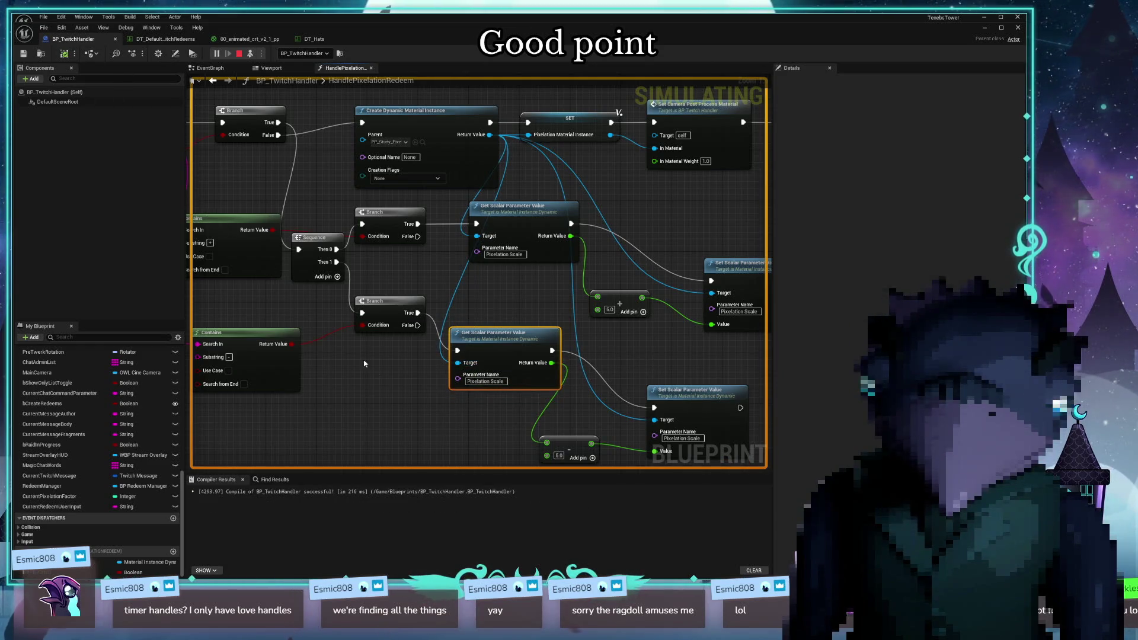
pyautogui.scroll(-3, 364, 363)
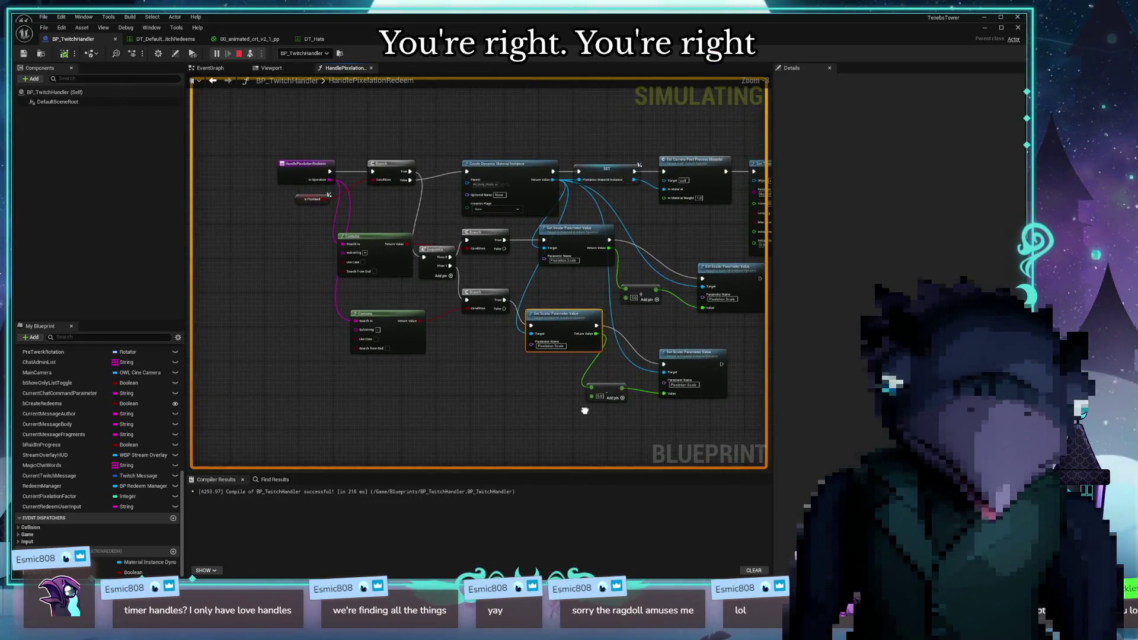
pyautogui.scroll(2, 584, 410)
pyautogui.moveTo(444, 230)
pyautogui.mouseDown()
pyautogui.moveTo(525, 236)
pyautogui.moveTo(296, 225)
pyautogui.moveTo(556, 218)
pyautogui.moveTo(522, 239)
pyautogui.moveTo(380, 235)
pyautogui.moveTo(640, 228)
pyautogui.moveTo(644, 246)
pyautogui.moveTo(658, 246)
pyautogui.mouseUp()
# Add a SET Is Pixelated node set to true after Set Timer by Function Name
pyautogui.scroll(-3, 556, 218)
pyautogui.scroll(3, 593, 242)
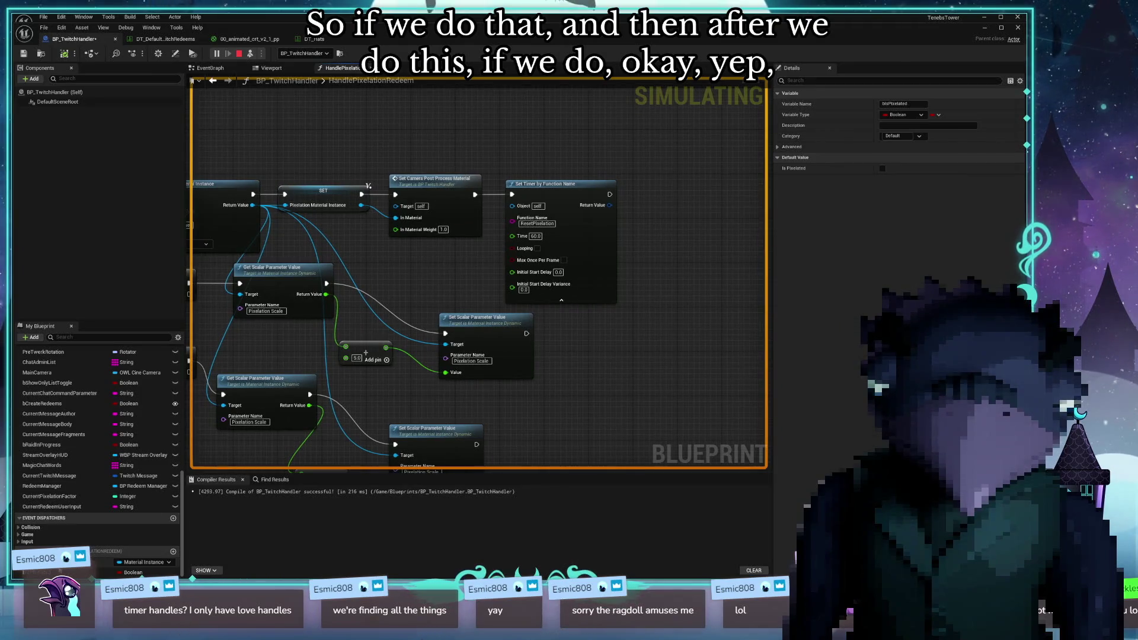
pyautogui.moveTo(583, 346); pyautogui.dragTo(657, 245)
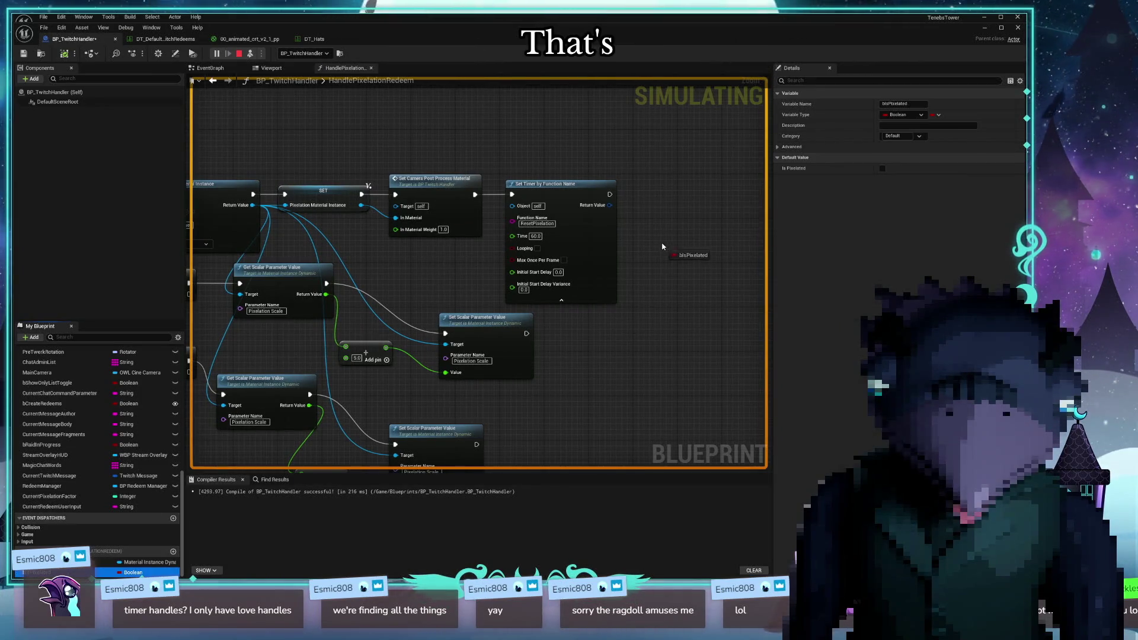
pyautogui.click(681, 266)
pyautogui.moveTo(586, 274)
pyautogui.mouseDown()
pyautogui.moveTo(560, 222)
pyautogui.moveTo(529, 214)
pyautogui.moveTo(540, 217)
pyautogui.mouseUp()
pyautogui.moveTo(321, 318); pyautogui.dragTo(544, 281)
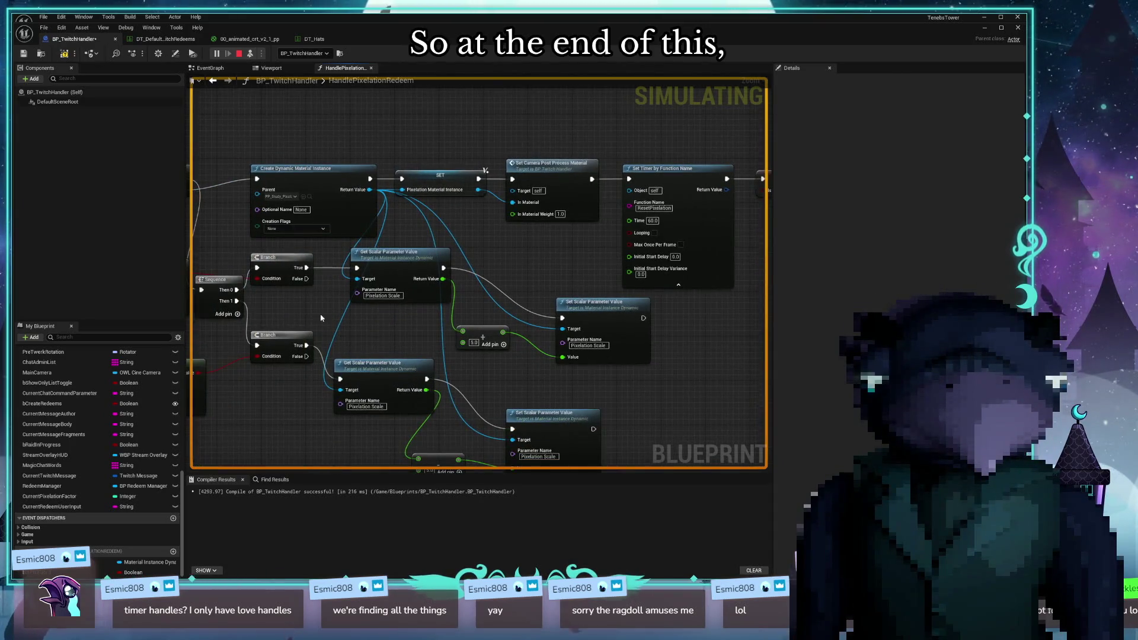
pyautogui.moveTo(321, 319); pyautogui.dragTo(542, 307)
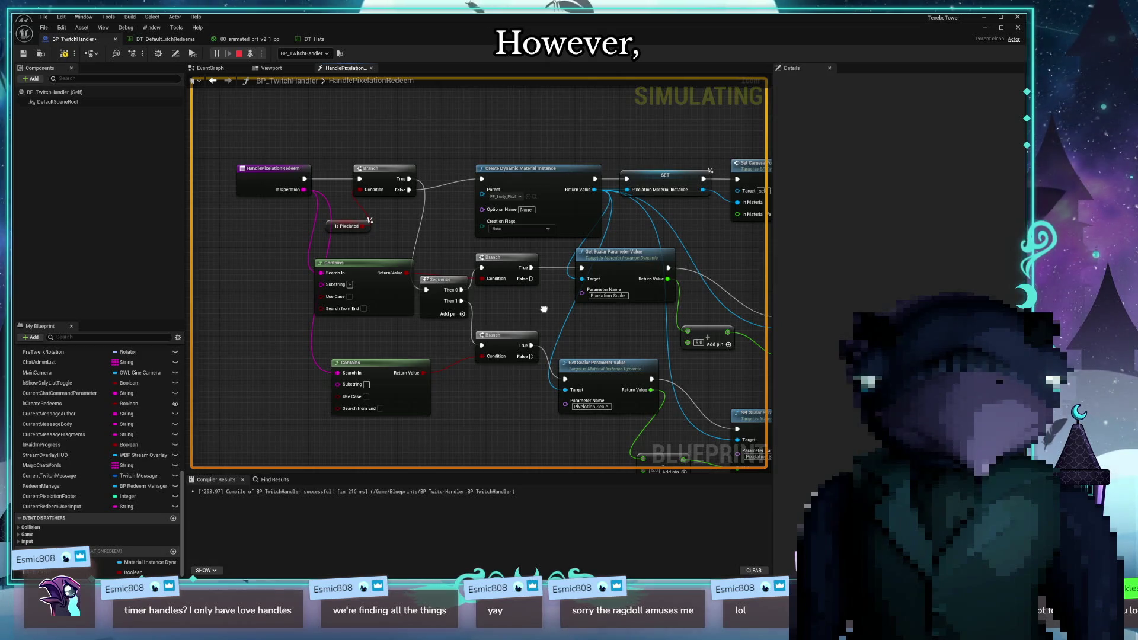
pyautogui.moveTo(541, 310); pyautogui.dragTo(629, 332)
pyautogui.moveTo(419, 244); pyautogui.dragTo(441, 235)
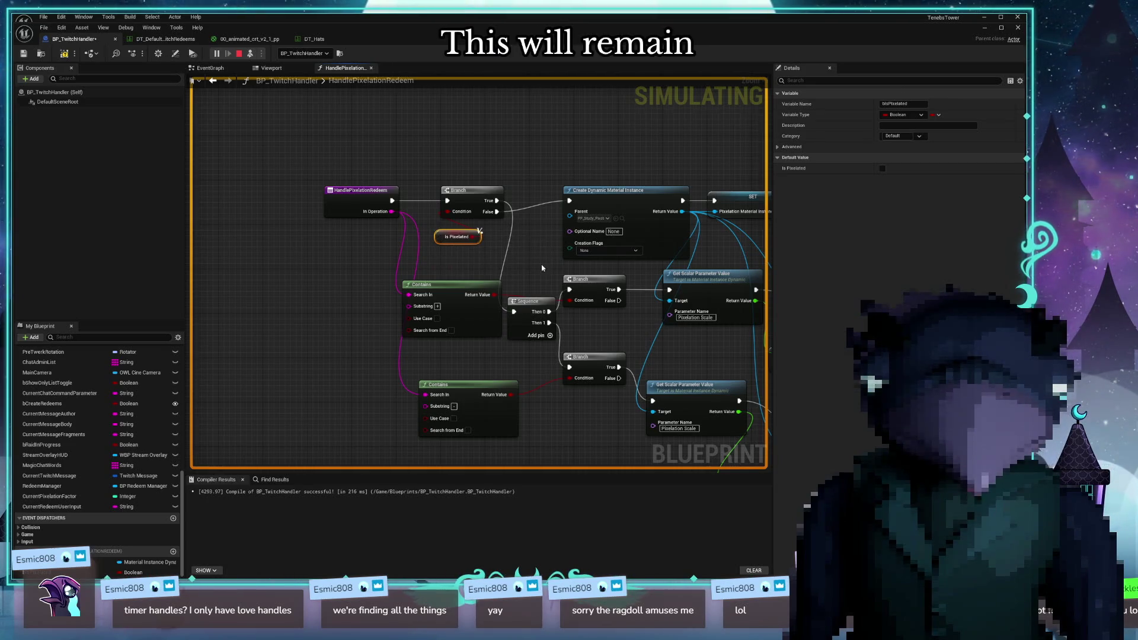
pyautogui.moveTo(541, 264); pyautogui.dragTo(374, 269)
pyautogui.moveTo(531, 282)
pyautogui.mouseDown()
pyautogui.moveTo(282, 301)
pyautogui.moveTo(671, 246)
pyautogui.mouseUp()
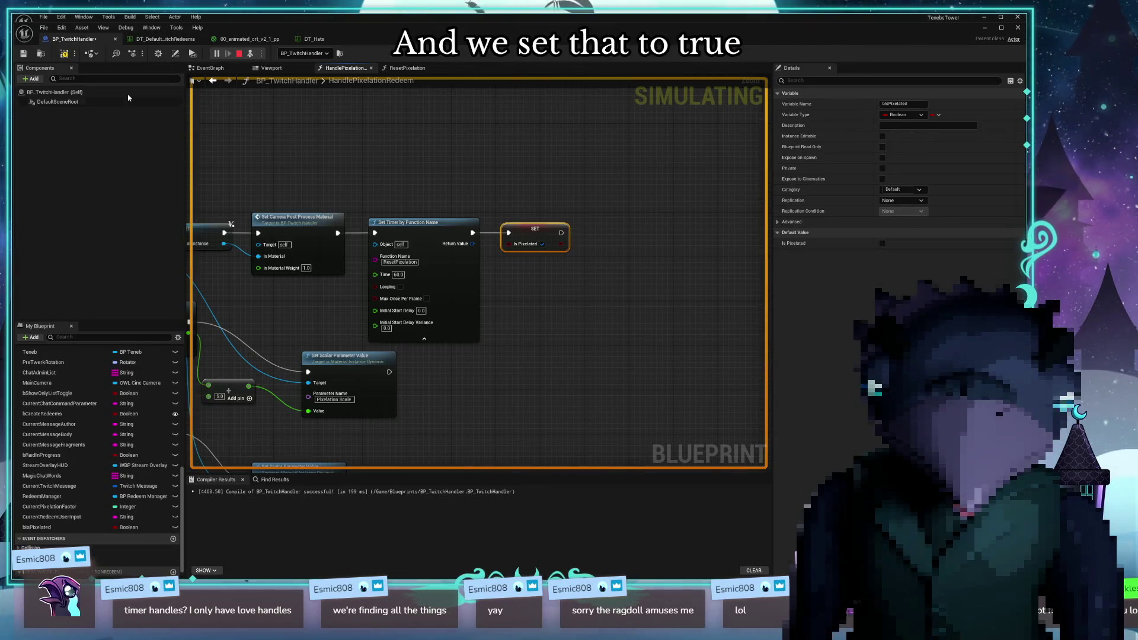
pyautogui.click(406, 68)
# In ResetPixelation, chain a SET Is Pixelated false node after Set Camera Post Process Material
pyautogui.moveTo(498, 269); pyautogui.dragTo(379, 269)
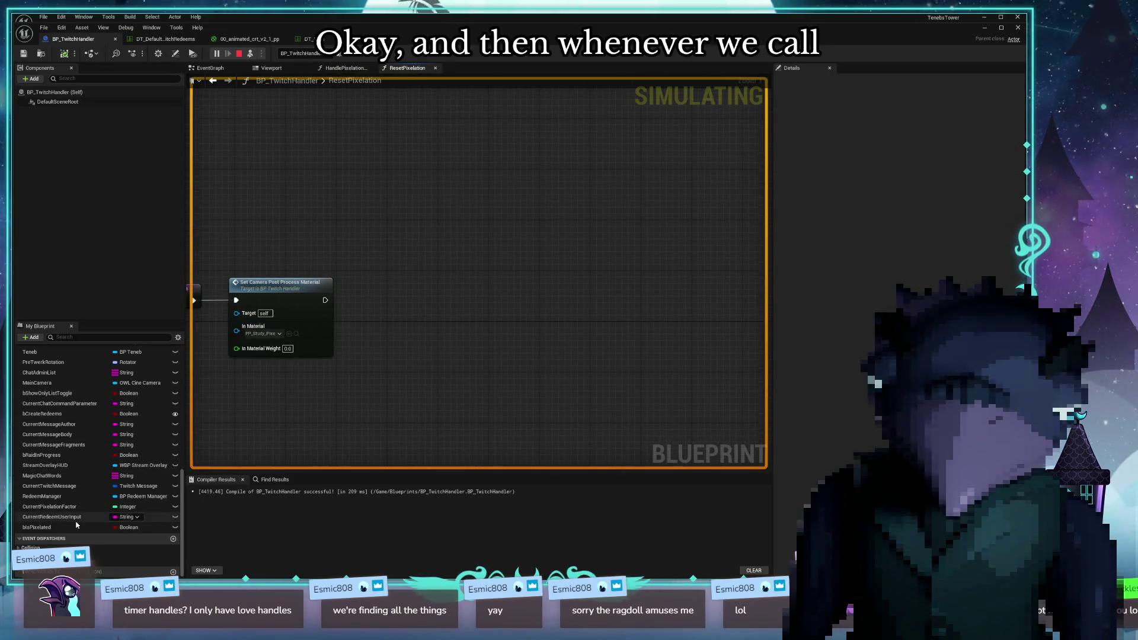
pyautogui.moveTo(76, 524)
pyautogui.mouseDown()
pyautogui.moveTo(409, 311)
pyautogui.moveTo(330, 316)
pyautogui.mouseUp()
pyautogui.click(420, 307)
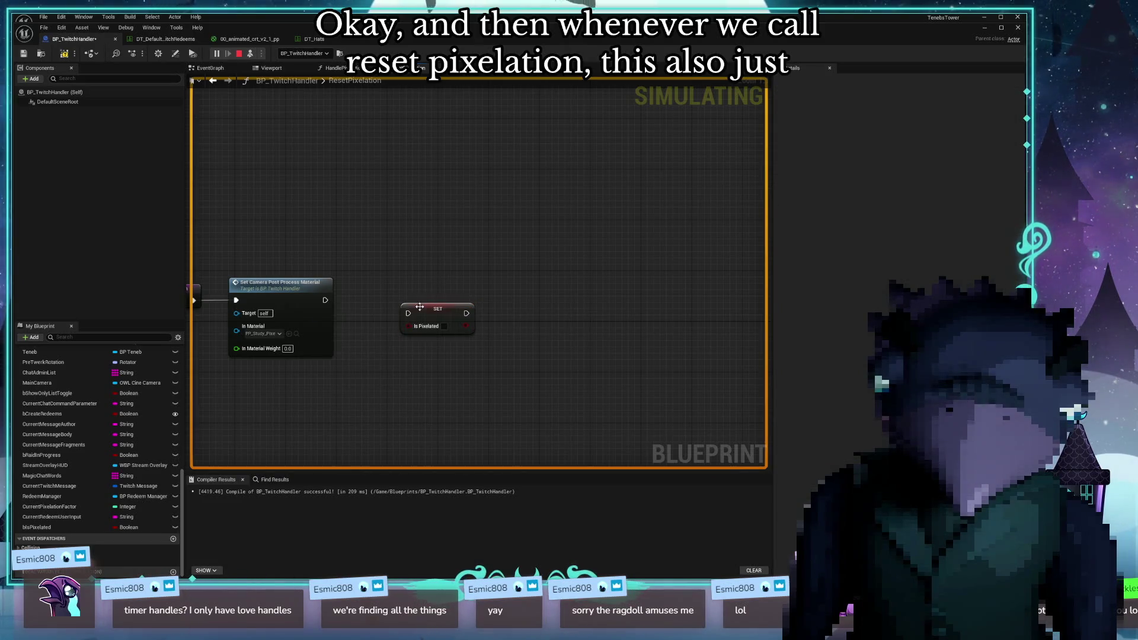
pyautogui.moveTo(406, 315); pyautogui.dragTo(323, 306)
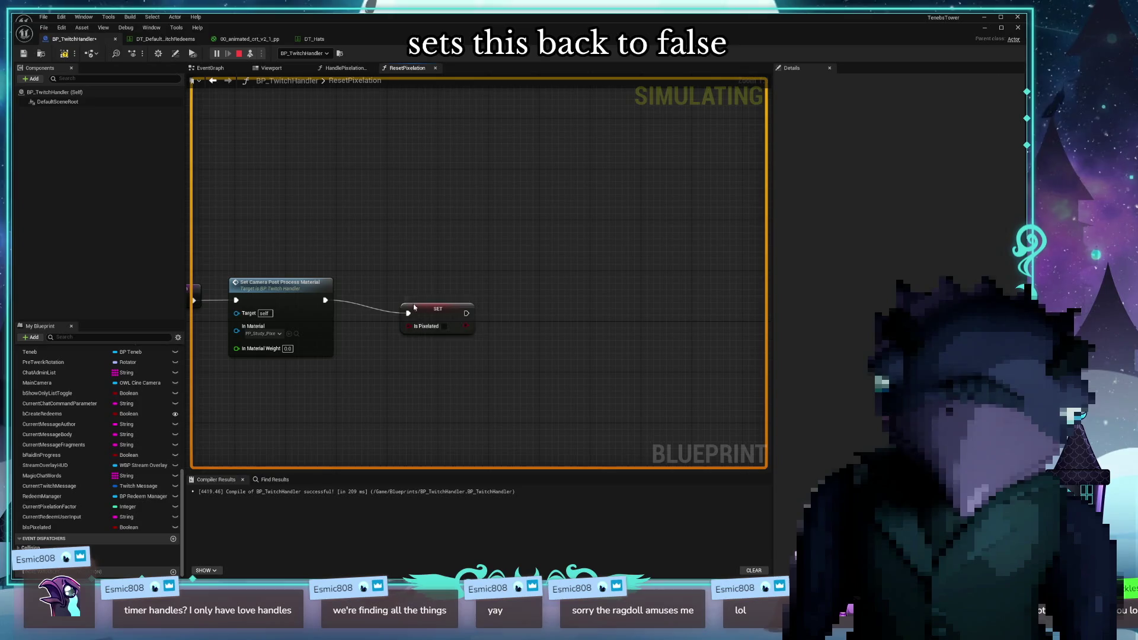
pyautogui.moveTo(414, 306); pyautogui.dragTo(362, 294)
pyautogui.moveTo(481, 241); pyautogui.dragTo(466, 243)
pyautogui.moveTo(591, 246); pyautogui.dragTo(564, 247)
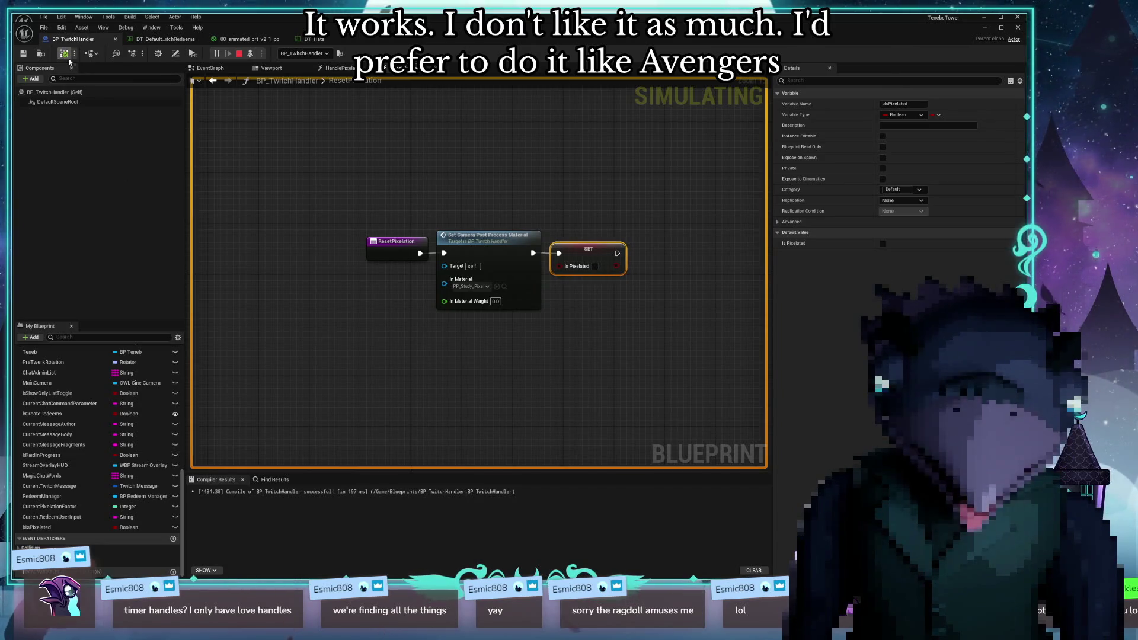
pyautogui.click(338, 67)
pyautogui.scroll(-8, 625, 134)
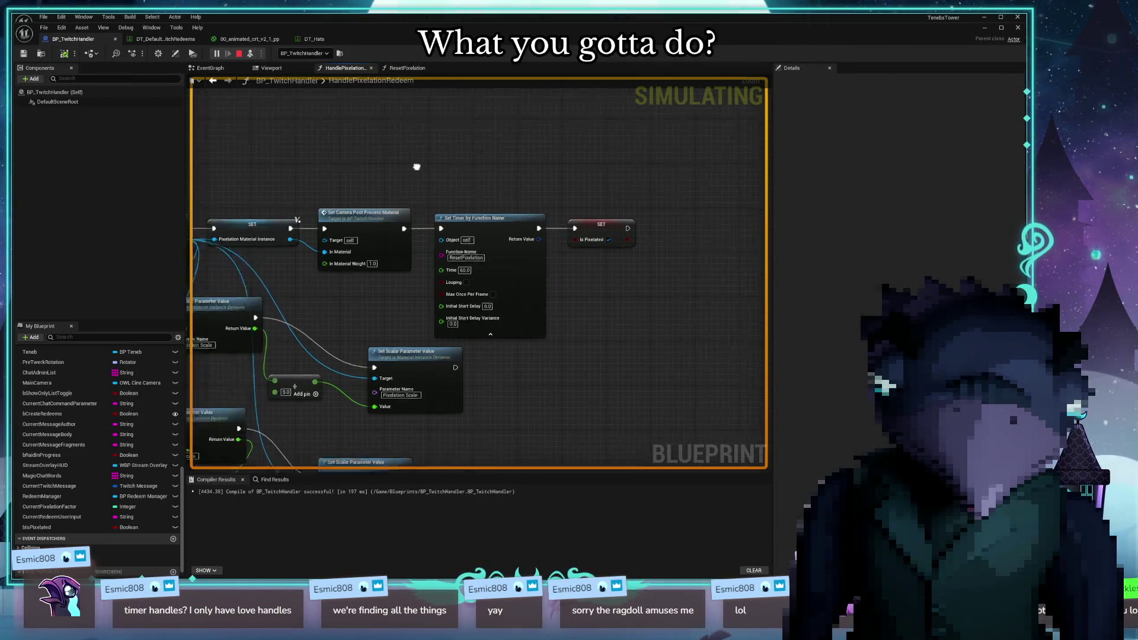
# Reposition the lower Contains node neatly beside the entry node
pyautogui.moveTo(625, 134); pyautogui.dragTo(620, 214)
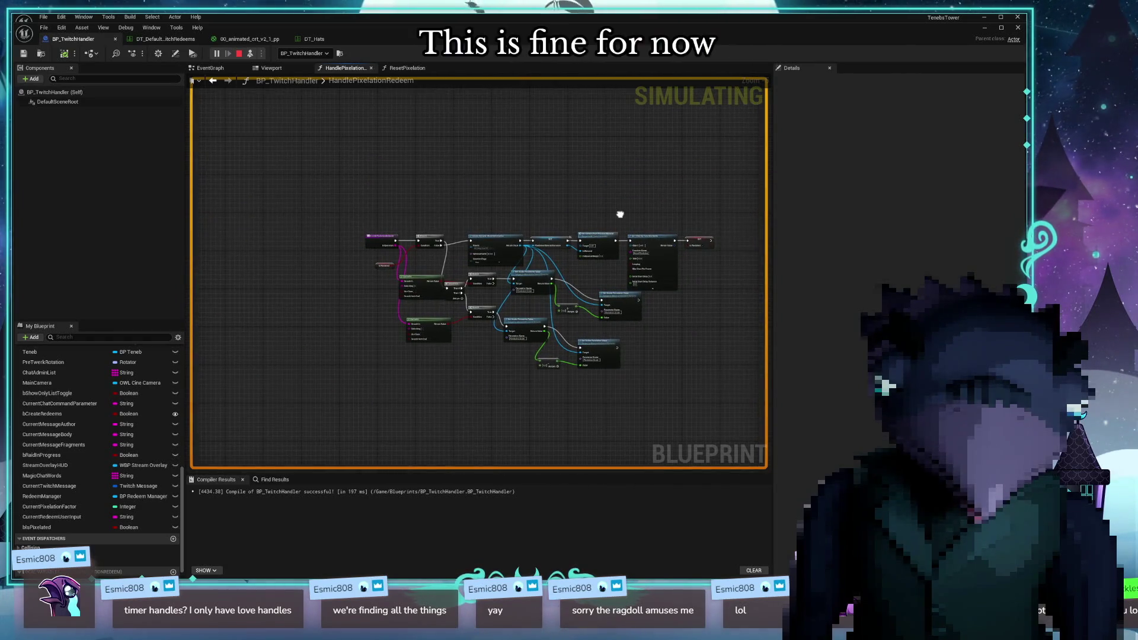
pyautogui.scroll(5, 628, 221)
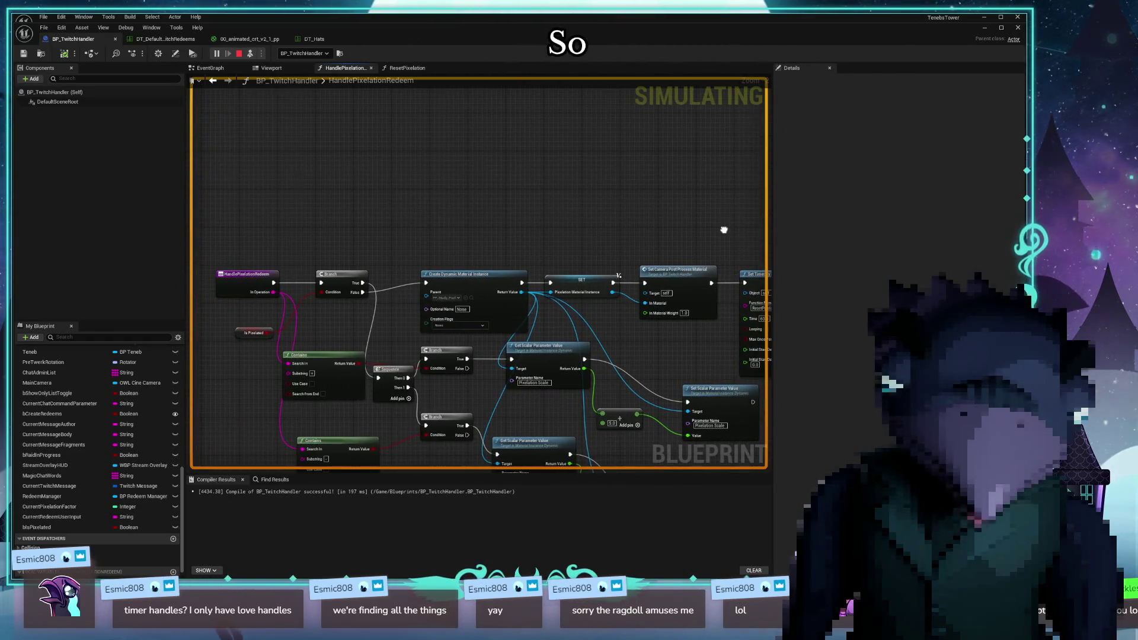
pyautogui.moveTo(725, 230); pyautogui.dragTo(645, 245)
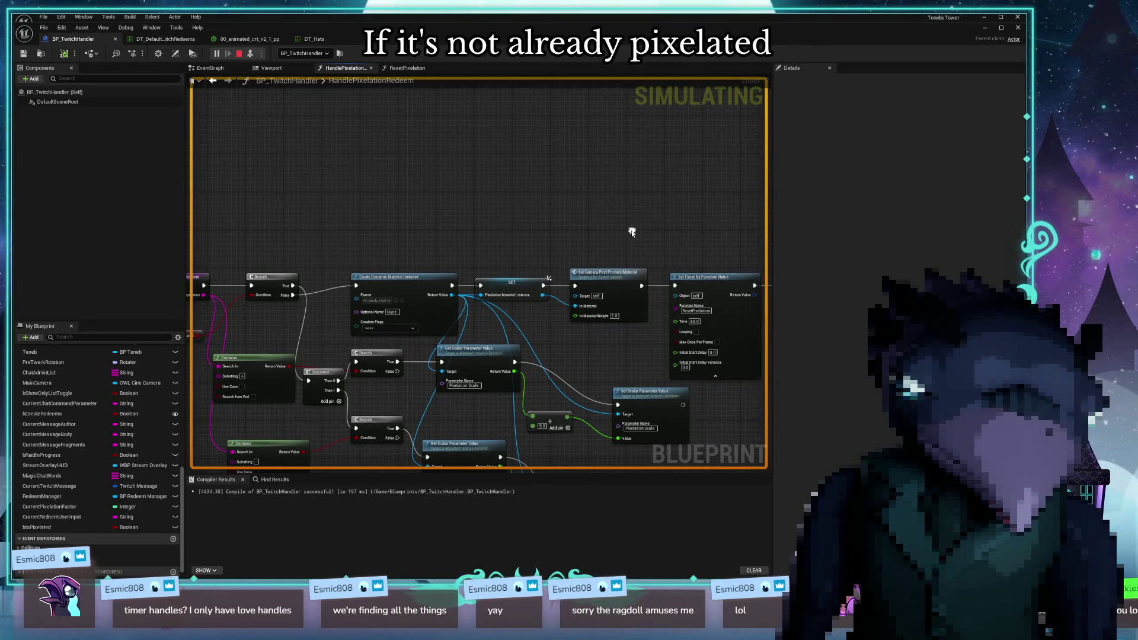
pyautogui.rightClick(632, 231)
pyautogui.click(541, 213)
pyautogui.moveTo(541, 213); pyautogui.dragTo(241, 183)
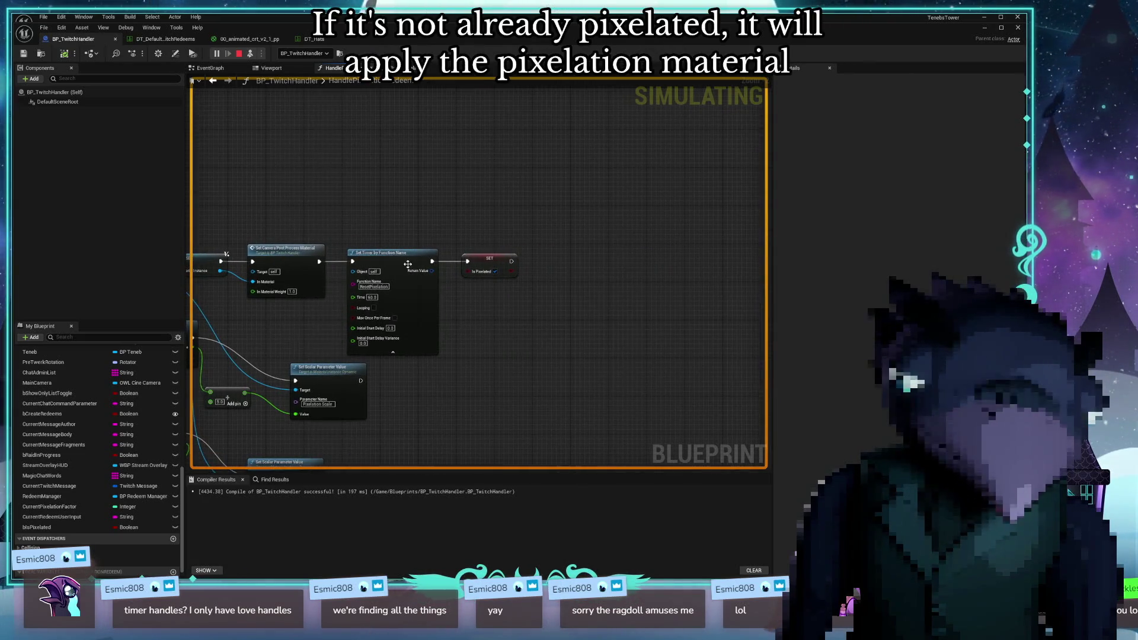
pyautogui.moveTo(410, 402); pyautogui.dragTo(633, 211)
pyautogui.moveTo(280, 334)
pyautogui.mouseDown()
pyautogui.moveTo(360, 437)
pyautogui.moveTo(515, 412)
pyautogui.moveTo(495, 407)
pyautogui.mouseUp()
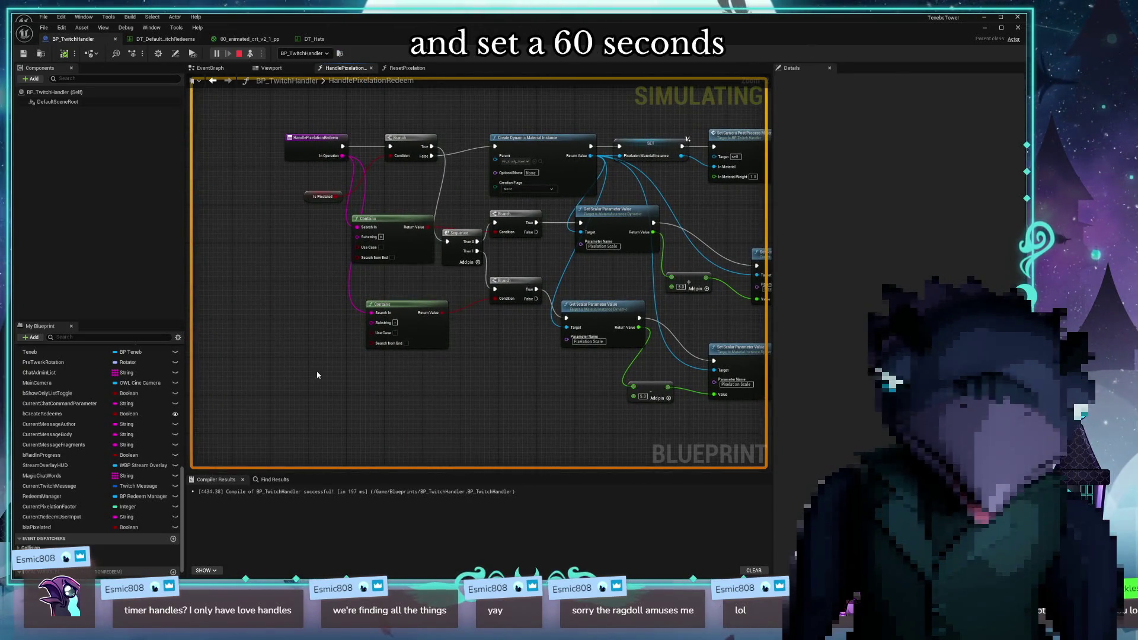
pyautogui.moveTo(310, 357)
pyautogui.mouseDown()
pyautogui.moveTo(282, 394)
pyautogui.moveTo(400, 369)
pyautogui.mouseUp()
pyautogui.scroll(2, 407, 305)
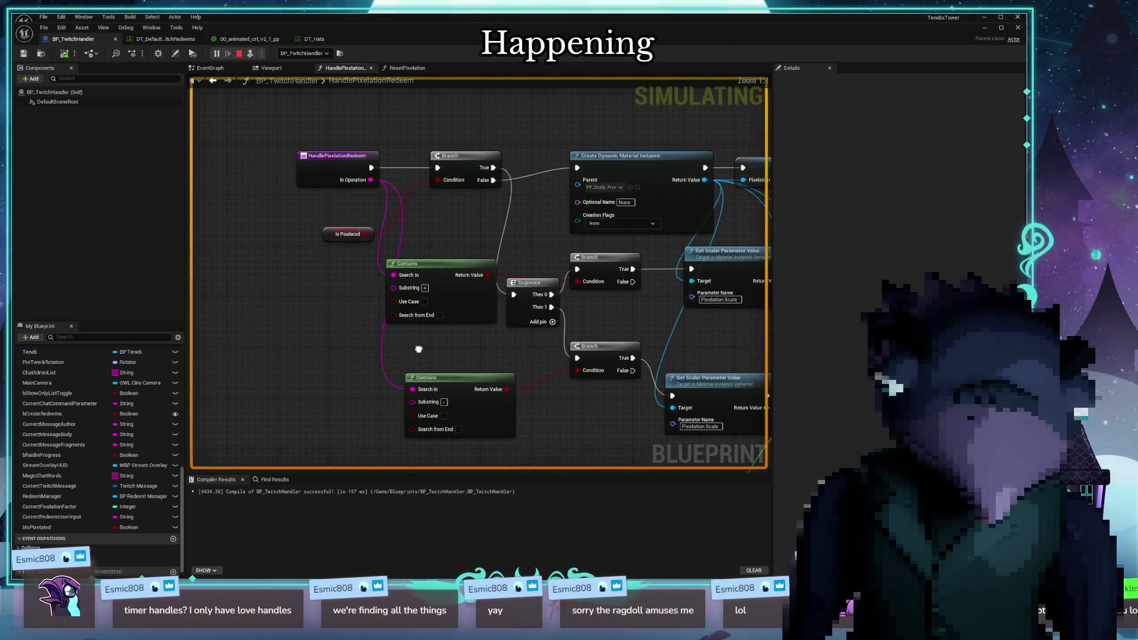
pyautogui.moveTo(434, 374); pyautogui.dragTo(418, 364)
pyautogui.moveTo(531, 398); pyautogui.dragTo(403, 388)
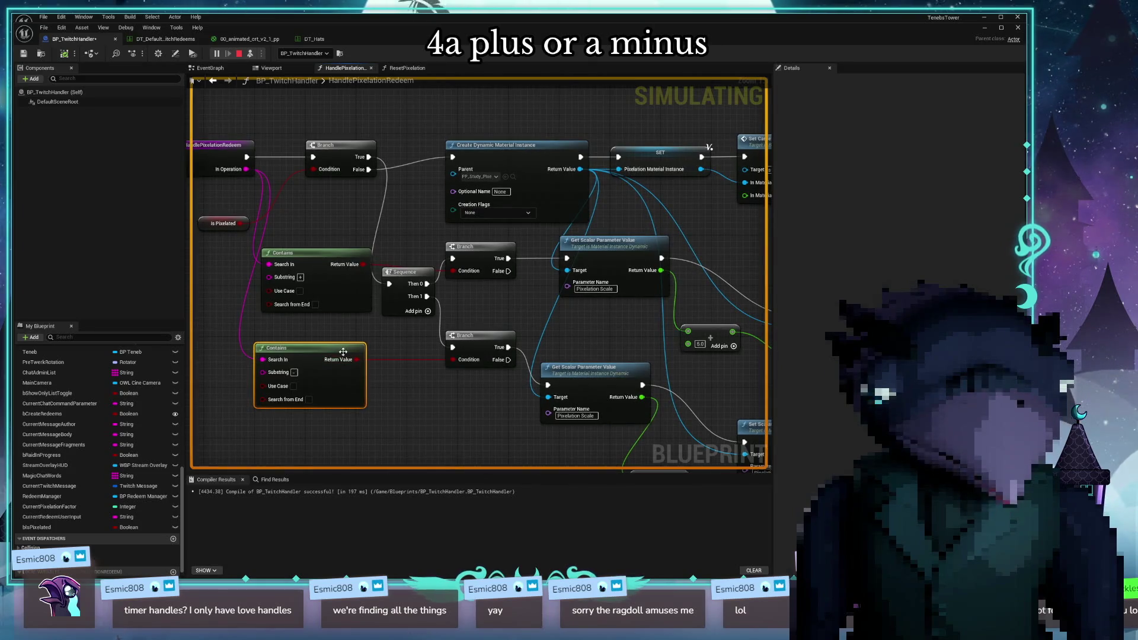
pyautogui.moveTo(343, 351); pyautogui.dragTo(349, 358)
# Set the lower Subtract node's amount to 5.0
pyautogui.moveTo(441, 391)
pyautogui.mouseDown()
pyautogui.moveTo(298, 381)
pyautogui.moveTo(354, 412)
pyautogui.moveTo(273, 328)
pyautogui.mouseUp()
pyautogui.write('5')
pyautogui.press('Return')
pyautogui.moveTo(595, 324); pyautogui.dragTo(657, 296)
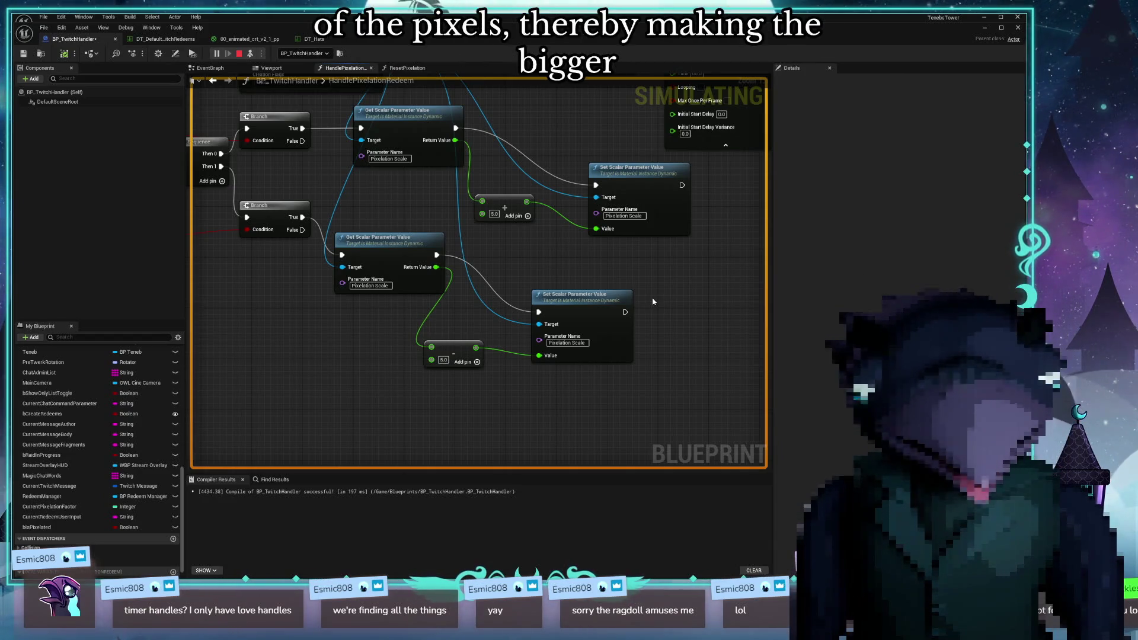
# Move Subtract into the upper Pixelation Scale chain and Add into the lower, rewire both, and compile
pyautogui.moveTo(292, 354)
pyautogui.mouseDown()
pyautogui.moveTo(427, 381)
pyautogui.moveTo(216, 229)
pyautogui.mouseUp()
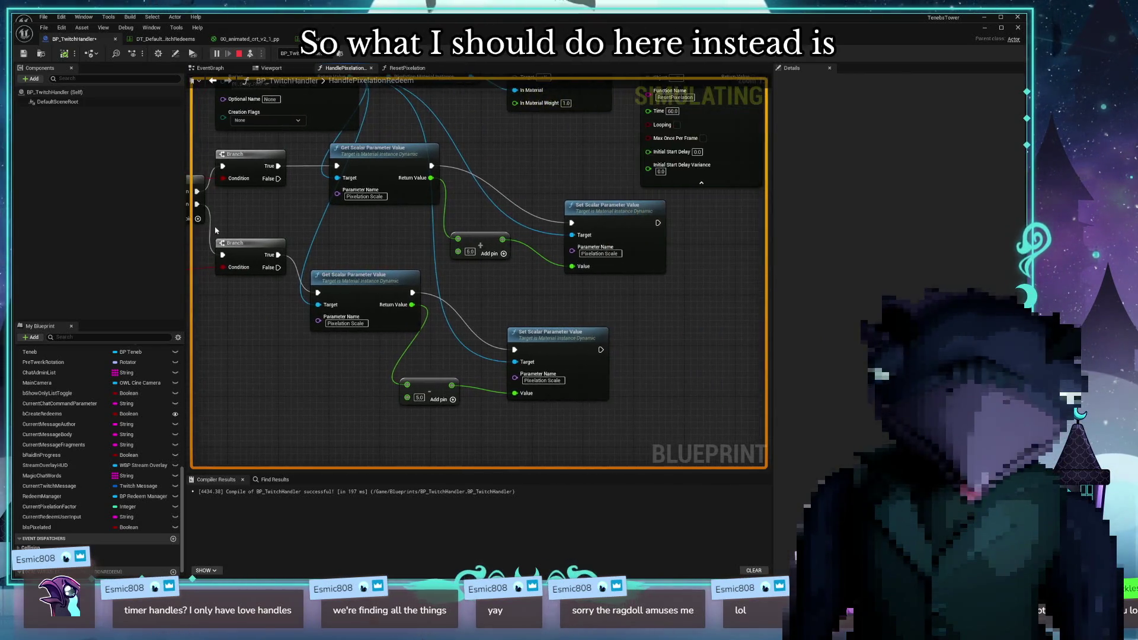
pyautogui.scroll(-2, 216, 230)
pyautogui.scroll(2, 202, 238)
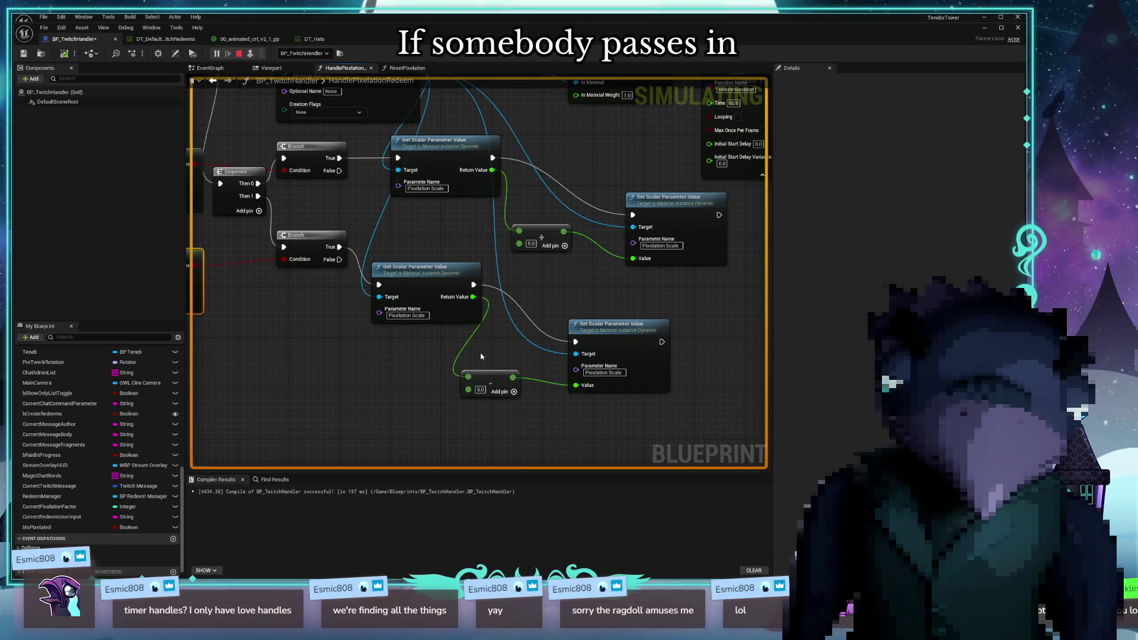
pyautogui.moveTo(490, 382)
pyautogui.mouseDown()
pyautogui.moveTo(541, 267)
pyautogui.moveTo(515, 354)
pyautogui.mouseUp()
pyautogui.moveTo(519, 262); pyautogui.dragTo(491, 170)
pyautogui.moveTo(563, 262)
pyautogui.mouseDown()
pyautogui.moveTo(633, 259)
pyautogui.moveTo(549, 233)
pyautogui.moveTo(558, 222)
pyautogui.moveTo(553, 235)
pyautogui.mouseUp()
pyautogui.moveTo(473, 297); pyautogui.dragTo(506, 344)
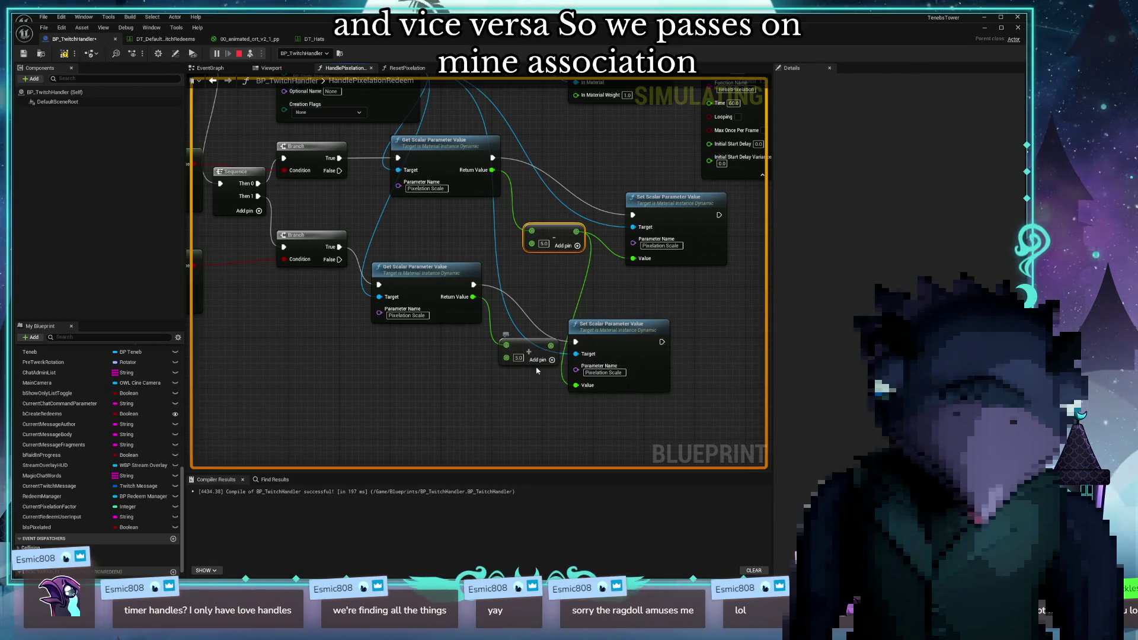
pyautogui.moveTo(530, 354); pyautogui.dragTo(505, 380)
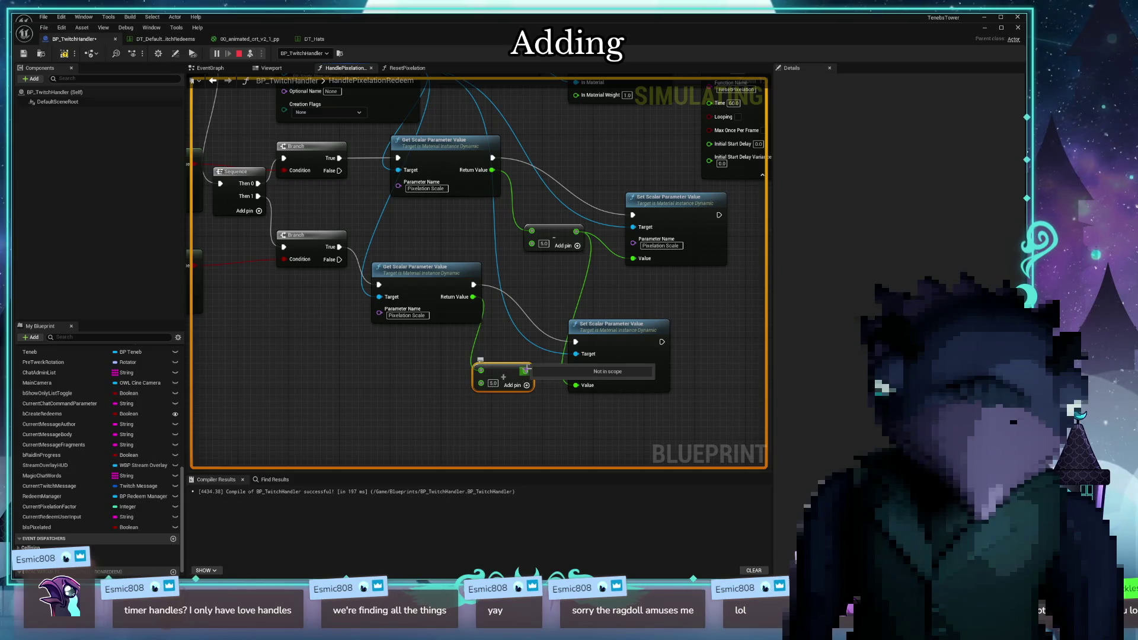
pyautogui.moveTo(500, 376)
pyautogui.mouseDown()
pyautogui.moveTo(542, 369)
pyautogui.moveTo(516, 376)
pyautogui.mouseUp()
pyautogui.click(67, 55)
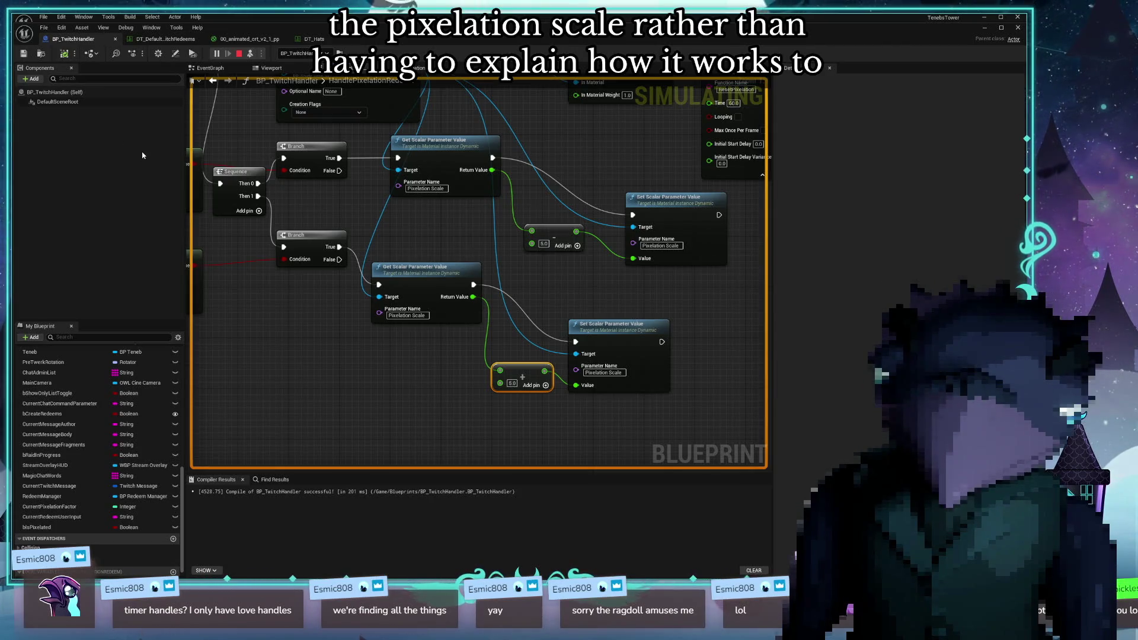
pyautogui.click(163, 39)
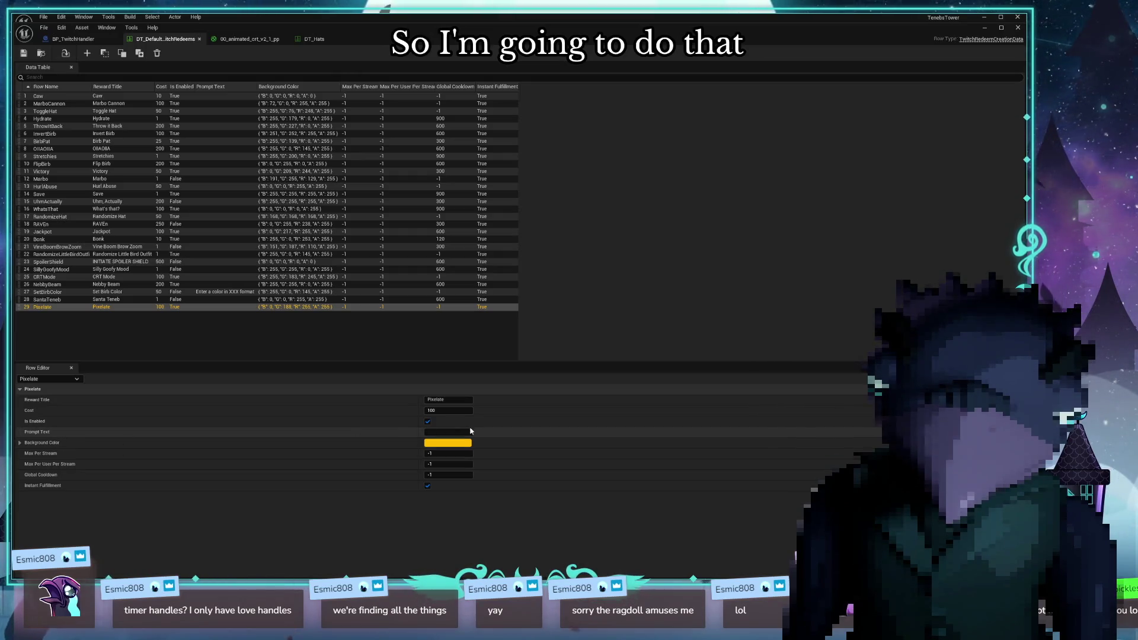
# Set the Pixelate reward's Prompt Text to '+ or - pixelation?' and reveal the running game viewport
pyautogui.click(454, 432)
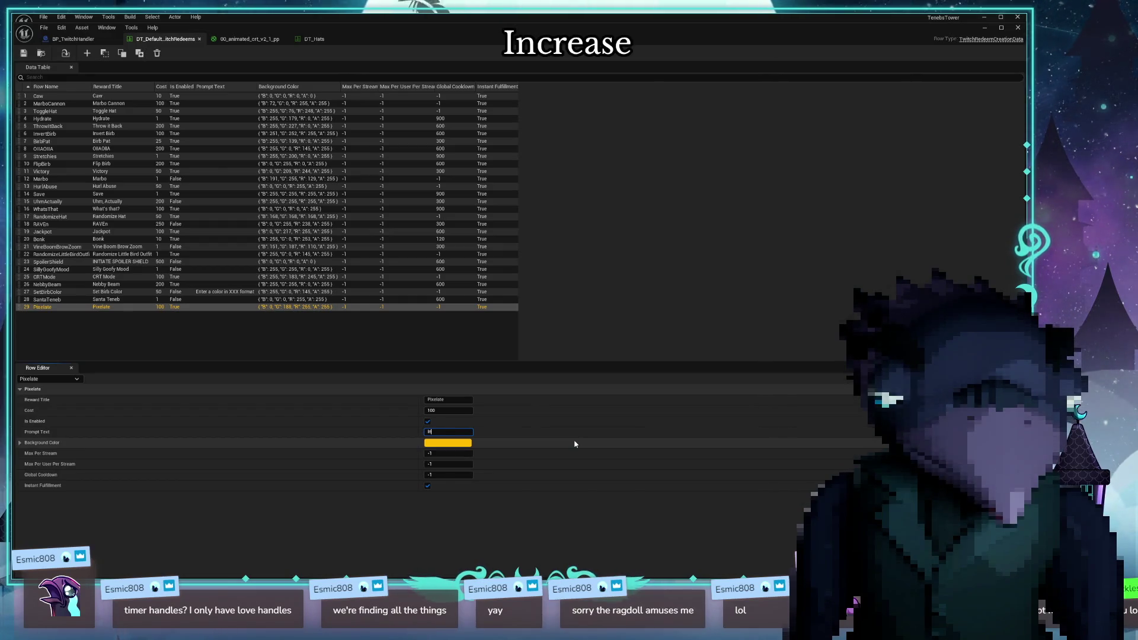
pyautogui.write('I')
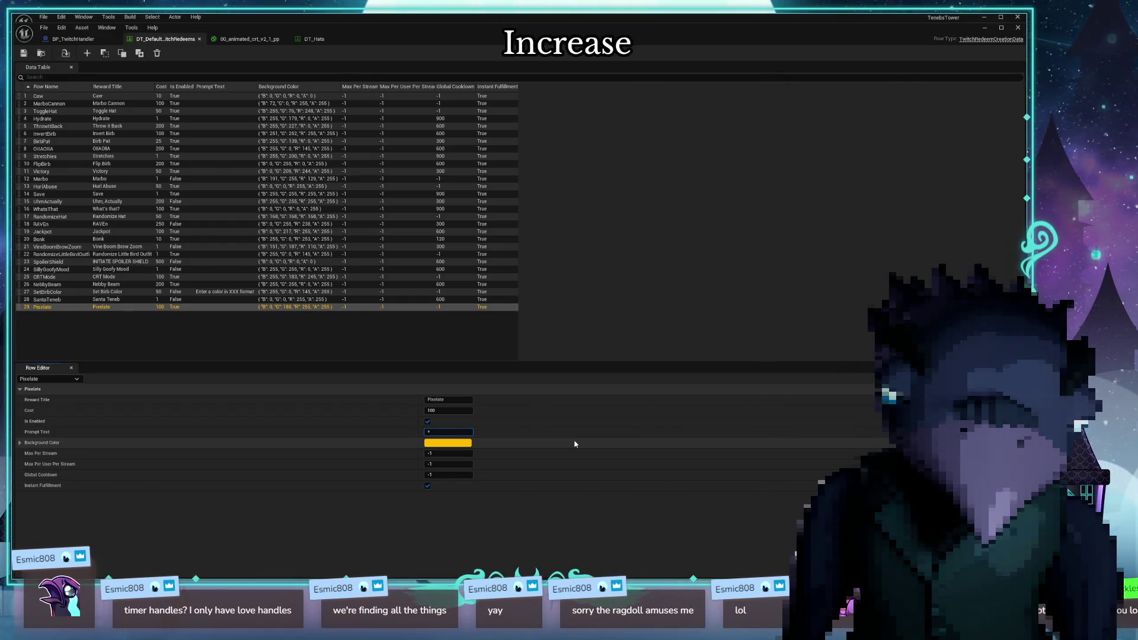
pyautogui.write(' or')
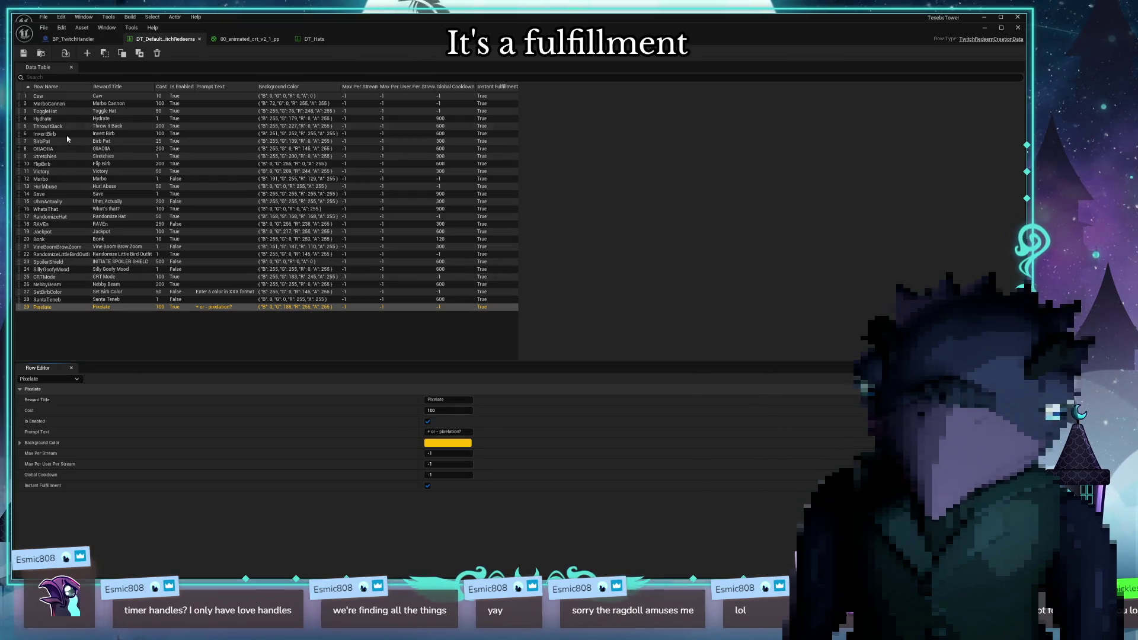
pyautogui.moveTo(494, 23); pyautogui.dragTo(497, 530)
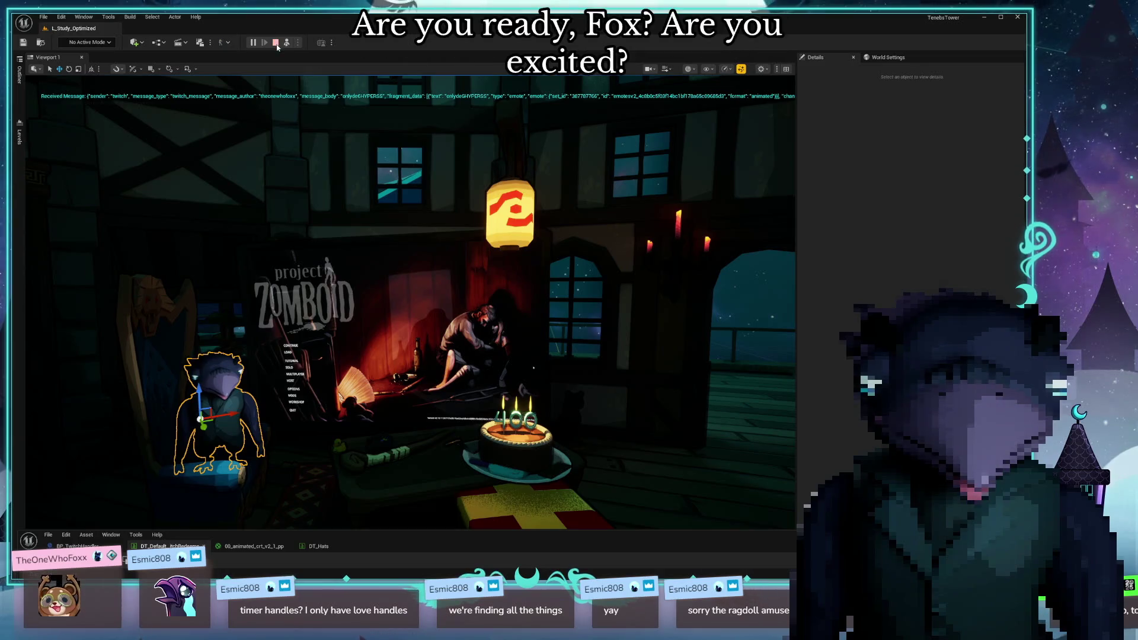
# Stop the Play In Editor session with Esc
pyautogui.press('Escape')
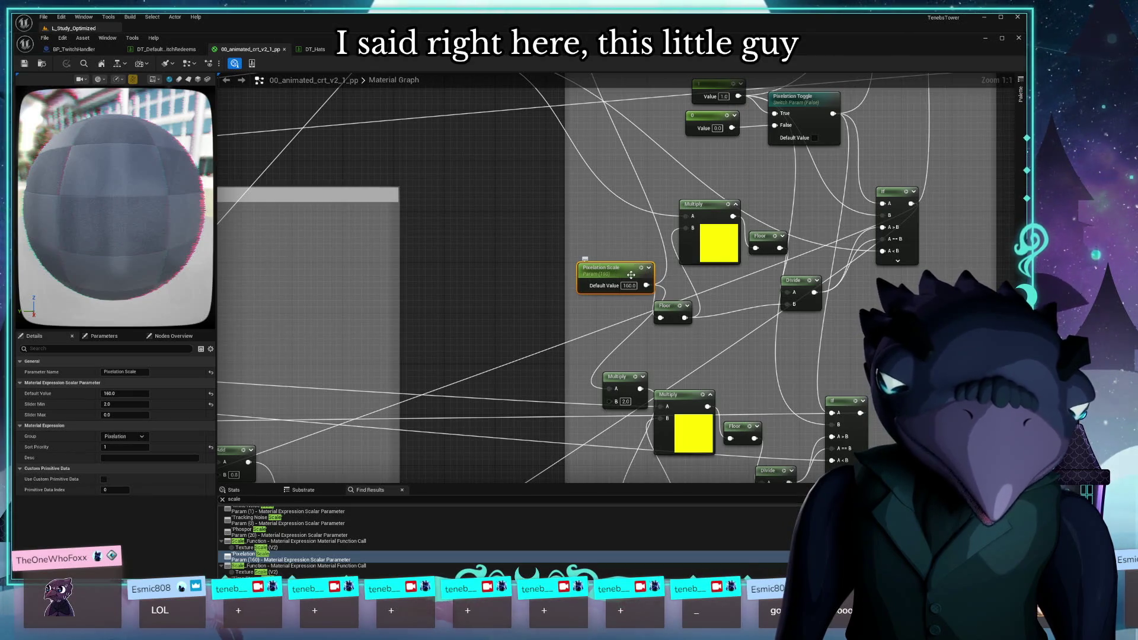
# Verify the Pixelation Scale parameter spelling, then check BP_TwitchHandler's scalar parameter node names
pyautogui.click(142, 370)
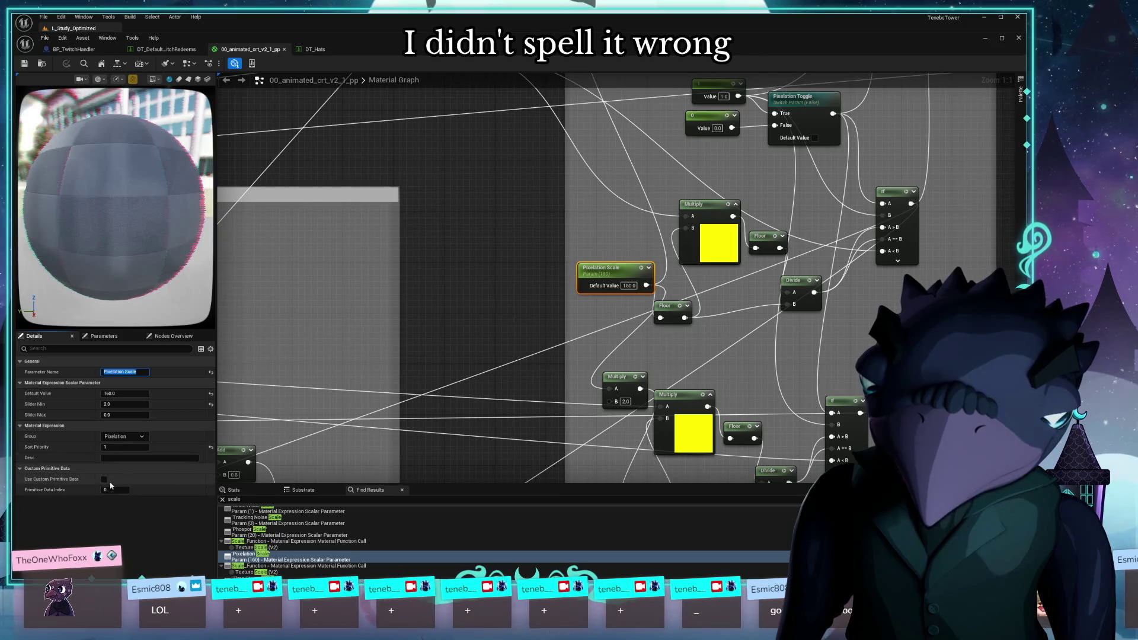
pyautogui.click(163, 49)
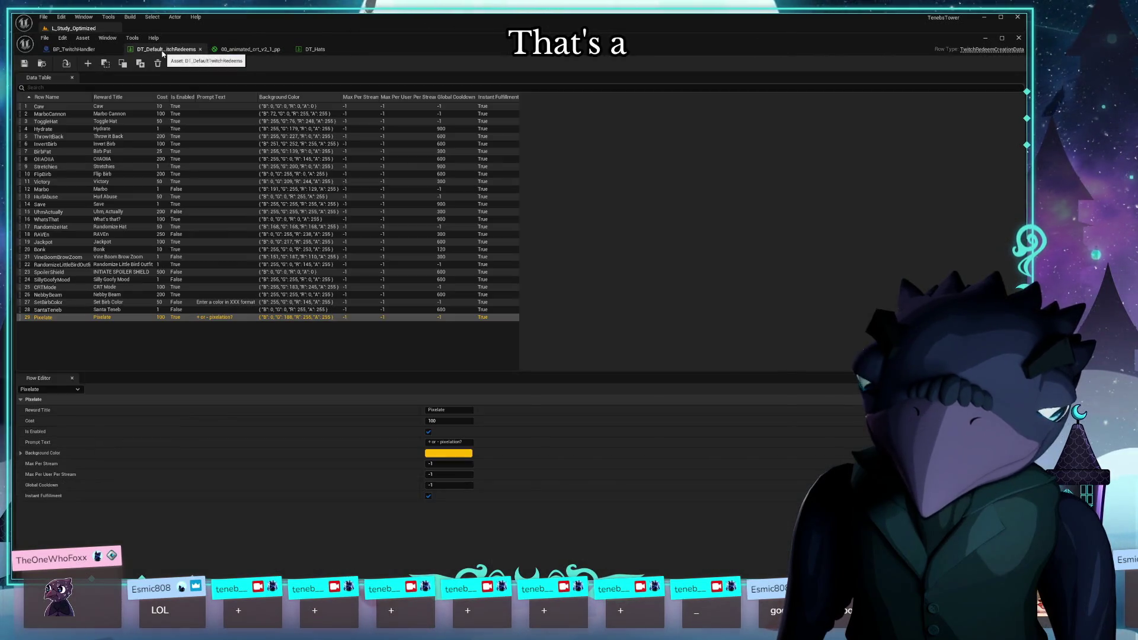
pyautogui.click(99, 51)
pyautogui.moveTo(450, 356)
pyautogui.mouseDown()
pyautogui.moveTo(533, 415)
pyautogui.moveTo(609, 343)
pyautogui.moveTo(443, 372)
pyautogui.moveTo(475, 338)
pyautogui.moveTo(546, 343)
pyautogui.mouseUp()
pyautogui.click(447, 337)
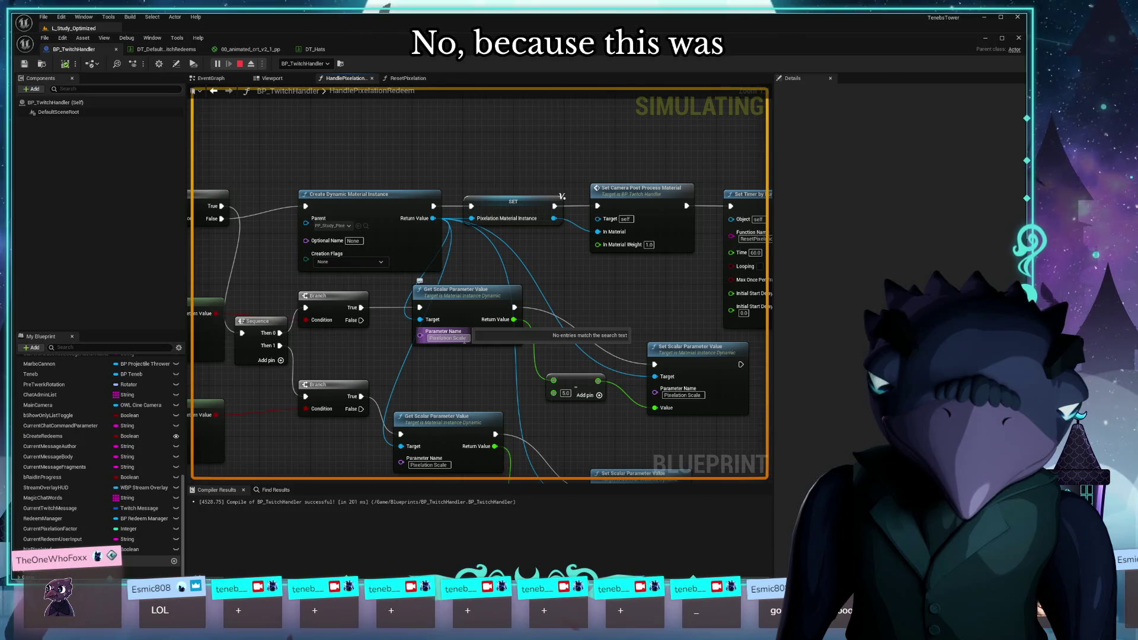
pyautogui.click(441, 352)
pyautogui.click(447, 338)
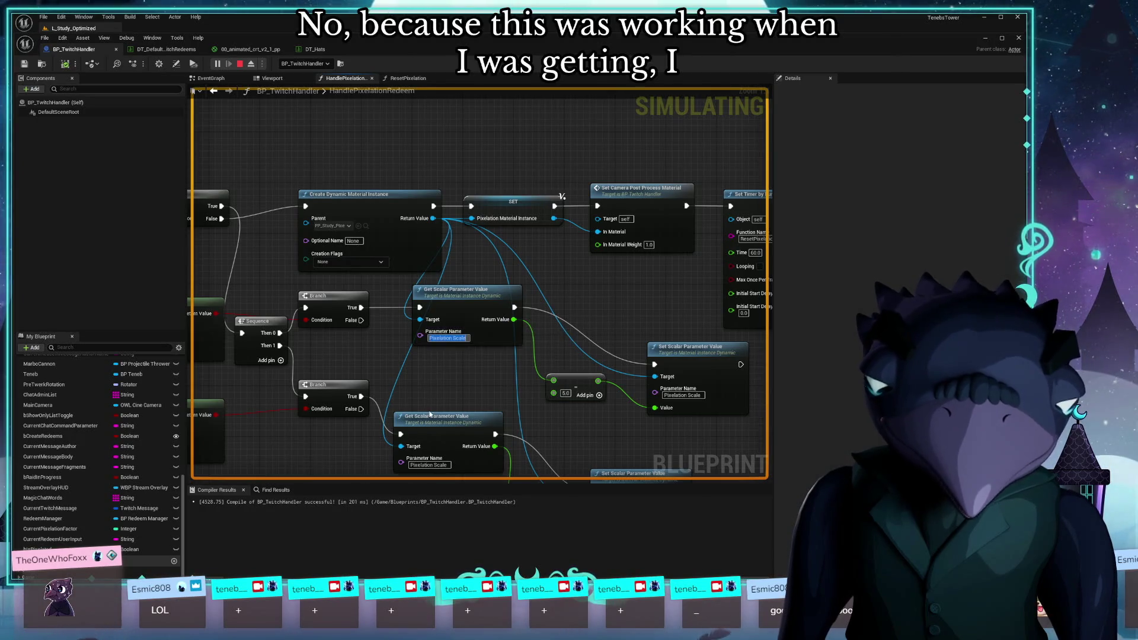
pyautogui.moveTo(467, 381); pyautogui.dragTo(469, 285)
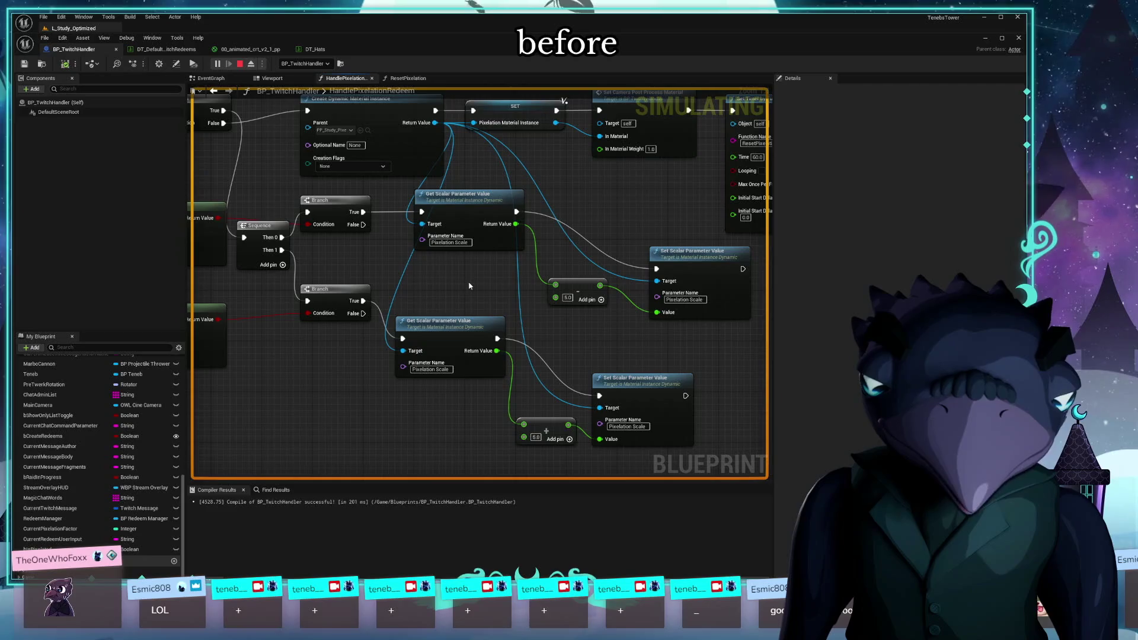
pyautogui.click(432, 369)
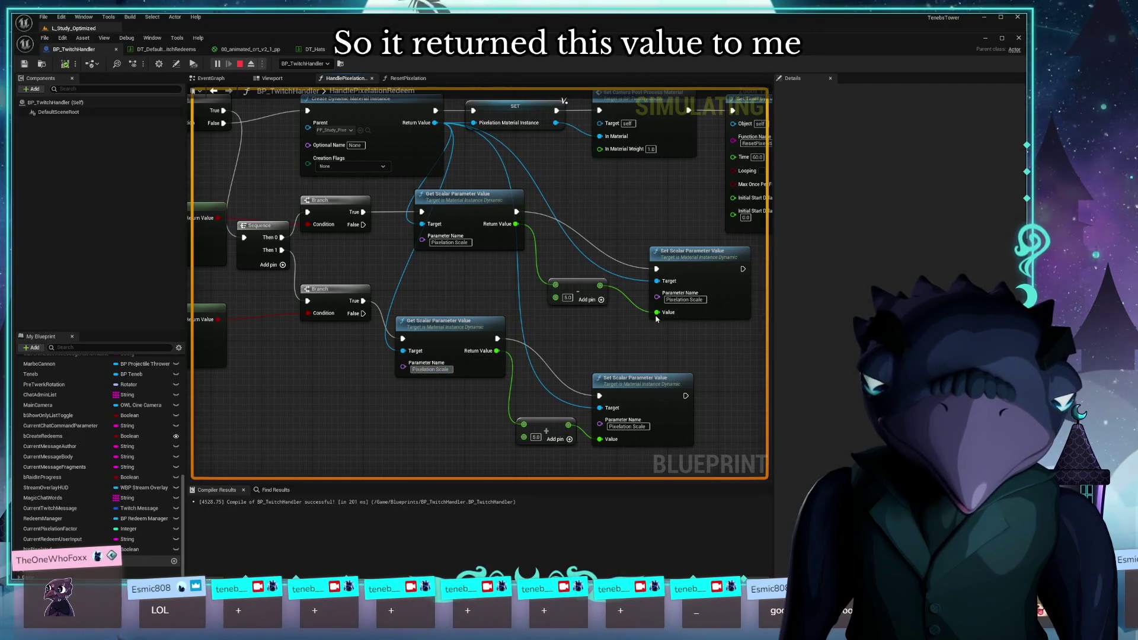
pyautogui.click(684, 300)
pyautogui.click(627, 427)
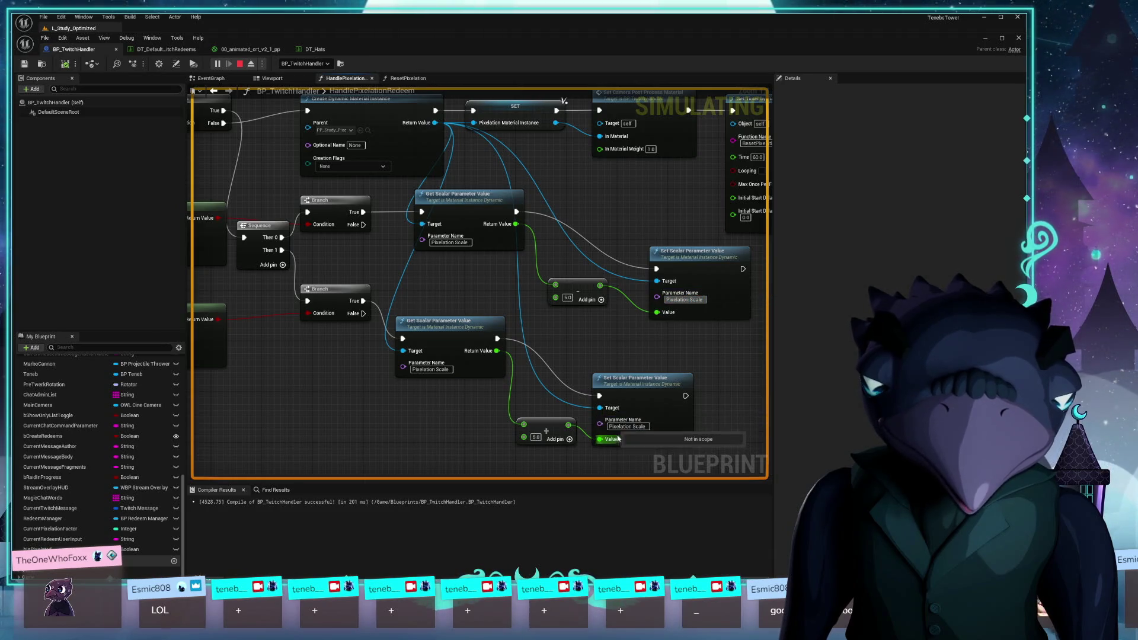
pyautogui.moveTo(538, 346)
pyautogui.mouseDown()
pyautogui.moveTo(592, 376)
pyautogui.moveTo(434, 320)
pyautogui.moveTo(580, 427)
pyautogui.moveTo(574, 412)
pyautogui.mouseUp()
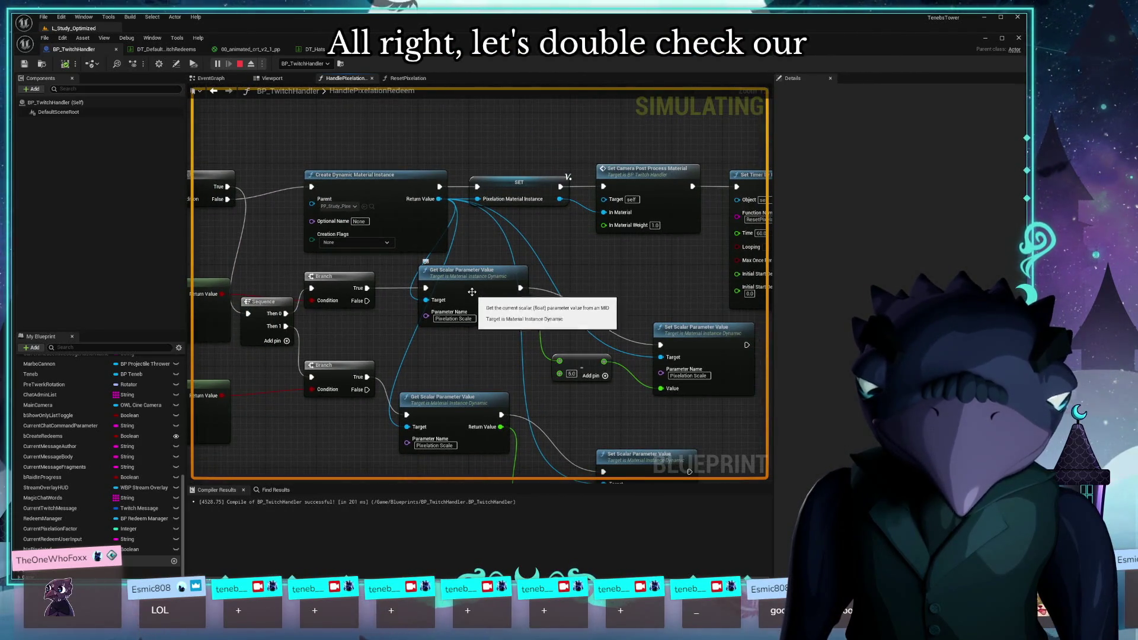
pyautogui.moveTo(466, 273); pyautogui.dragTo(509, 282)
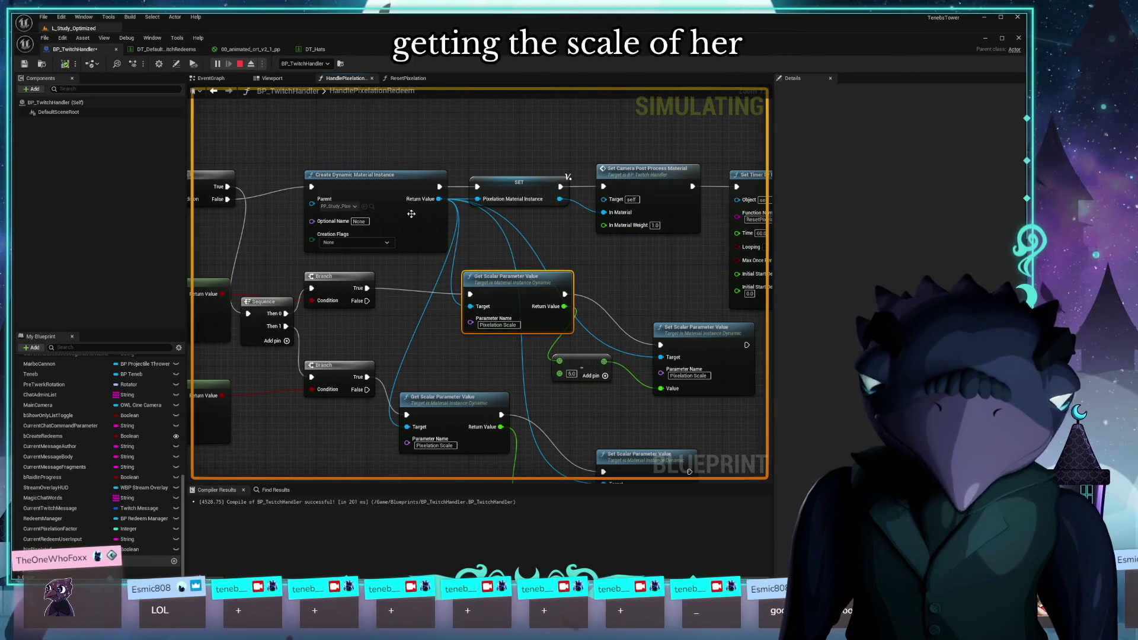
pyautogui.moveTo(523, 207)
pyautogui.mouseDown()
pyautogui.moveTo(545, 209)
pyautogui.moveTo(517, 202)
pyautogui.mouseUp()
pyautogui.moveTo(446, 201); pyautogui.dragTo(493, 182)
pyautogui.scroll(-1, 87, 507)
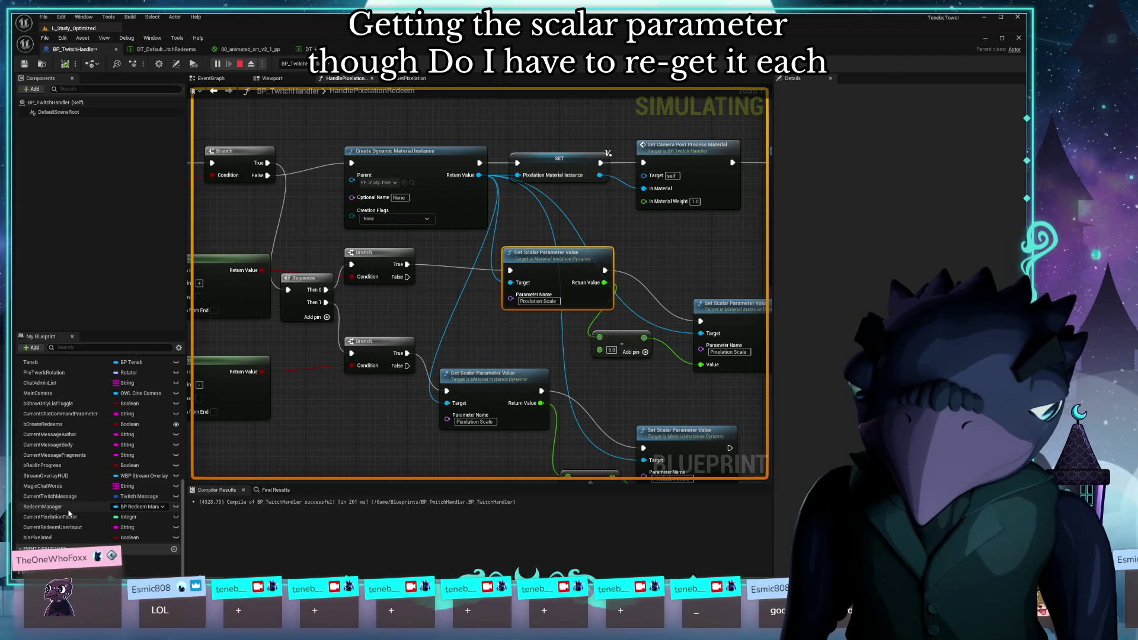
pyautogui.scroll(5, 69, 513)
pyautogui.scroll(-6, 72, 507)
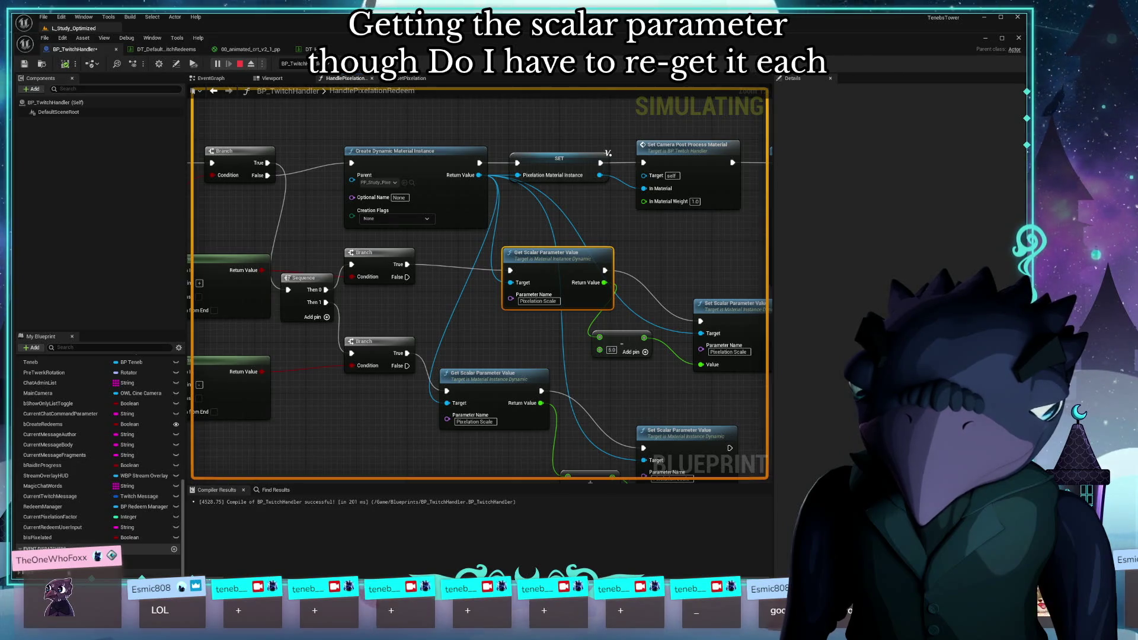
pyautogui.moveTo(345, 77); pyautogui.dragTo(350, 57)
pyautogui.scroll(-1, 103, 427)
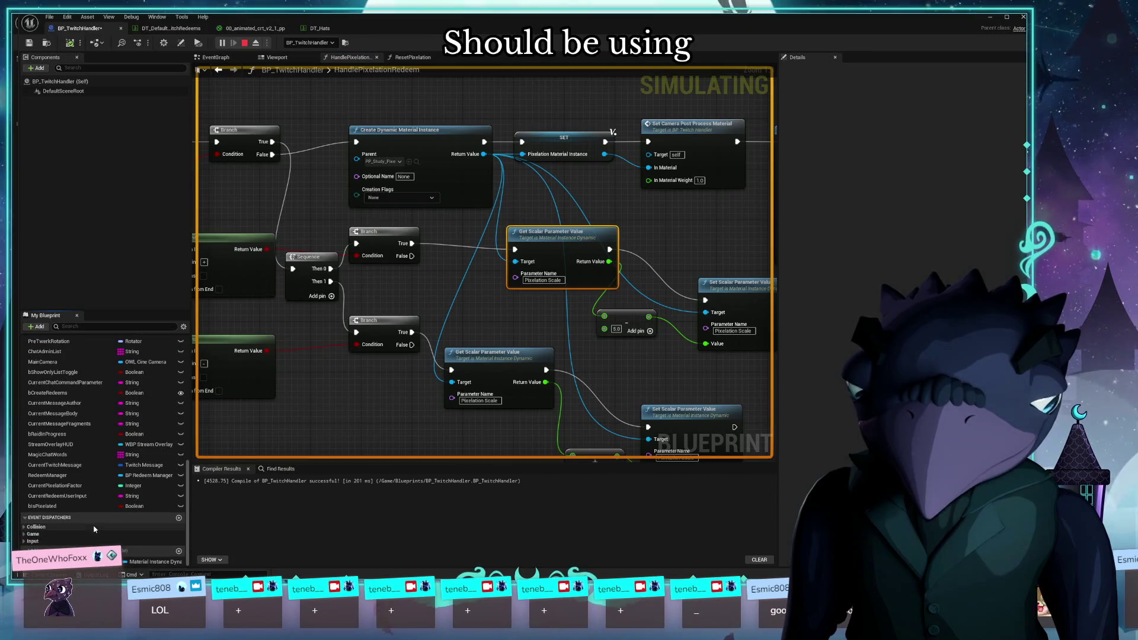
# Add two Pixelation Material Instance getters and wire them to the get node's and lower set node's Targets
pyautogui.moveTo(60, 561)
pyautogui.mouseDown()
pyautogui.moveTo(457, 308)
pyautogui.moveTo(419, 302)
pyautogui.mouseUp()
pyautogui.click(492, 292)
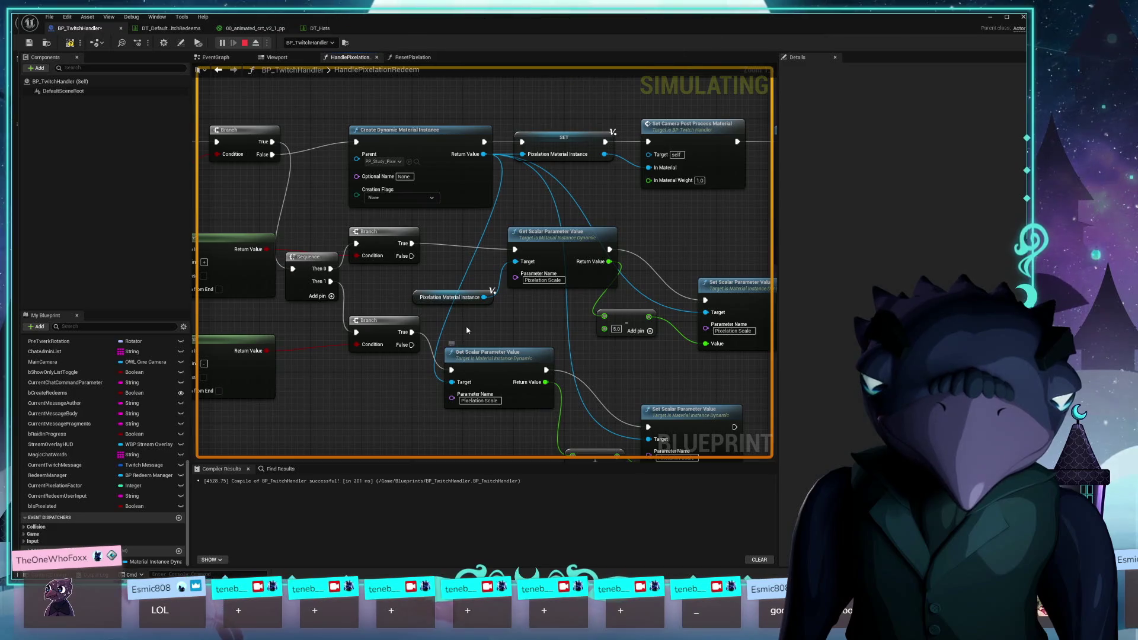
pyautogui.moveTo(485, 297)
pyautogui.mouseDown()
pyautogui.moveTo(449, 381)
pyautogui.moveTo(275, 365)
pyautogui.mouseUp()
pyautogui.moveTo(148, 561)
pyautogui.mouseDown()
pyautogui.moveTo(452, 356)
pyautogui.moveTo(527, 318)
pyautogui.moveTo(473, 422)
pyautogui.moveTo(472, 452)
pyautogui.mouseUp()
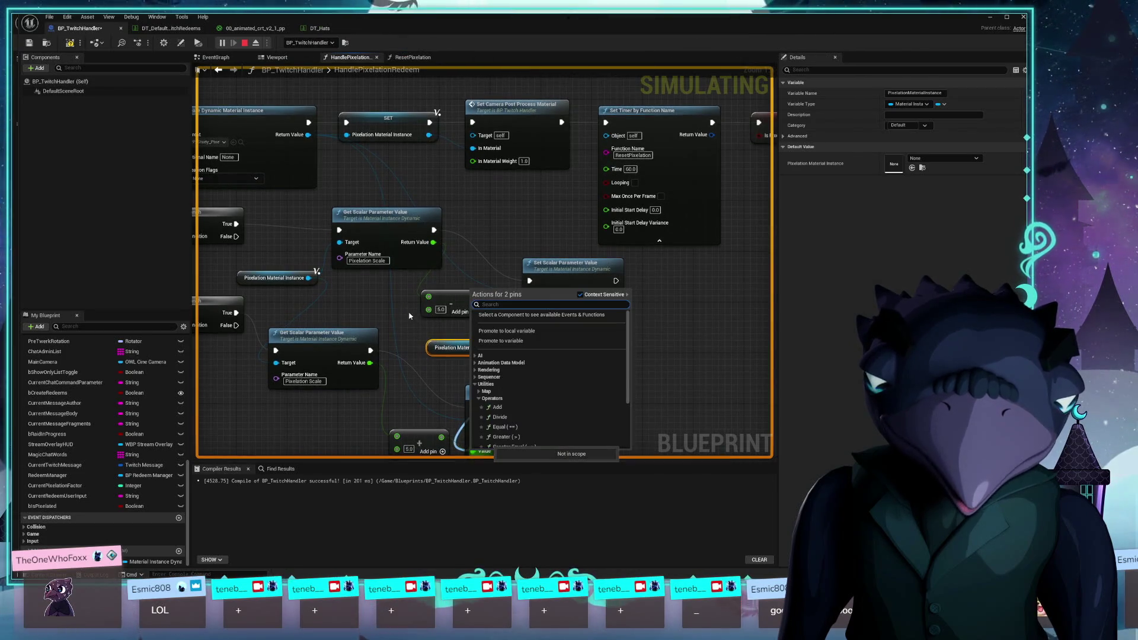
pyautogui.click(409, 316)
pyautogui.moveTo(485, 223)
pyautogui.mouseDown()
pyautogui.moveTo(458, 264)
pyautogui.moveTo(460, 295)
pyautogui.moveTo(567, 293)
pyautogui.moveTo(582, 271)
pyautogui.mouseUp()
# Rewire the material instance into the Target pins of both Set Scalar Parameter Value nodes
pyautogui.click(515, 273)
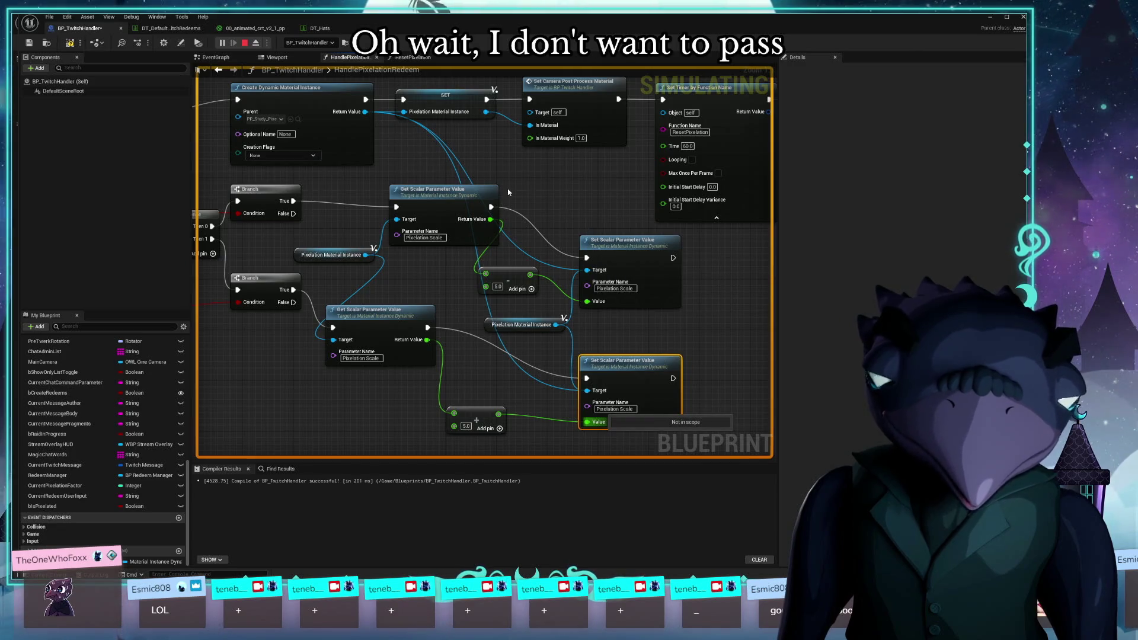
pyautogui.keyDown('alt'); pyautogui.click(587, 270); pyautogui.keyUp('alt')
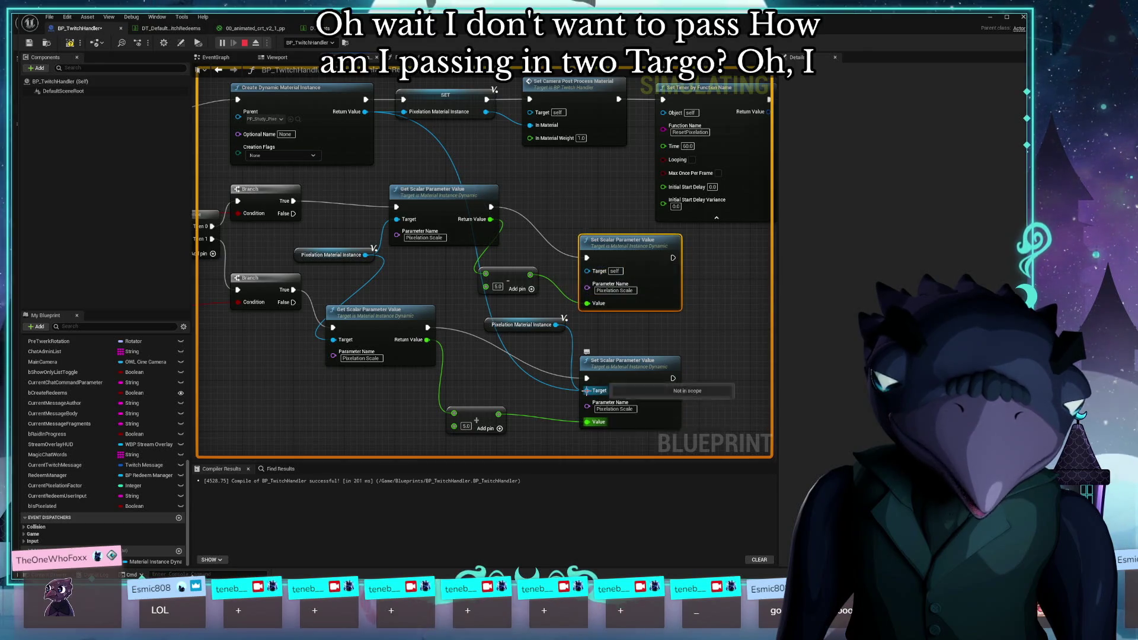
pyautogui.keyDown('alt'); pyautogui.click(587, 390); pyautogui.keyUp('alt')
pyautogui.moveTo(555, 324); pyautogui.dragTo(586, 270)
pyautogui.moveTo(555, 324); pyautogui.dragTo(586, 391)
# Review the wired graph, nudge the upper Get Scalar Parameter Value node, and stop the play session
pyautogui.moveTo(511, 373)
pyautogui.mouseDown()
pyautogui.moveTo(517, 395)
pyautogui.moveTo(660, 408)
pyautogui.mouseUp()
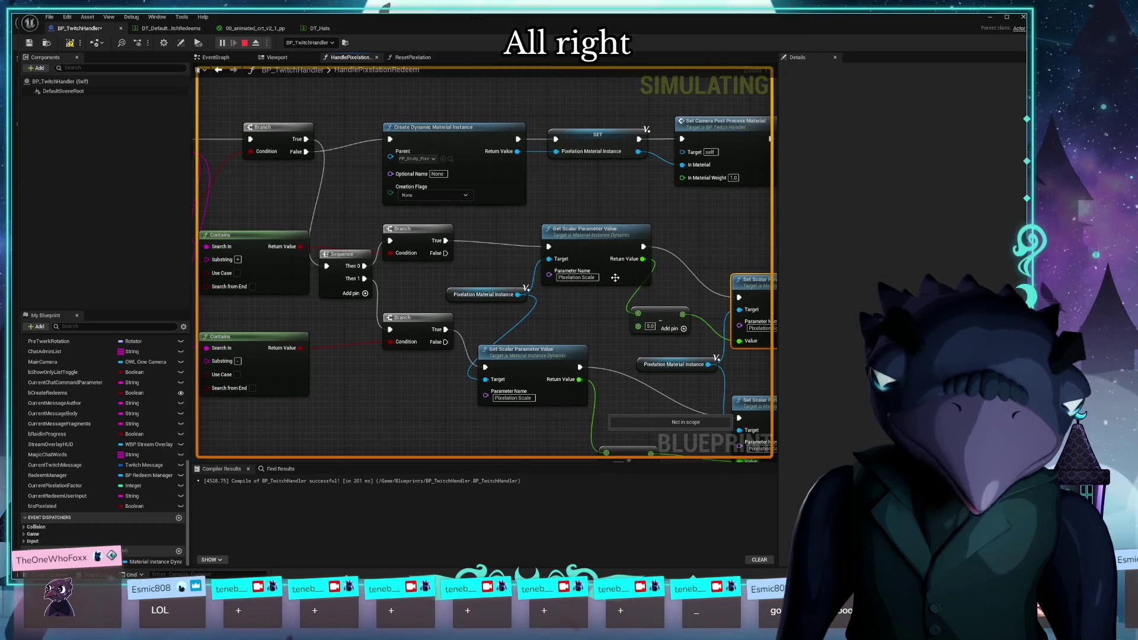
pyautogui.moveTo(637, 219)
pyautogui.mouseDown()
pyautogui.moveTo(565, 215)
pyautogui.moveTo(504, 231)
pyautogui.moveTo(487, 222)
pyautogui.mouseUp()
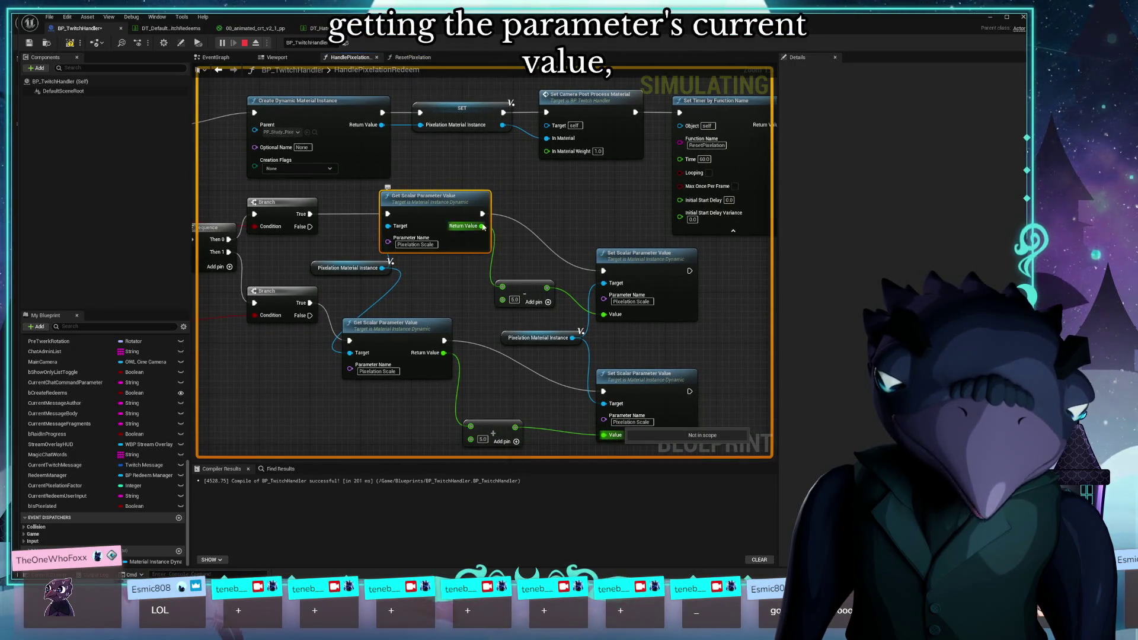
pyautogui.moveTo(503, 281)
pyautogui.mouseDown()
pyautogui.moveTo(455, 262)
pyautogui.moveTo(475, 243)
pyautogui.mouseUp()
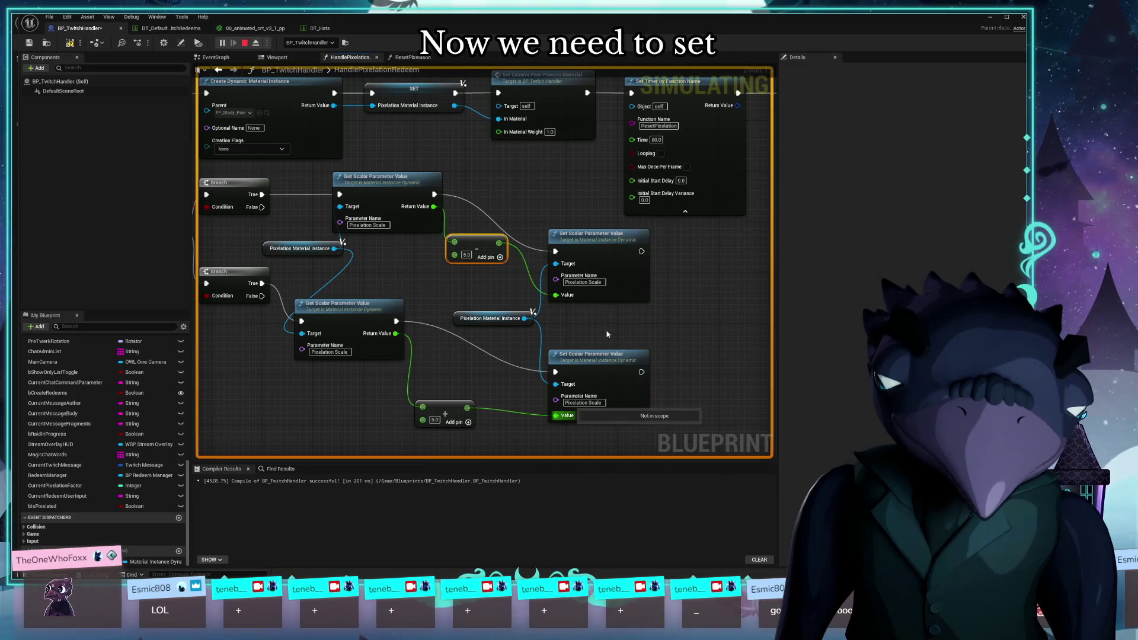
pyautogui.moveTo(607, 330); pyautogui.dragTo(627, 338)
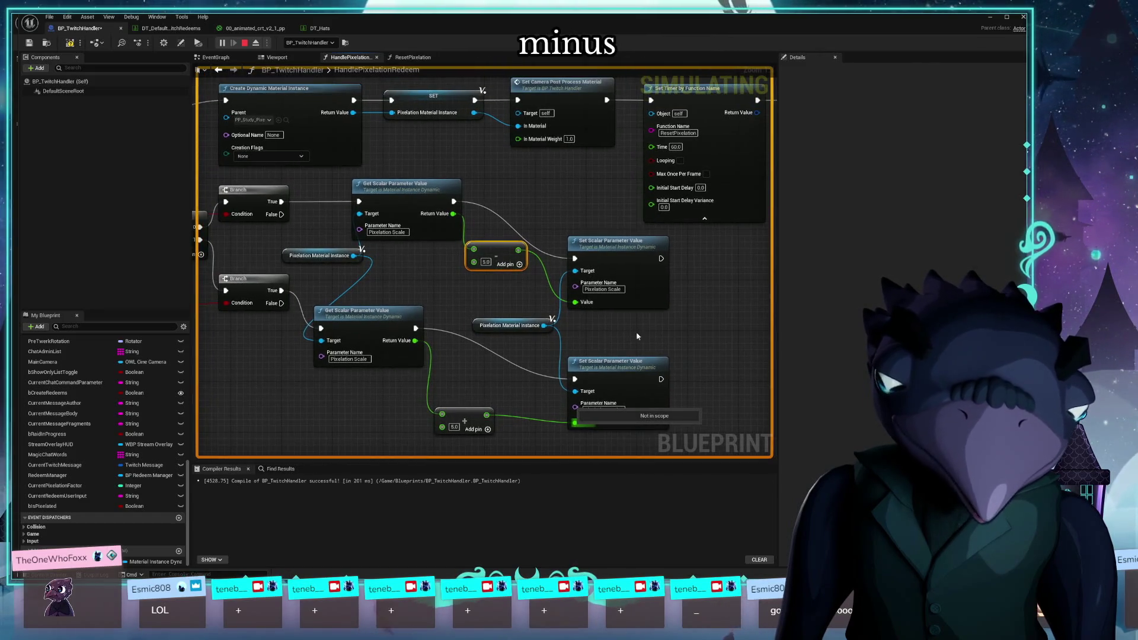
pyautogui.moveTo(409, 190); pyautogui.dragTo(416, 190)
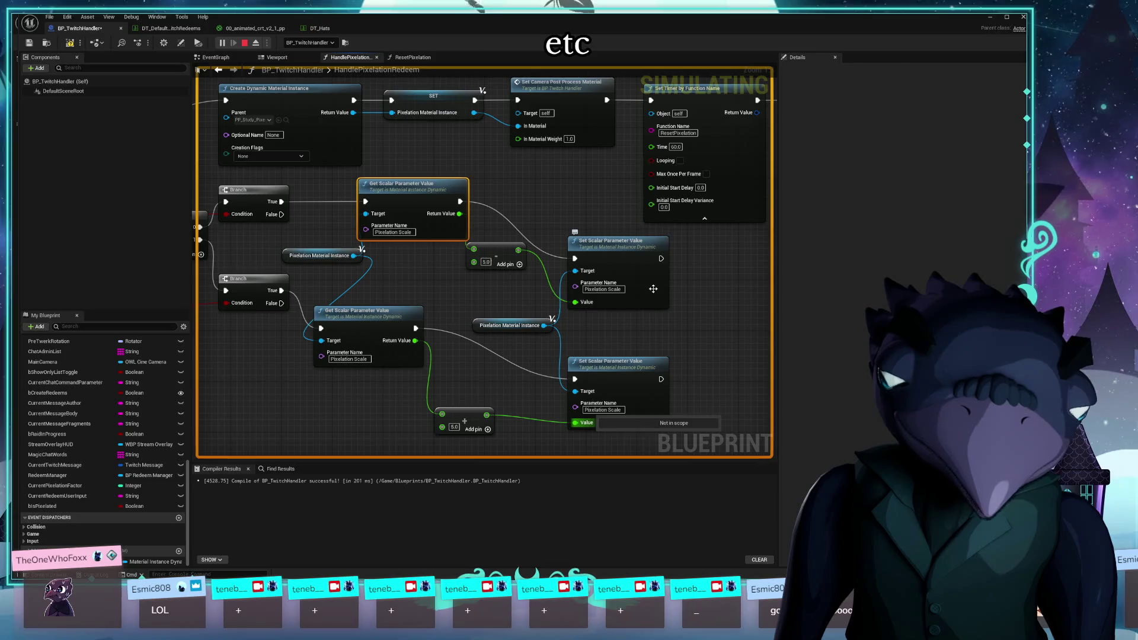
pyautogui.moveTo(476, 305); pyautogui.dragTo(550, 237)
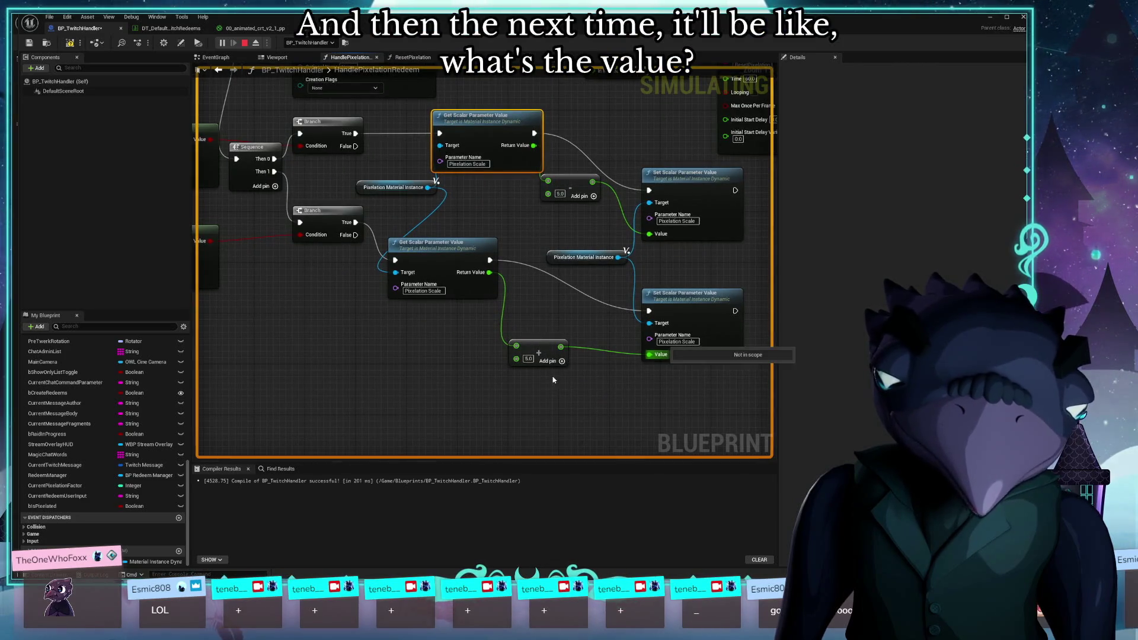
pyautogui.moveTo(488, 399)
pyautogui.mouseDown()
pyautogui.moveTo(632, 397)
pyautogui.moveTo(513, 376)
pyautogui.moveTo(521, 444)
pyautogui.mouseUp()
pyautogui.moveTo(432, 398)
pyautogui.mouseDown()
pyautogui.moveTo(422, 446)
pyautogui.moveTo(379, 430)
pyautogui.mouseUp()
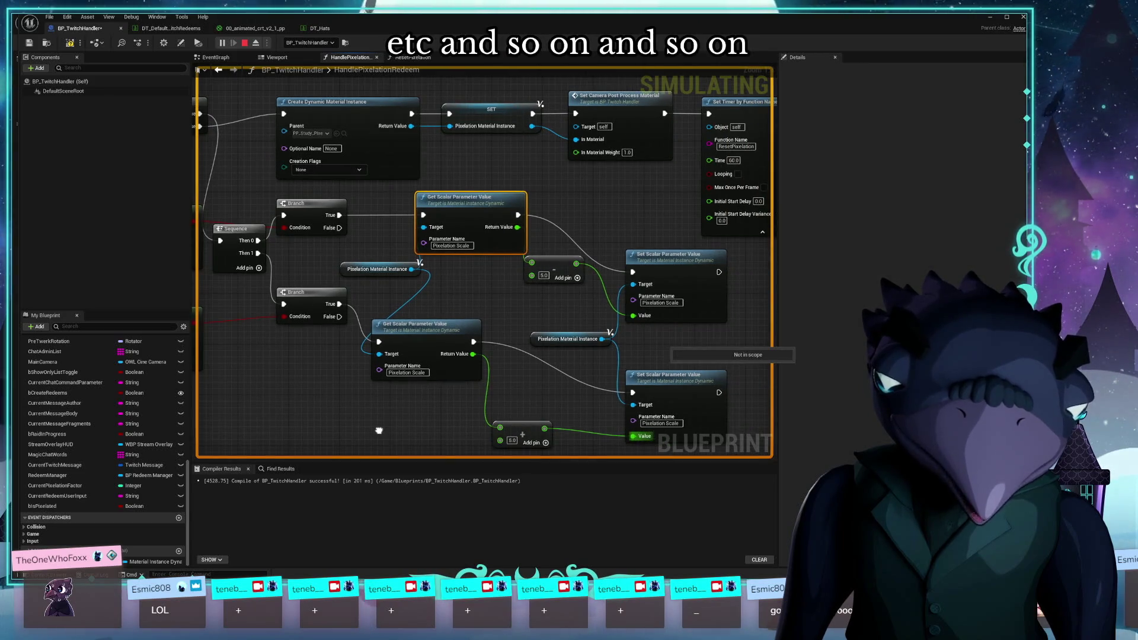
pyautogui.moveTo(384, 121); pyautogui.dragTo(284, 176)
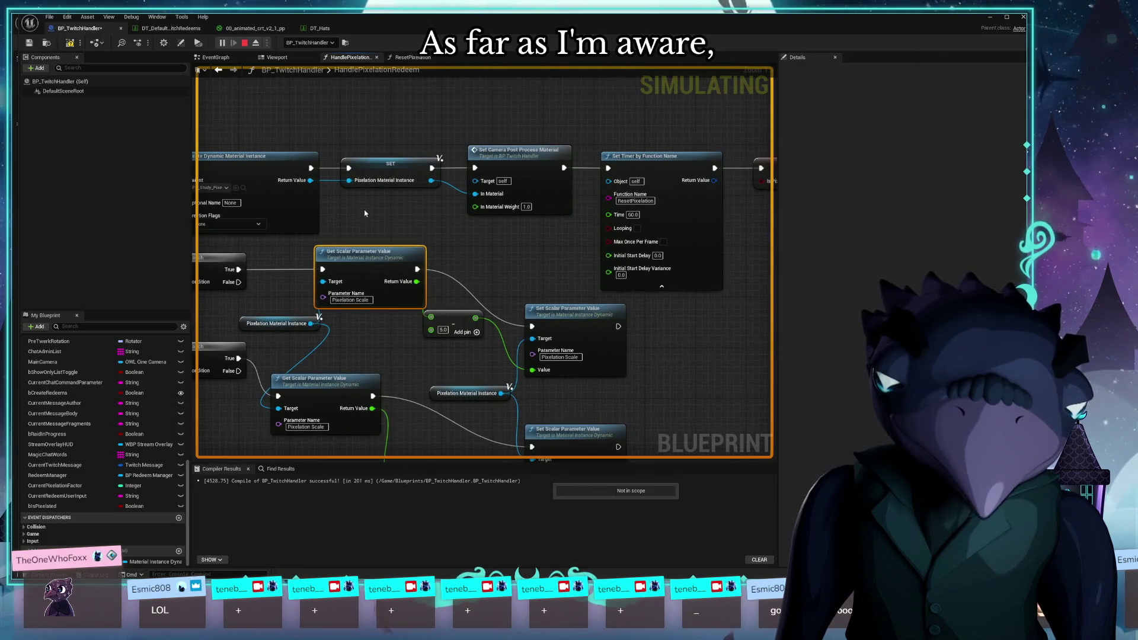
pyautogui.moveTo(421, 235); pyautogui.dragTo(546, 254)
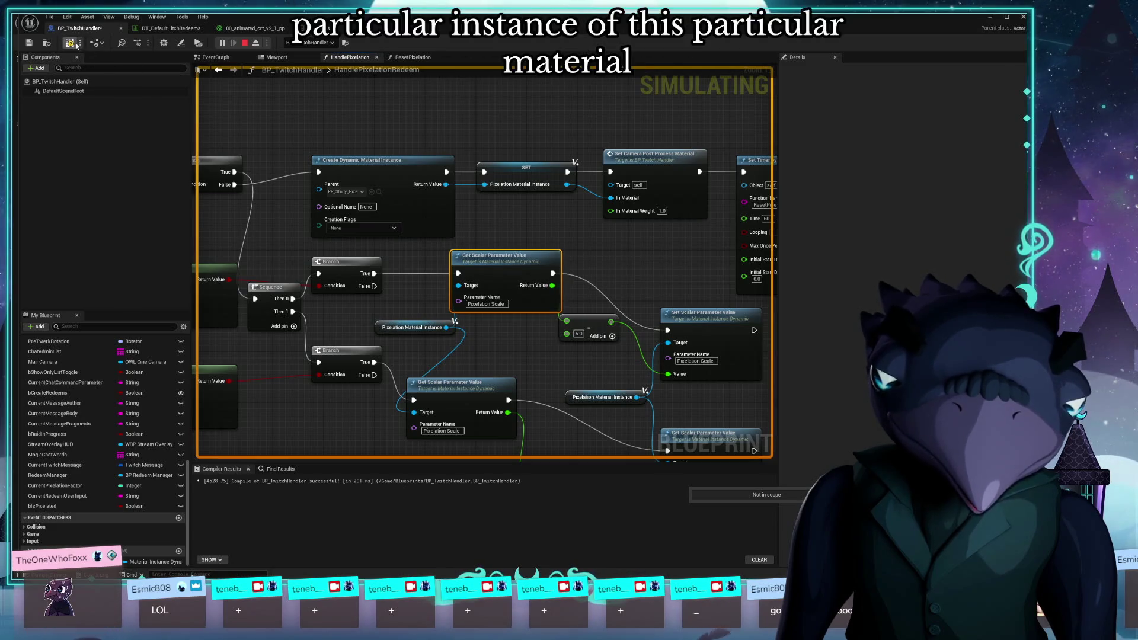
pyautogui.moveTo(440, 25); pyautogui.dragTo(461, 510)
pyautogui.click(274, 43)
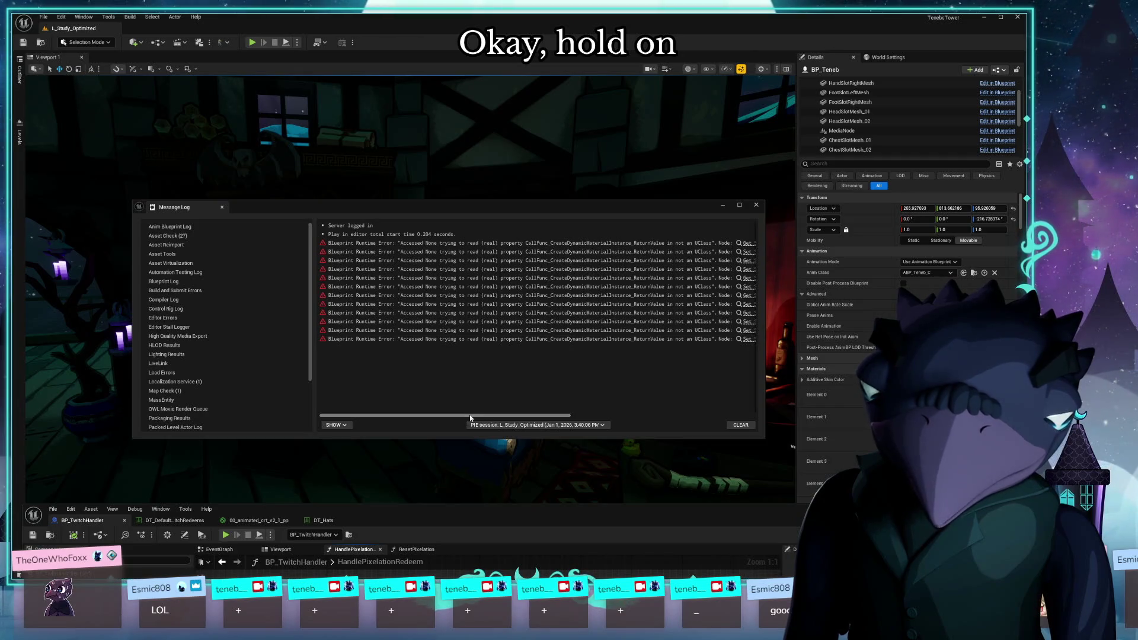
# Close the Message Log of Blueprint runtime errors and launch a new play-in-editor session
pyautogui.moveTo(470, 418)
pyautogui.mouseDown()
pyautogui.moveTo(682, 431)
pyautogui.moveTo(352, 417)
pyautogui.mouseUp()
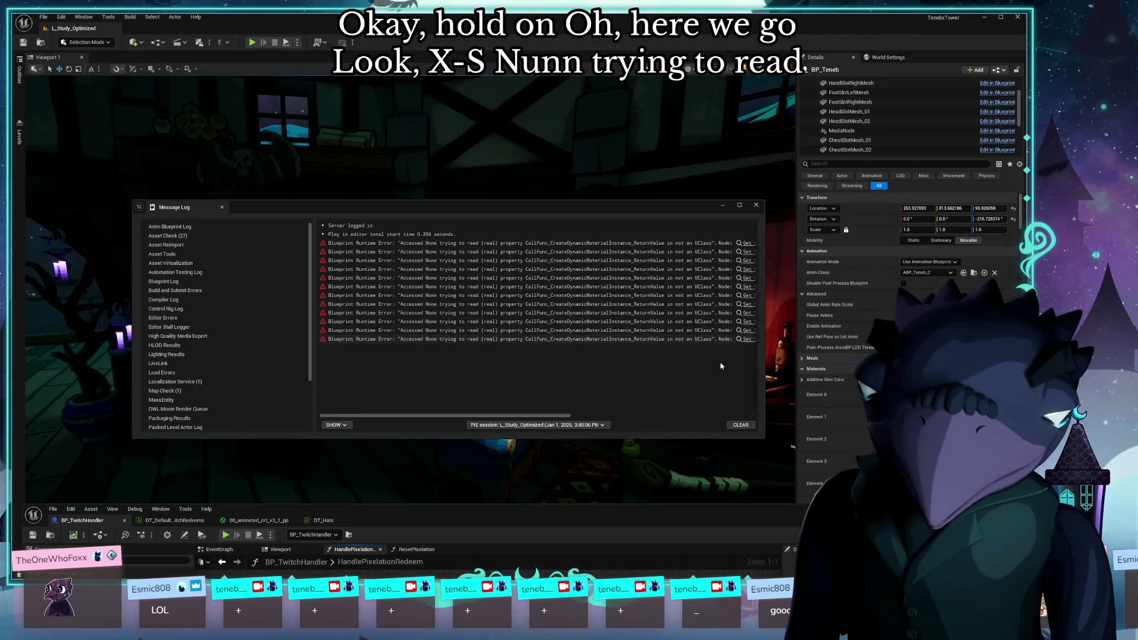
pyautogui.click(148, 64)
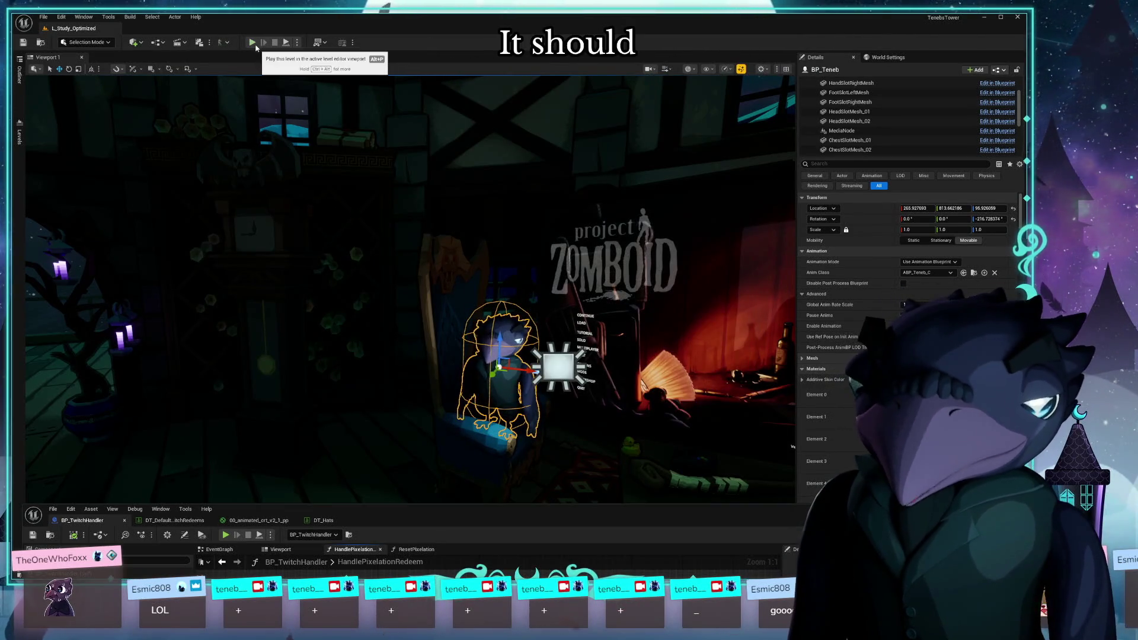
pyautogui.click(253, 45)
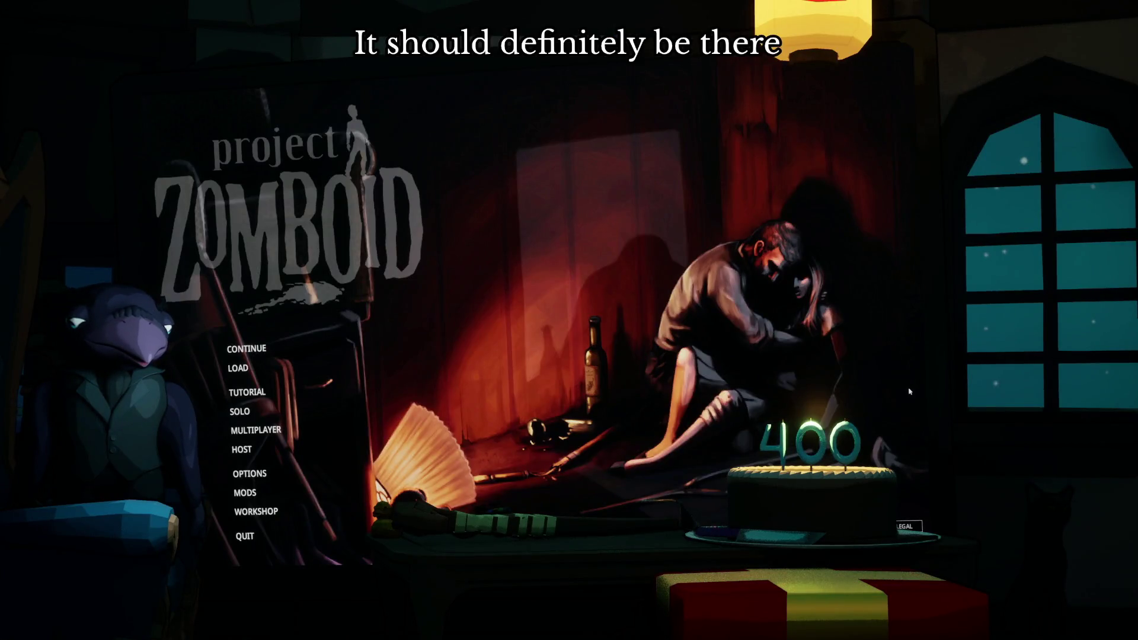